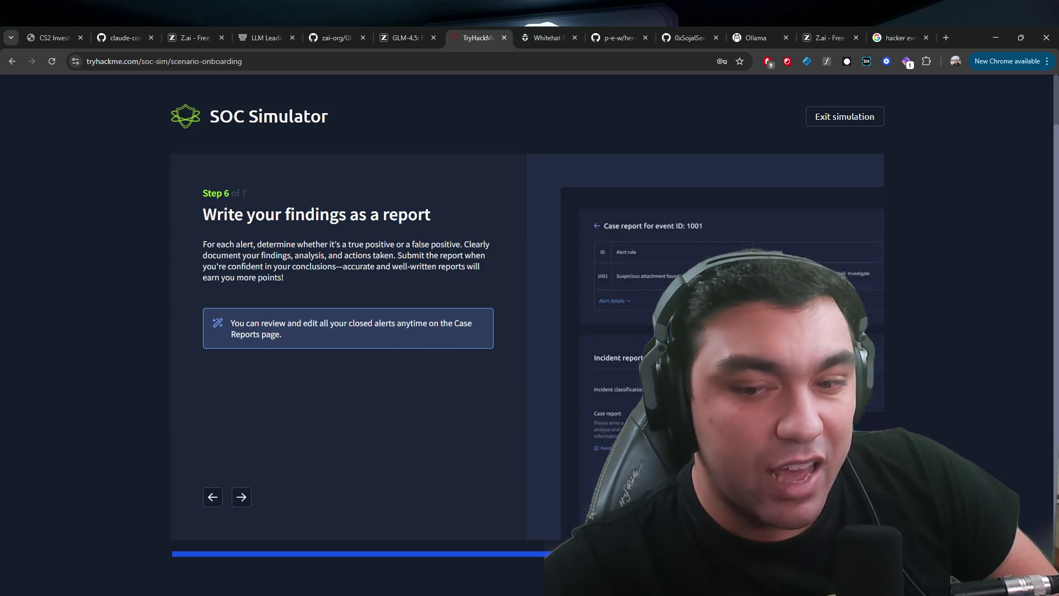
- Advance the onboarding to its final slide, 'Analyse your performance' (step 7 of 7)
key("Right")
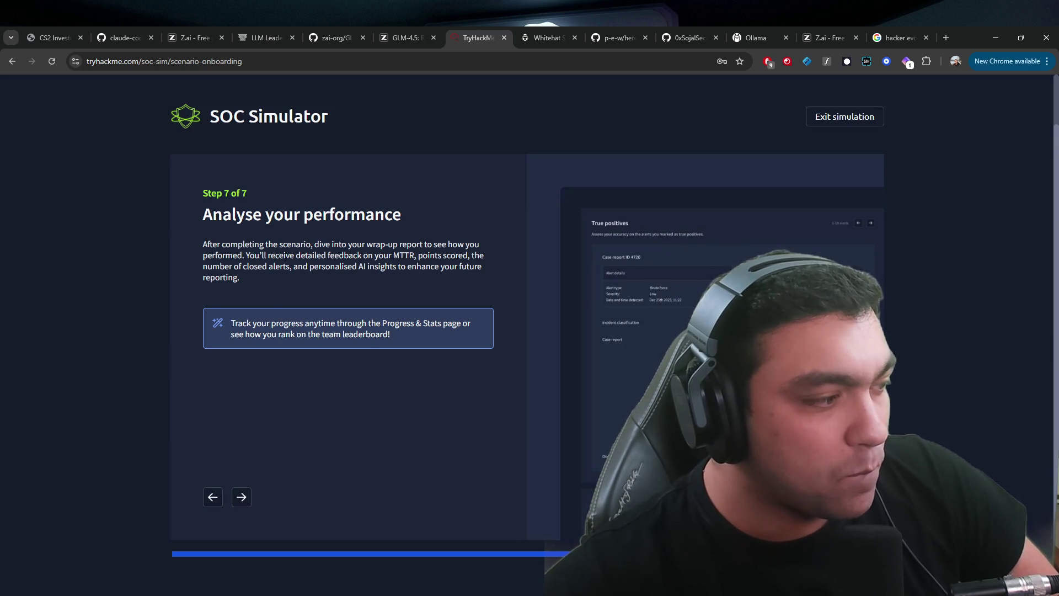
key("Right")
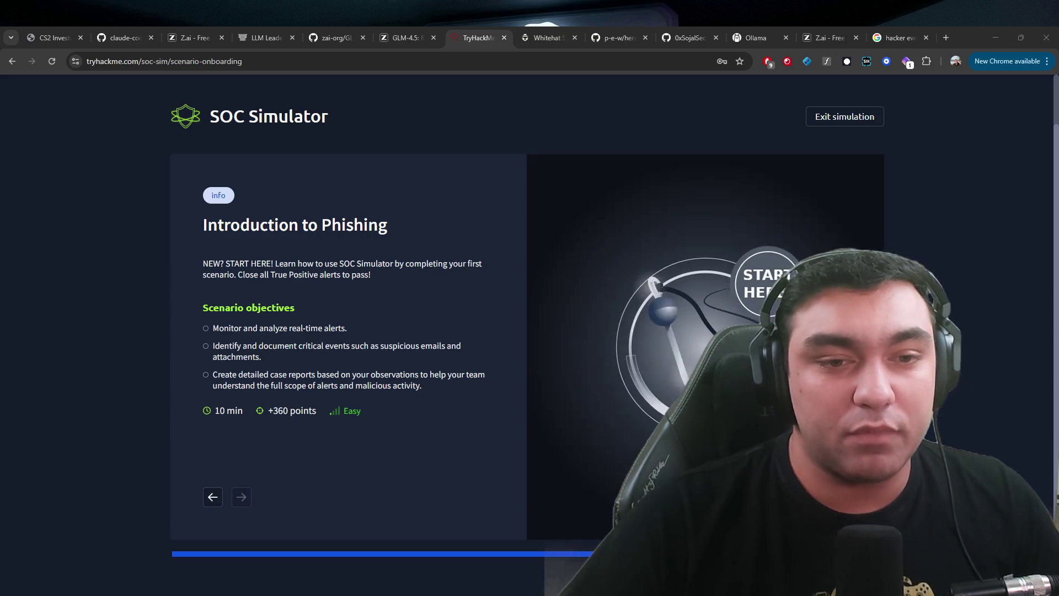
scroll(206, 154, "up", 1)
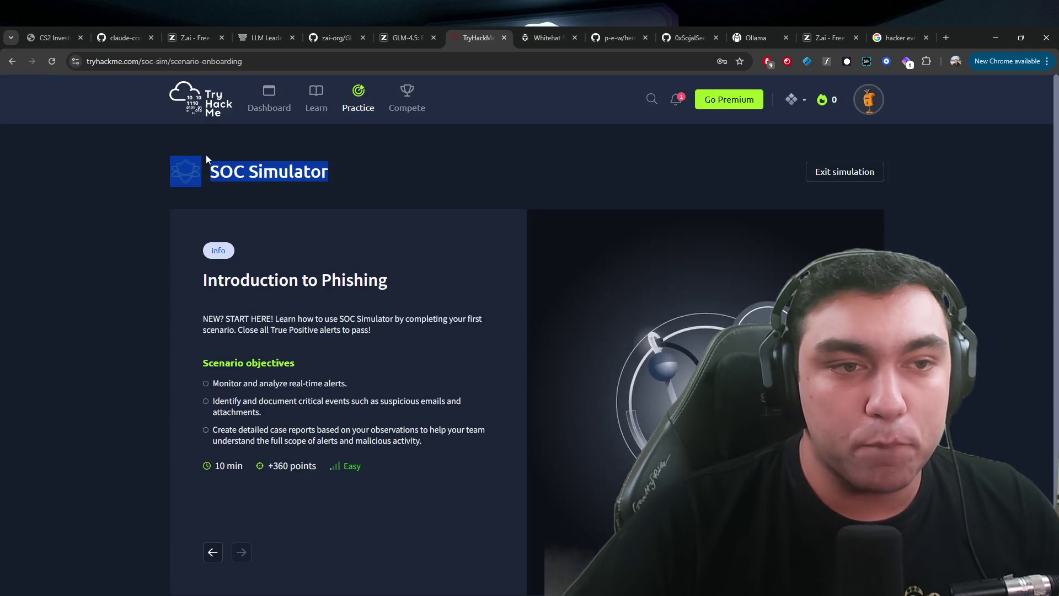
left_click(139, 130)
left_click_drag(386, 177, 126, 123)
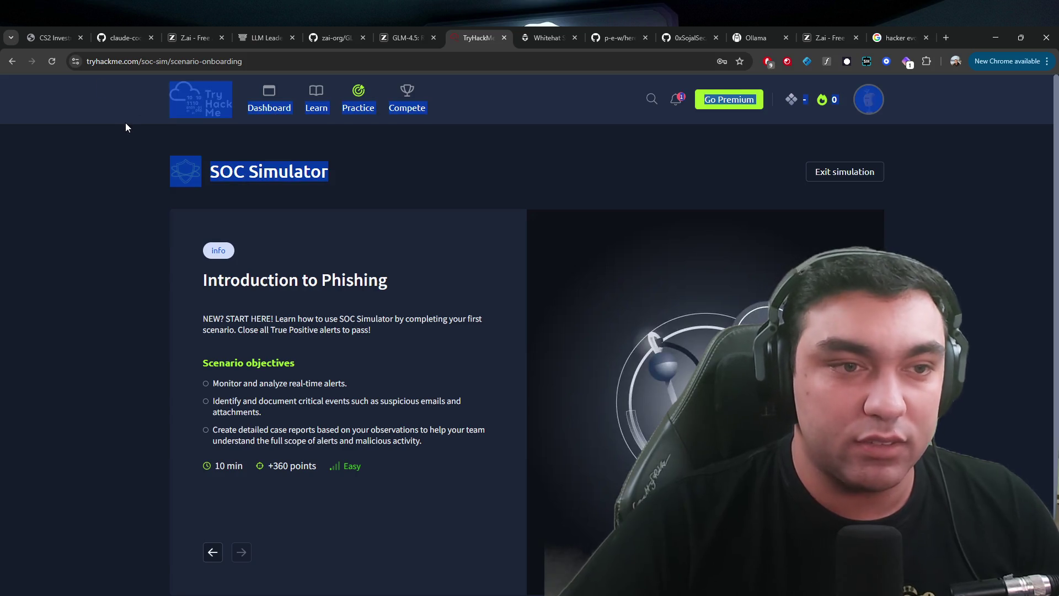
left_click(176, 138)
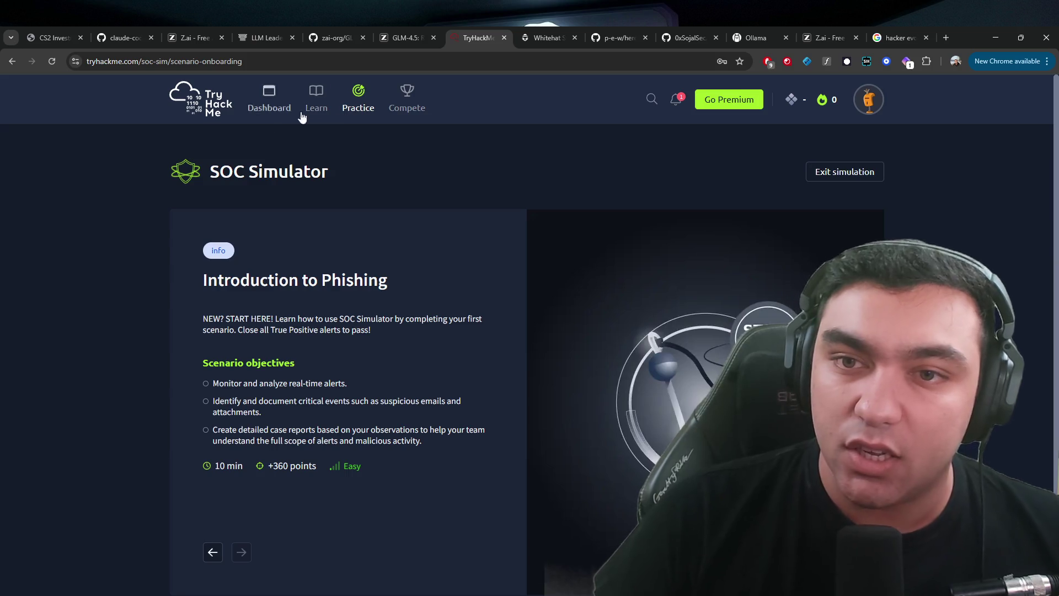
left_click(675, 99)
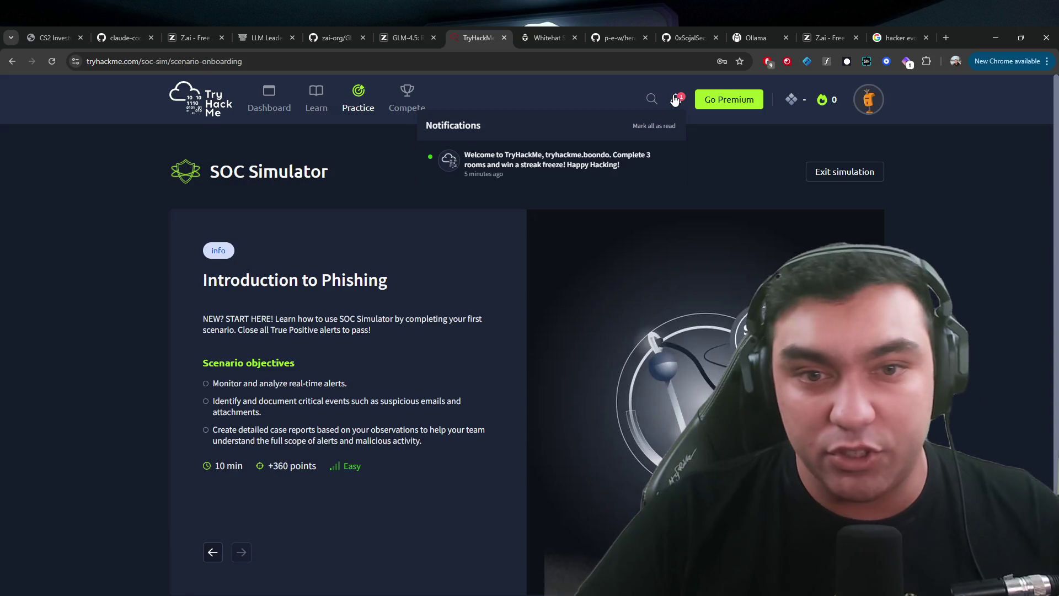
left_click(704, 147)
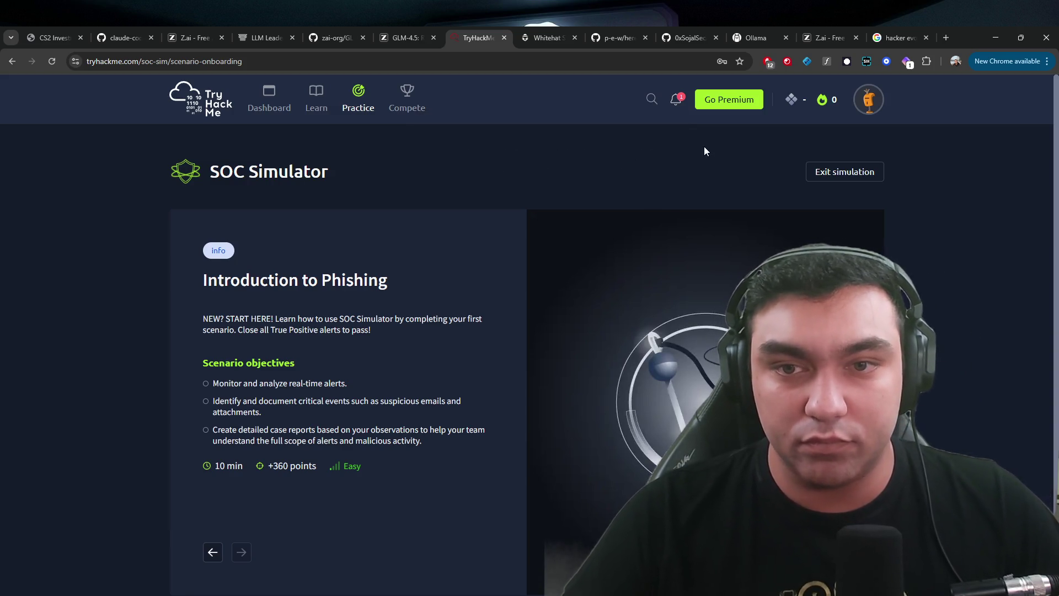
scroll(493, 214, "down", 1)
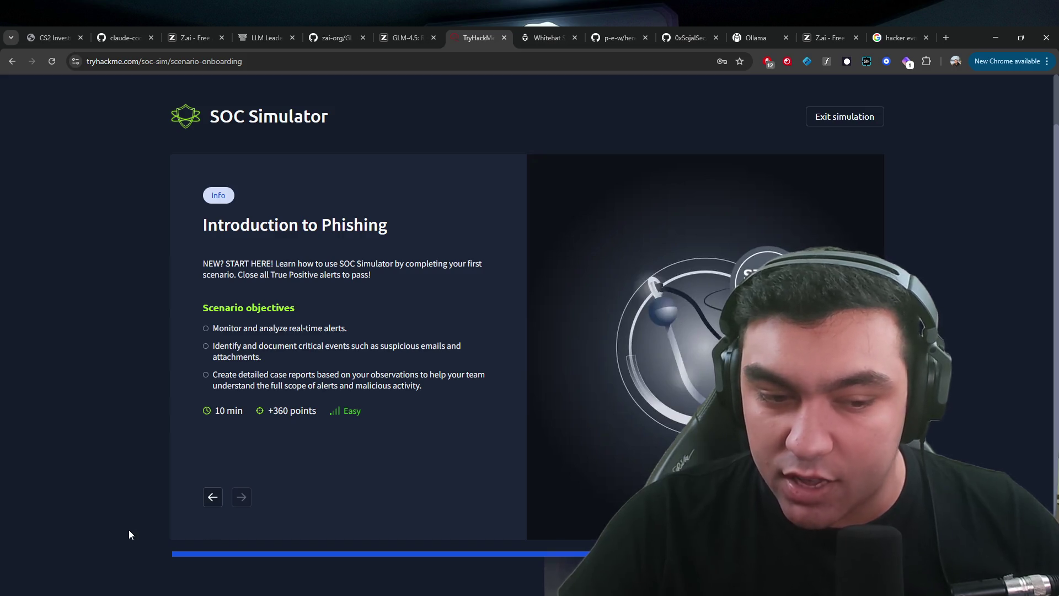
- Page through the onboarding slides and start the Introduction to Phishing scenario, showing 1 alert
left_click(213, 496)
left_click(212, 496)
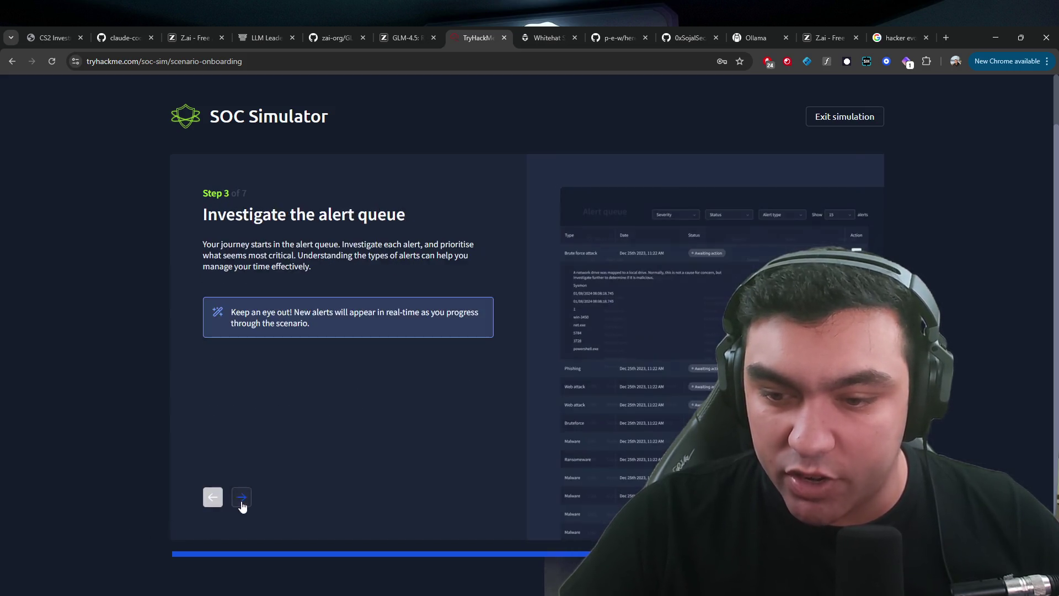
left_click(212, 497)
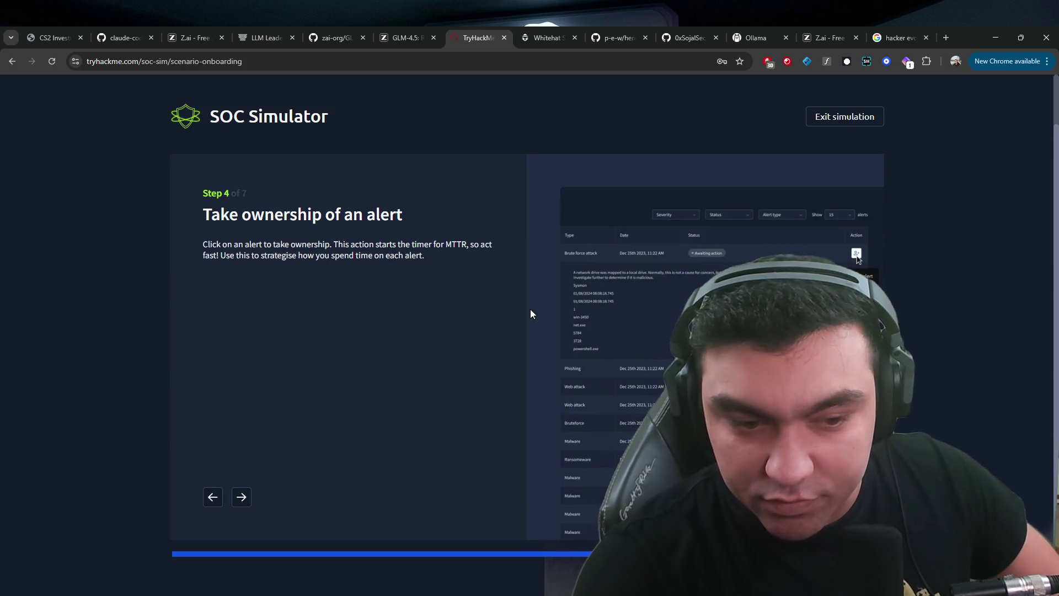
left_click(241, 497)
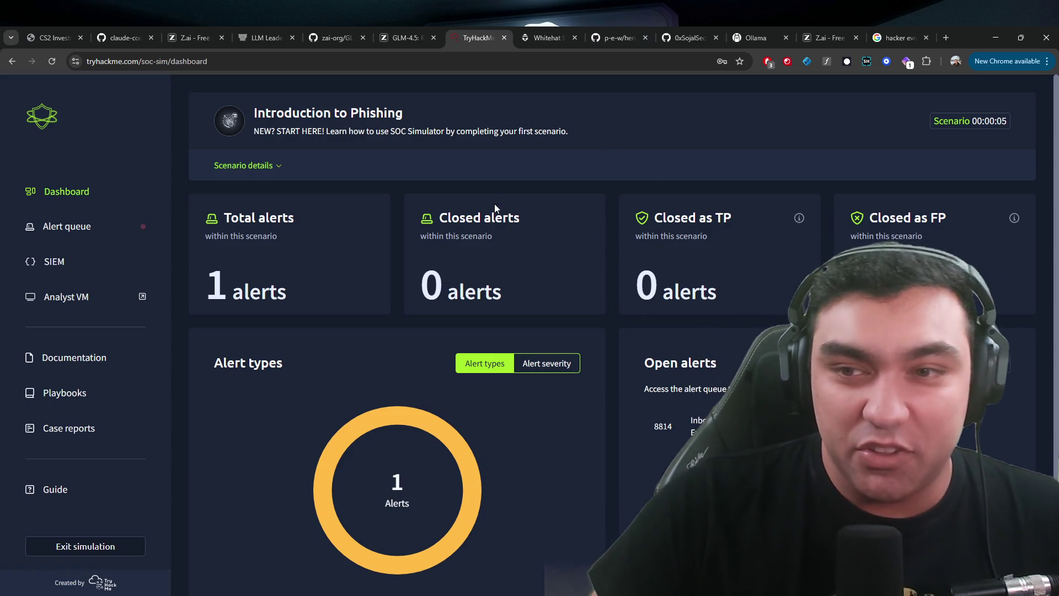
- Review the scenario description and closed-alert counts, then go to the alert queue listing alert 8814
left_click(277, 166)
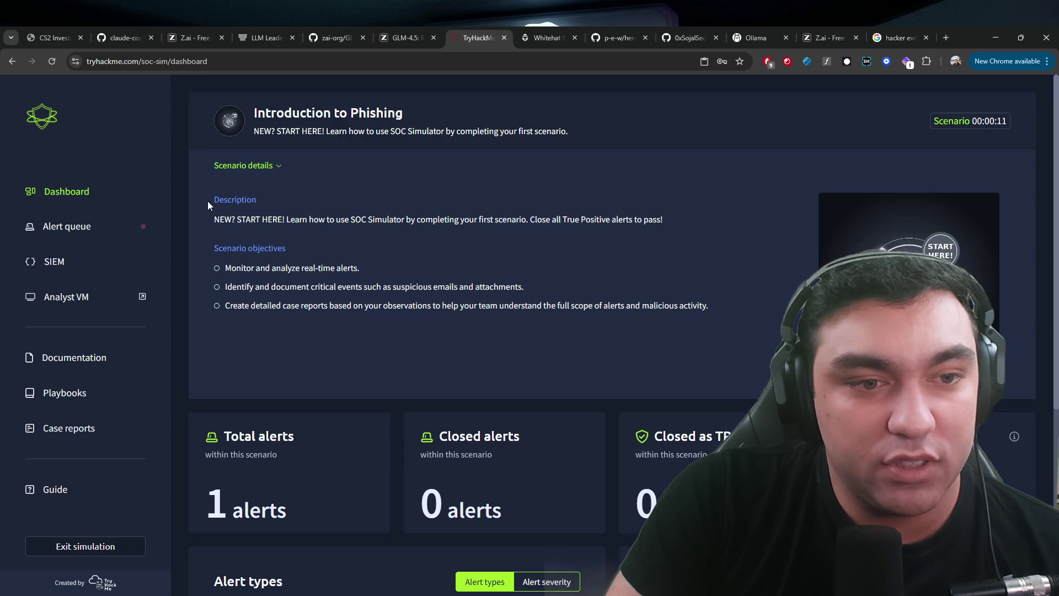
left_click_drag(208, 201, 514, 305)
left_click(572, 290)
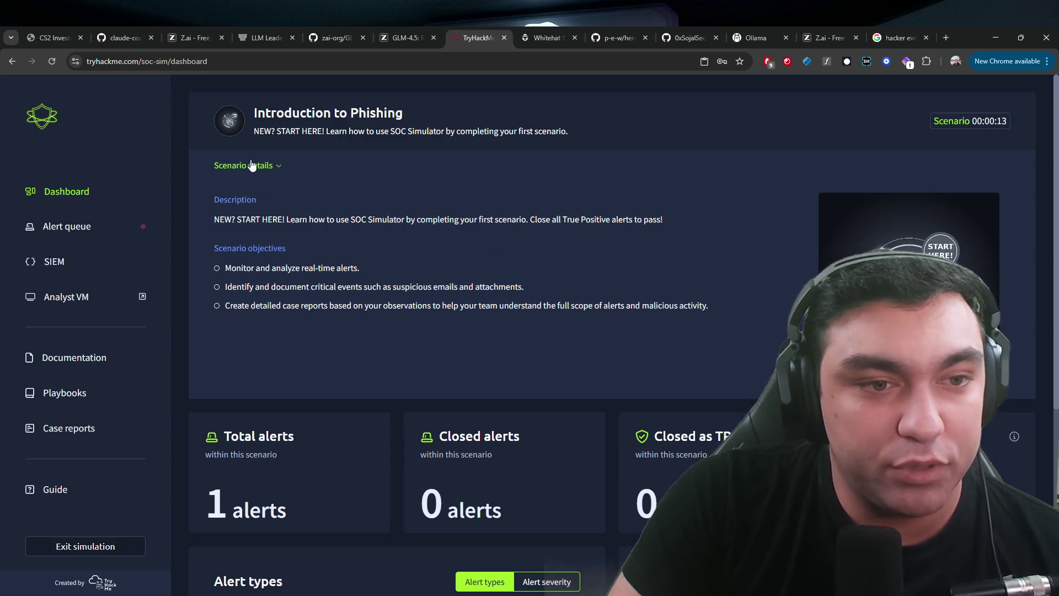
left_click(251, 165)
scroll(503, 265, "down", 1)
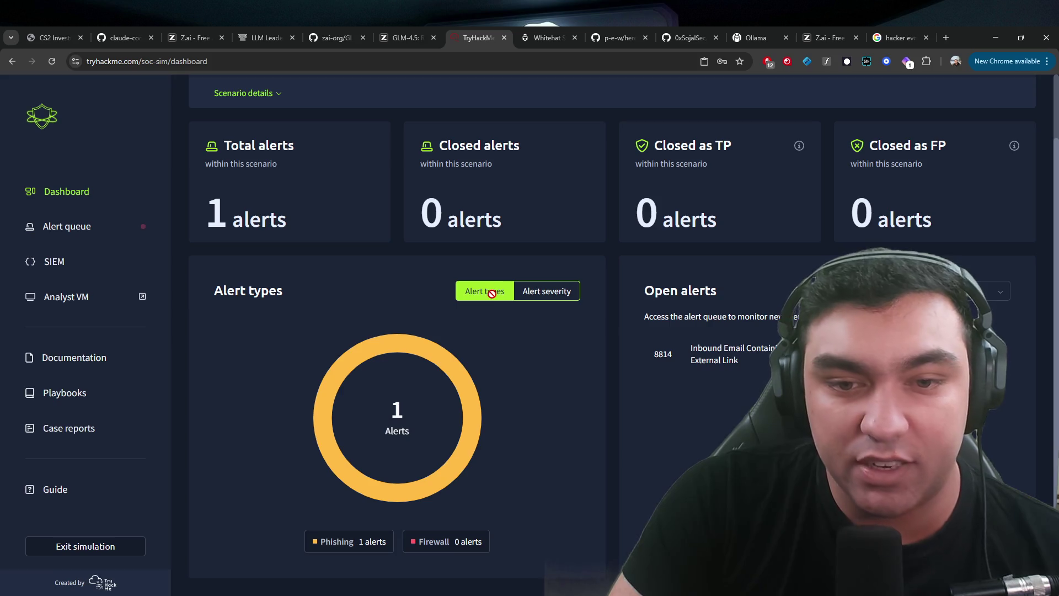
left_click_drag(857, 150, 424, 165)
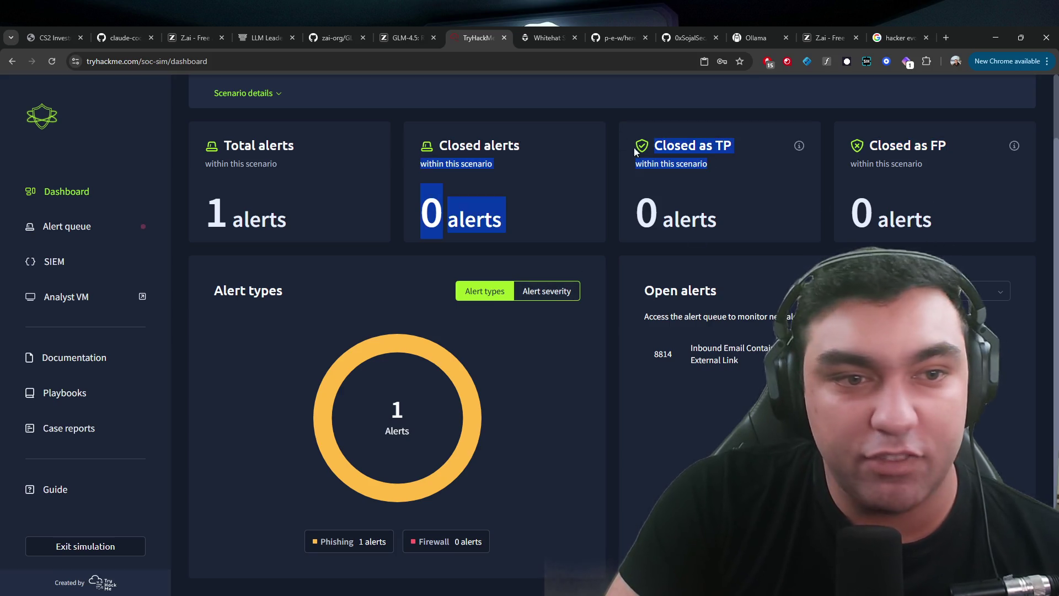
left_click(66, 227)
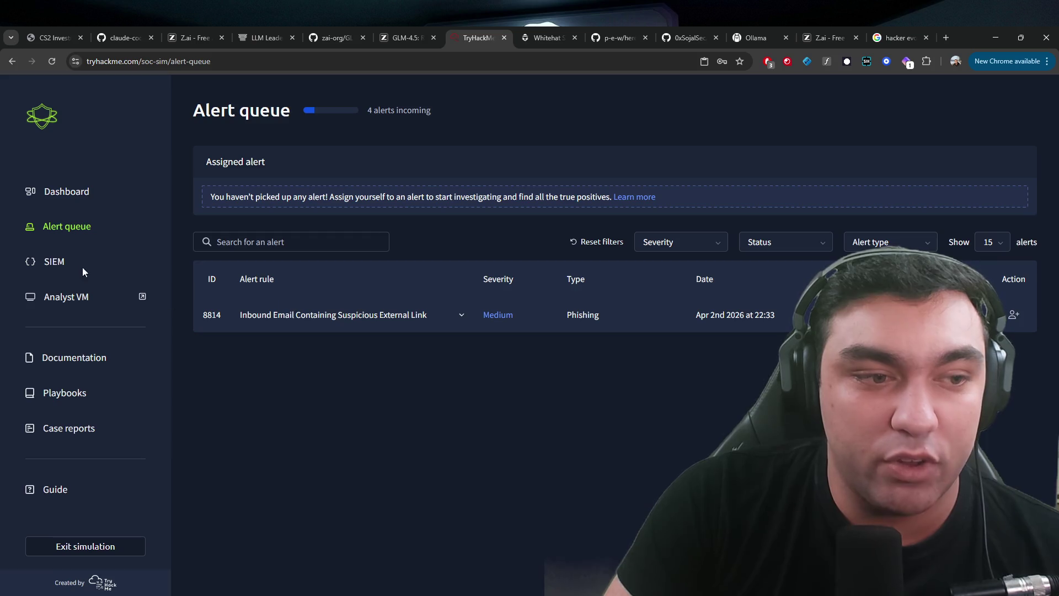
- Launch Kibana Discover in a new tab, then return and expand alert 8814's email details
left_click(84, 261)
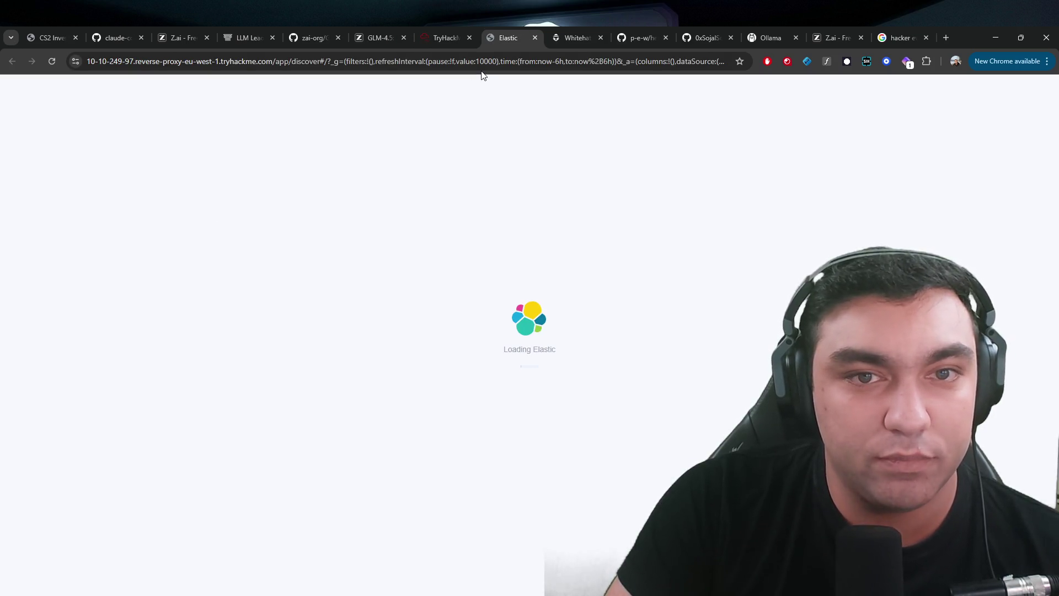
left_click_drag(479, 350, 652, 362)
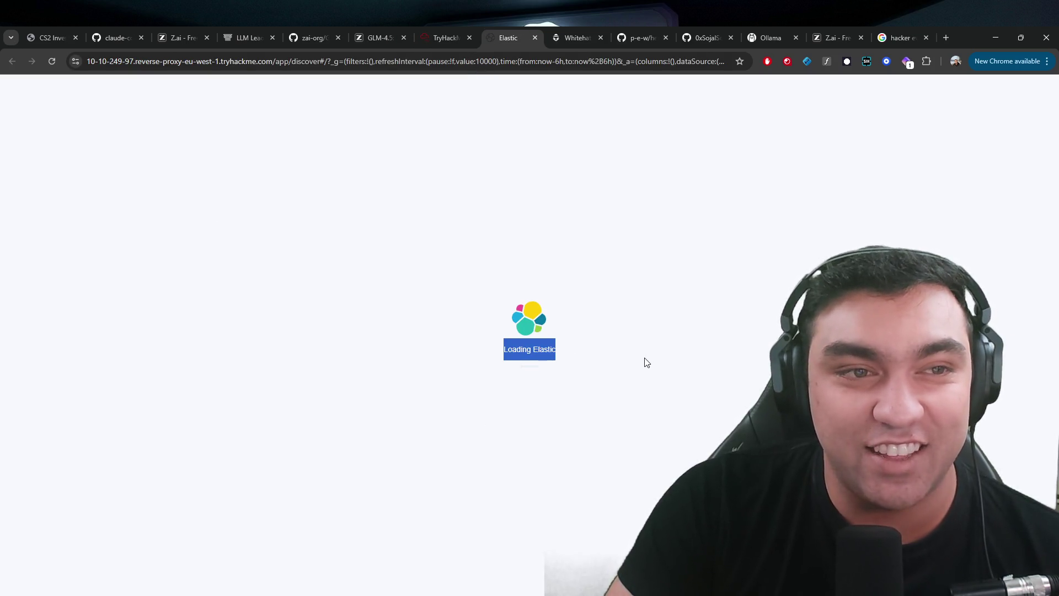
left_click(537, 349)
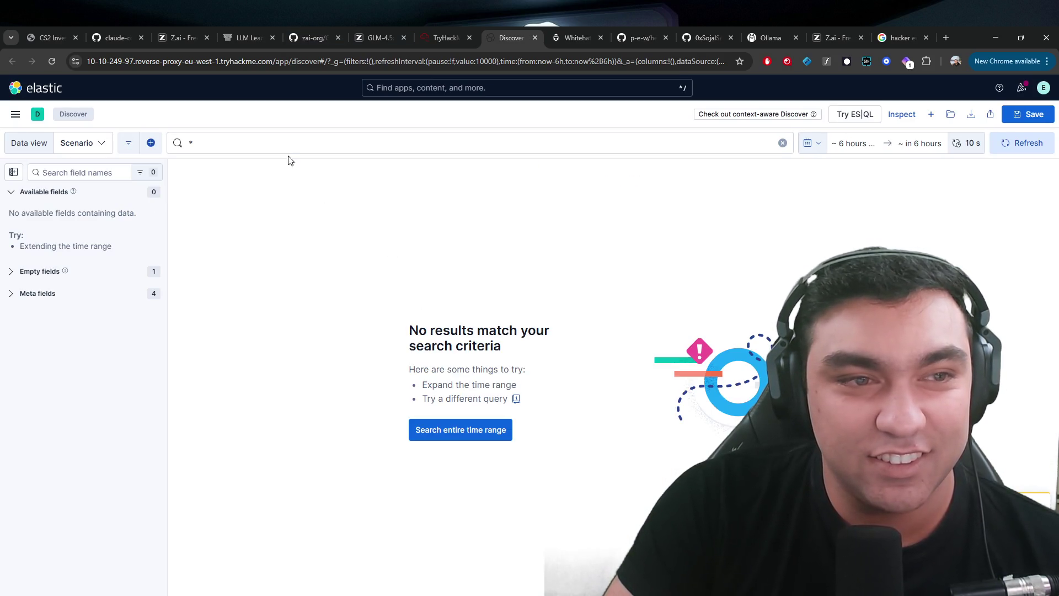
left_click(452, 29)
left_click(300, 314)
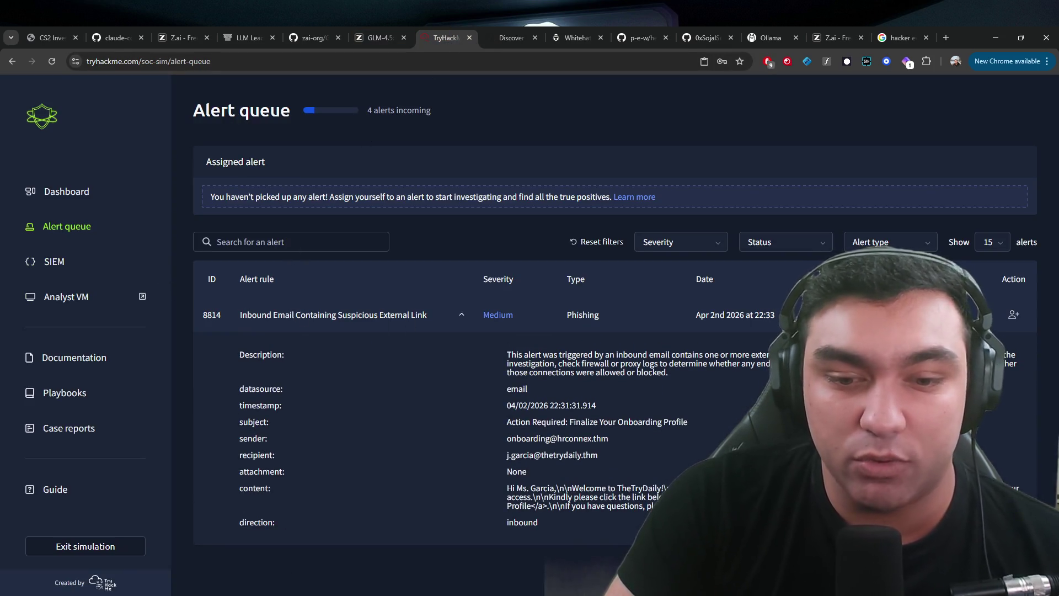
- Read alert 8814's description, including the advice to check firewall or proxy logs
mouse_move(506, 355)
left_mouse_down()
mouse_move(635, 354)
mouse_move(506, 354)
left_mouse_up()
left_click_drag(661, 354, 750, 355)
left_click(750, 355)
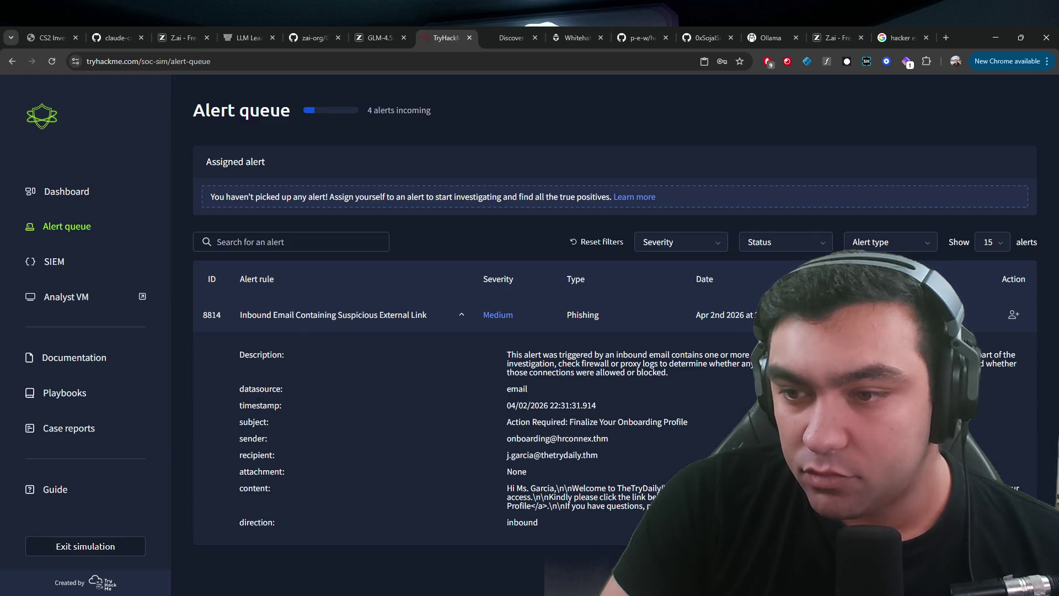
left_click_drag(561, 364, 708, 363)
left_click(704, 369)
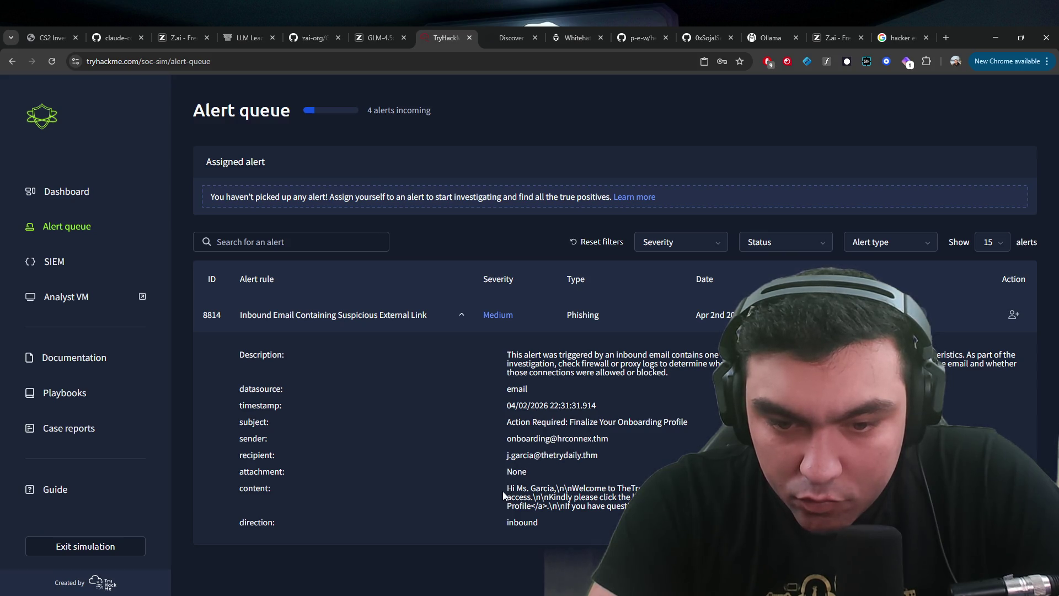
- Review the email's link request and direction details, then take ownership of alert 8814
double_click(629, 487)
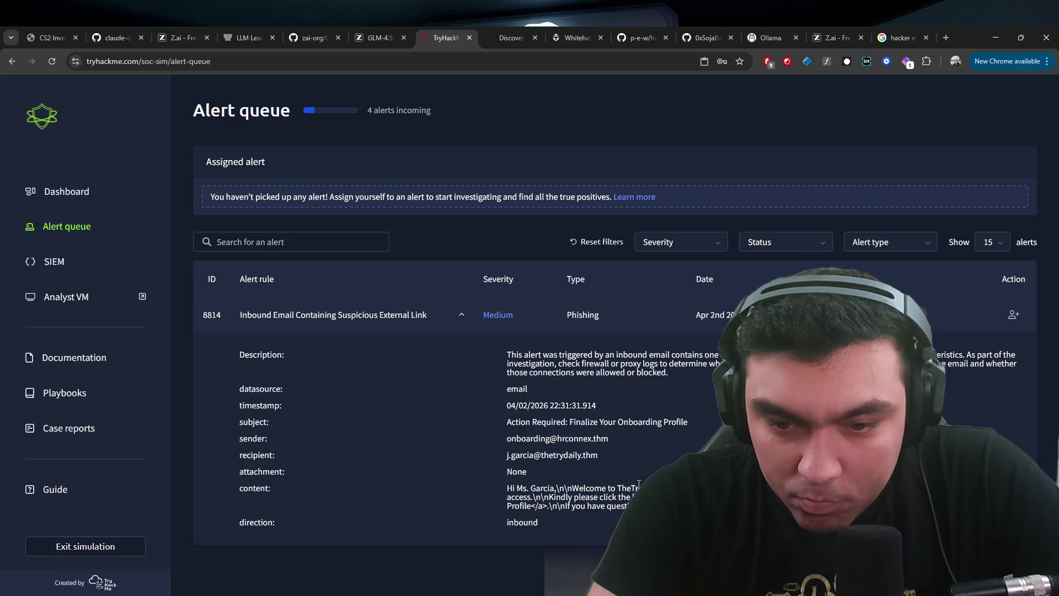
left_click(634, 487)
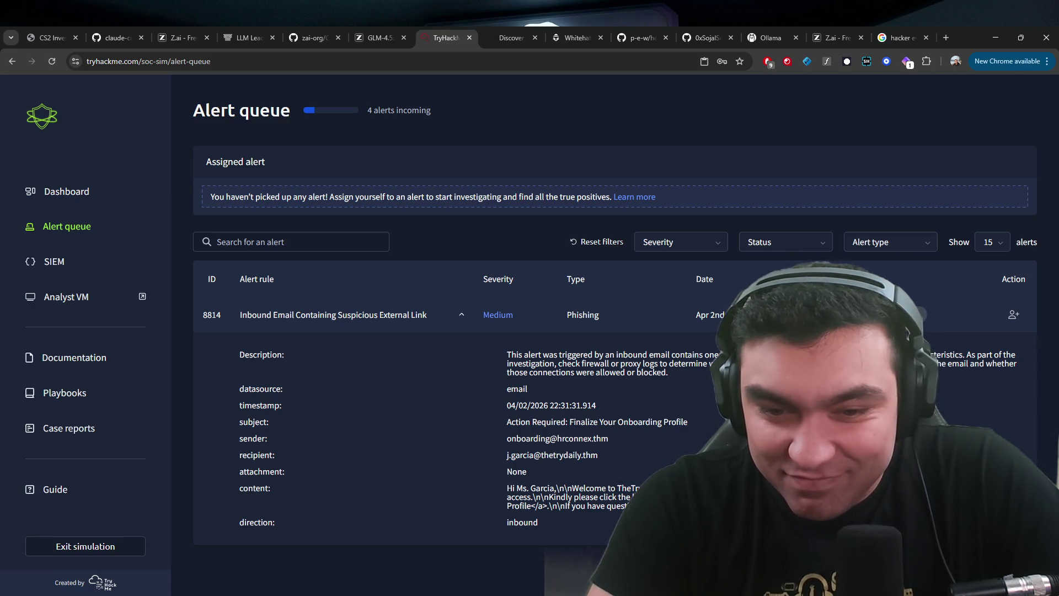
mouse_move(629, 497)
left_mouse_down()
mouse_move(507, 497)
mouse_move(627, 497)
left_mouse_up()
left_click(627, 496)
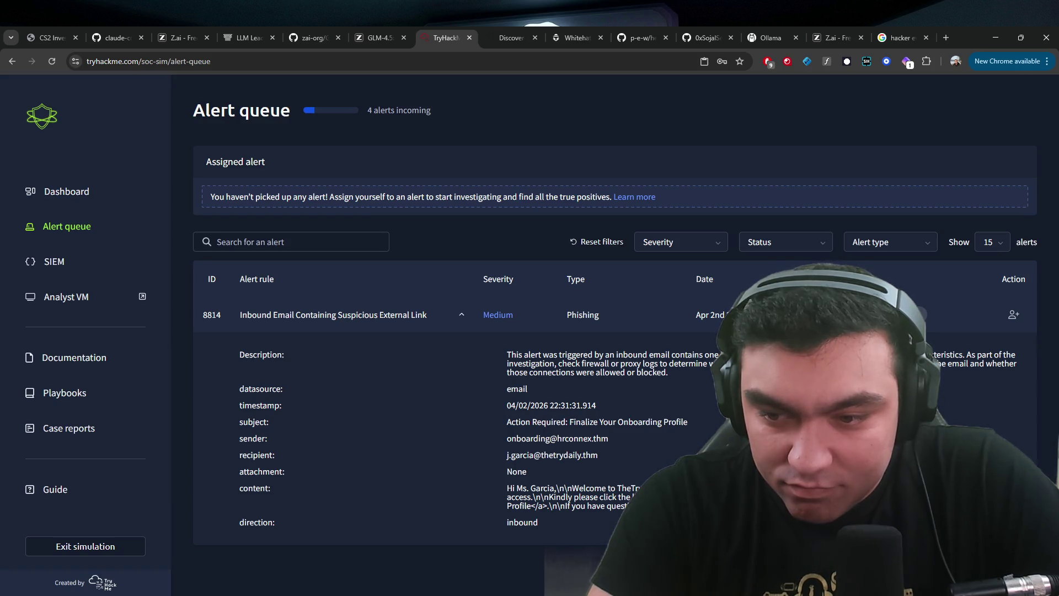
mouse_move(531, 504)
left_mouse_down()
mouse_move(631, 505)
mouse_move(538, 524)
left_mouse_up()
left_click(627, 462)
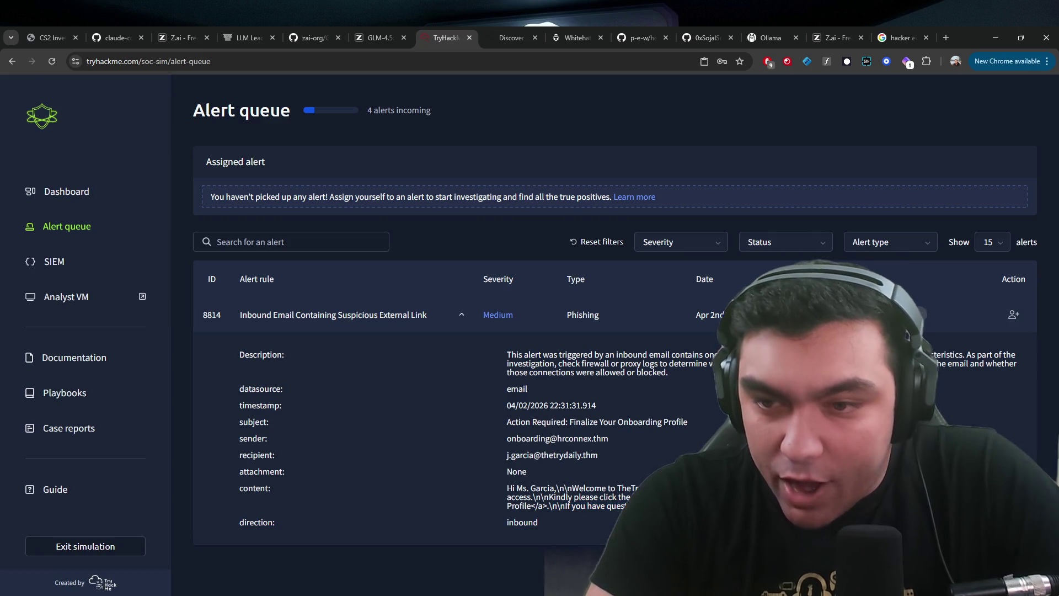
left_click(1013, 314)
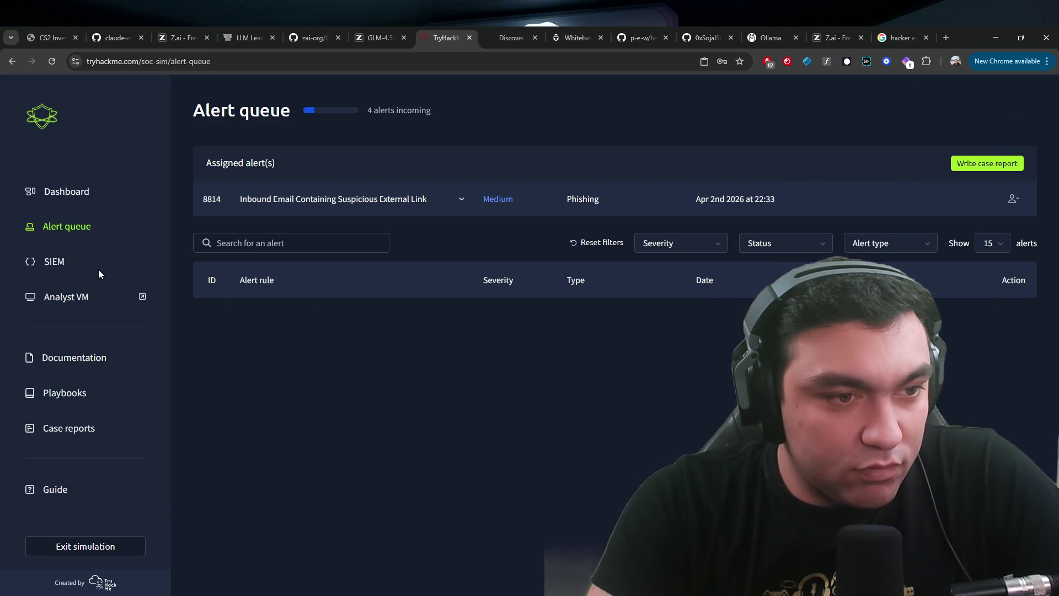
left_click(504, 38)
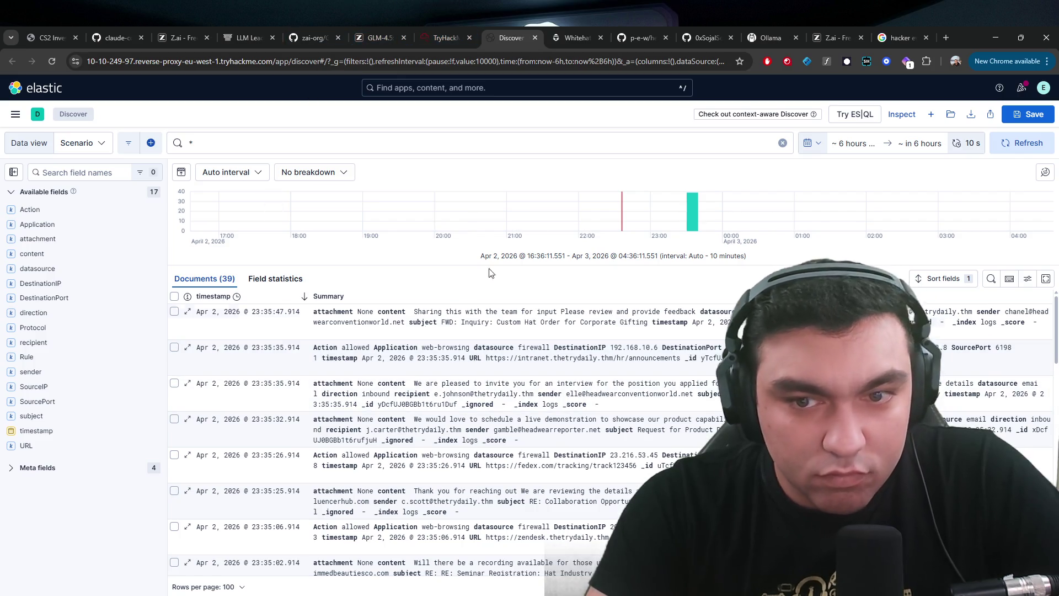
- Zoom the Discover histogram into the log spike and turn off auto-refresh
scroll(601, 374, "down", 2)
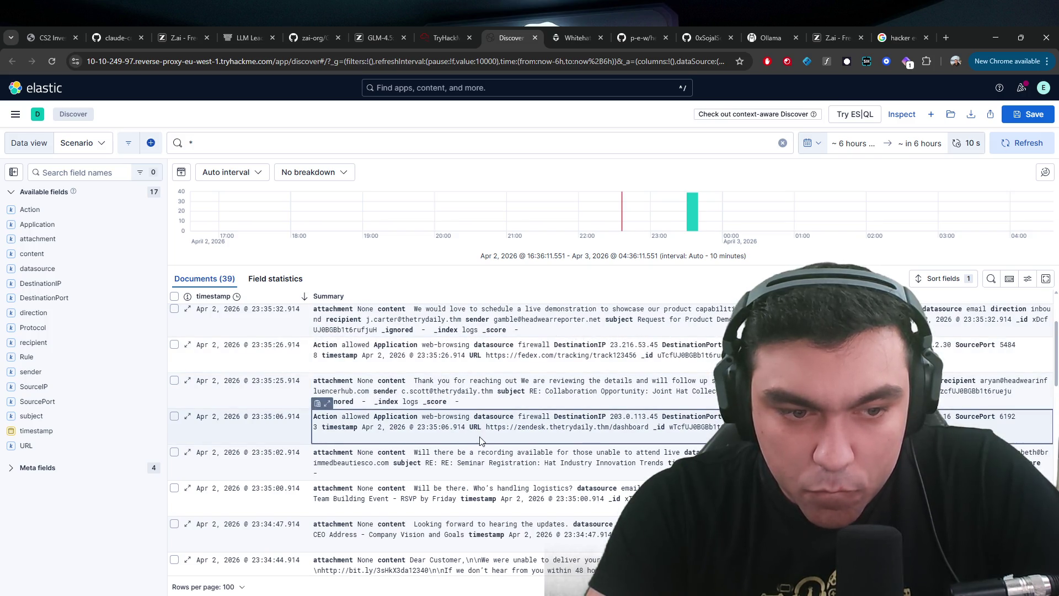
left_click(397, 37)
left_click(497, 36)
scroll(404, 462, "down", 10)
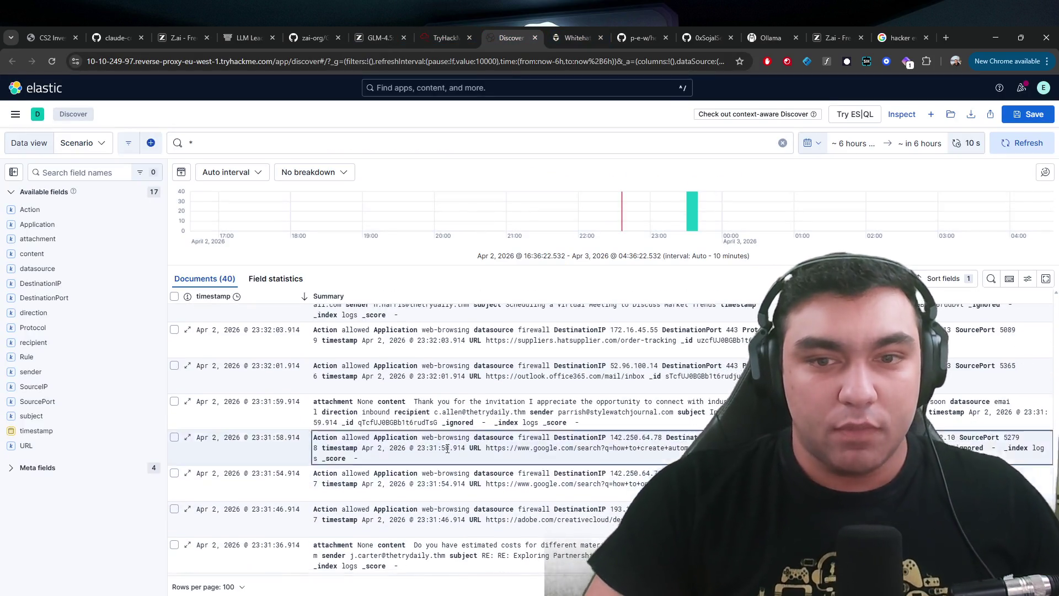
left_click_drag(711, 220, 708, 221)
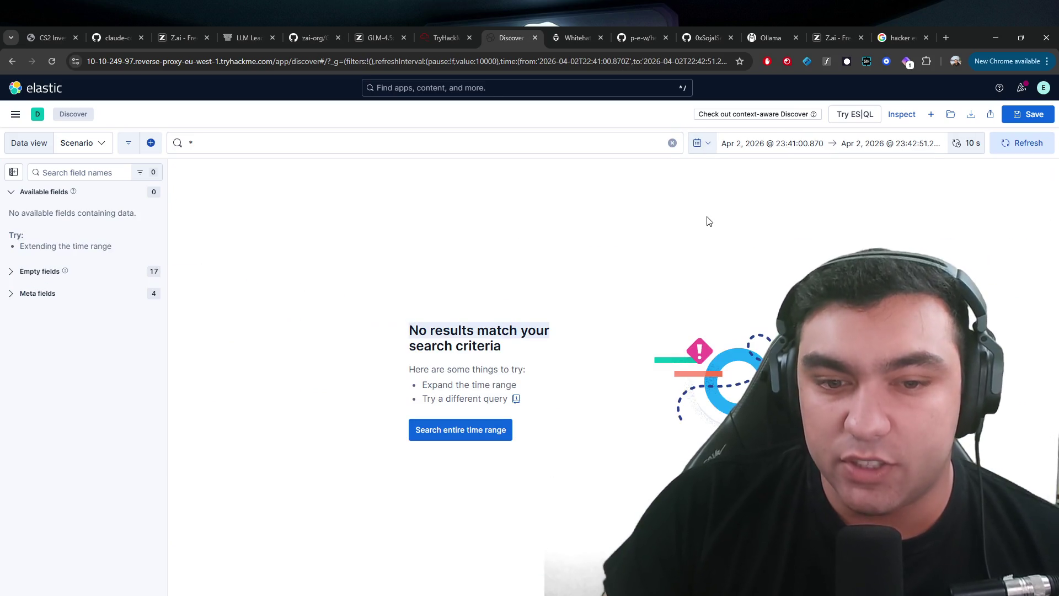
left_click(968, 143)
left_click(806, 181)
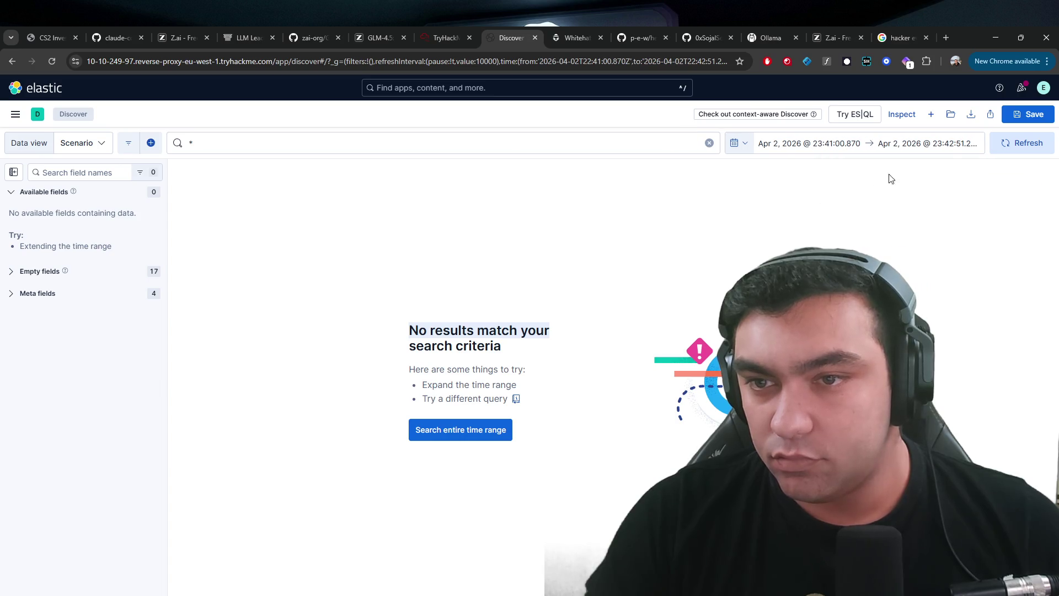
- Try absolute, relative and now end dates, then apply the This week quick range
left_click(962, 142)
left_click(841, 233)
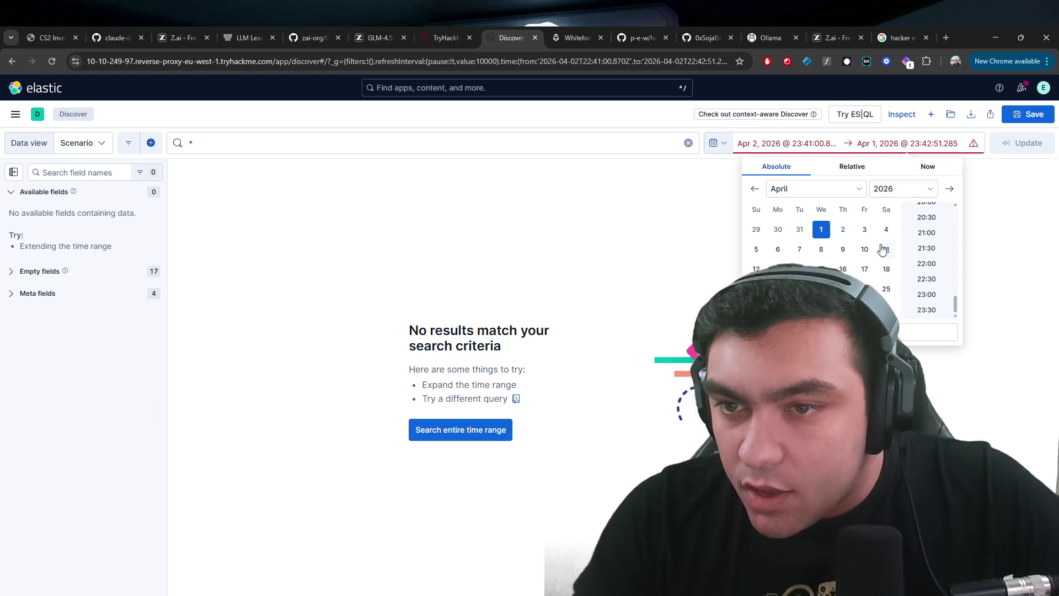
left_click(863, 168)
left_click(920, 169)
left_click(863, 169)
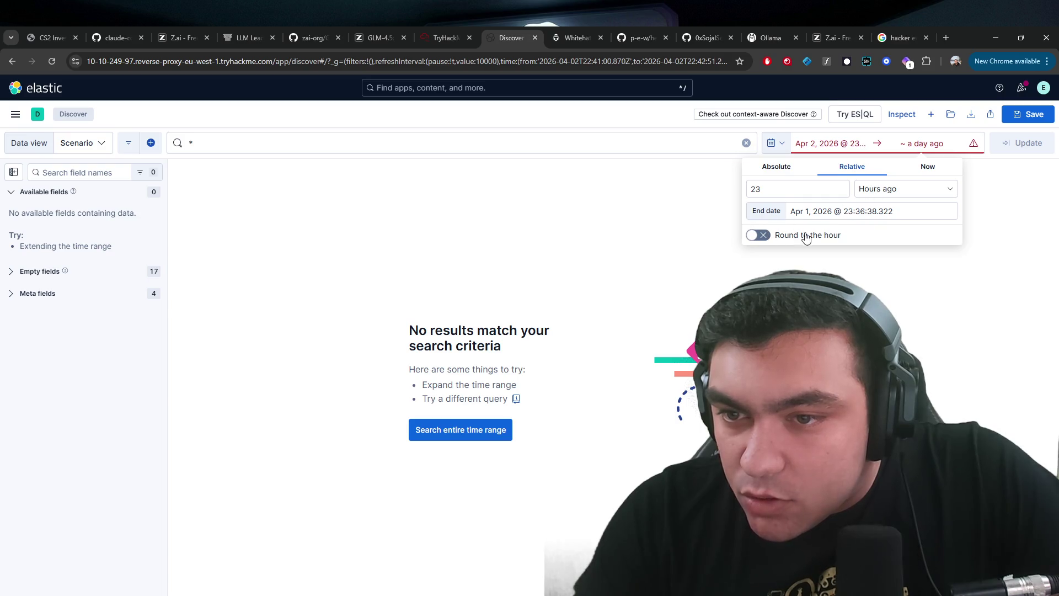
left_click(824, 195)
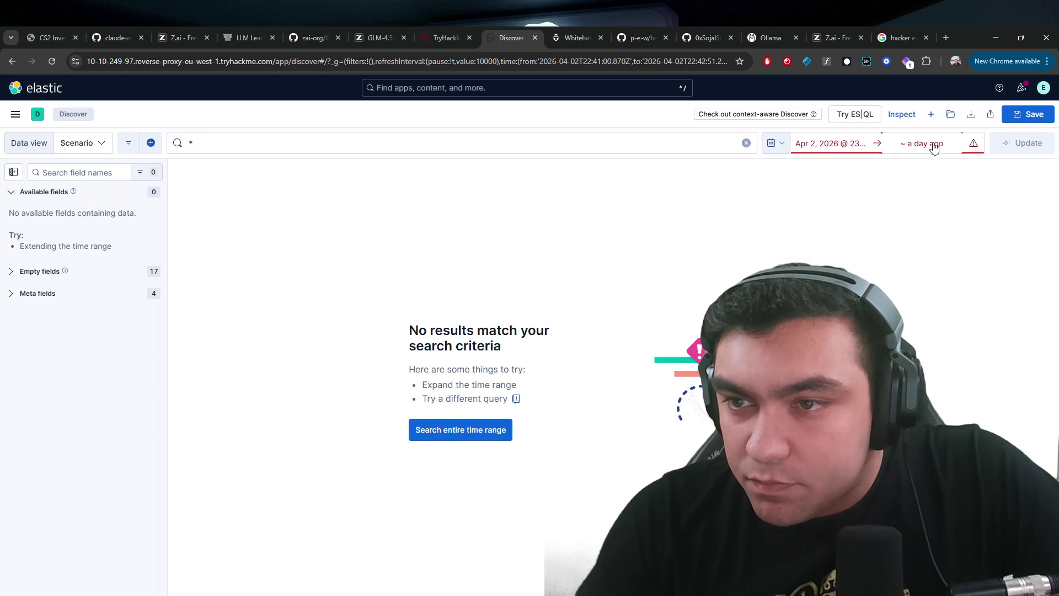
left_click(921, 143)
left_click(929, 168)
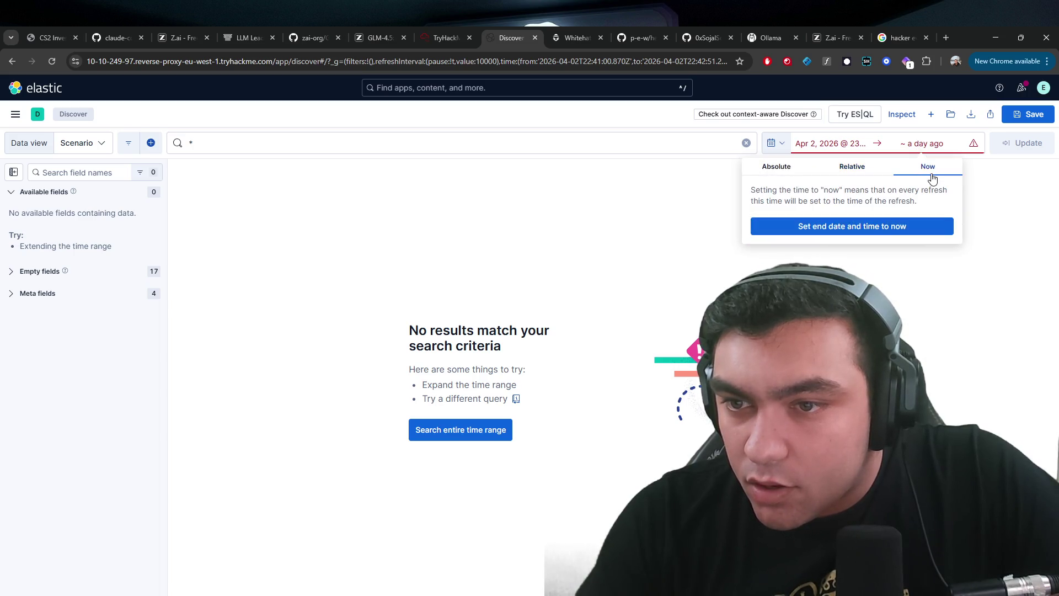
left_click(874, 230)
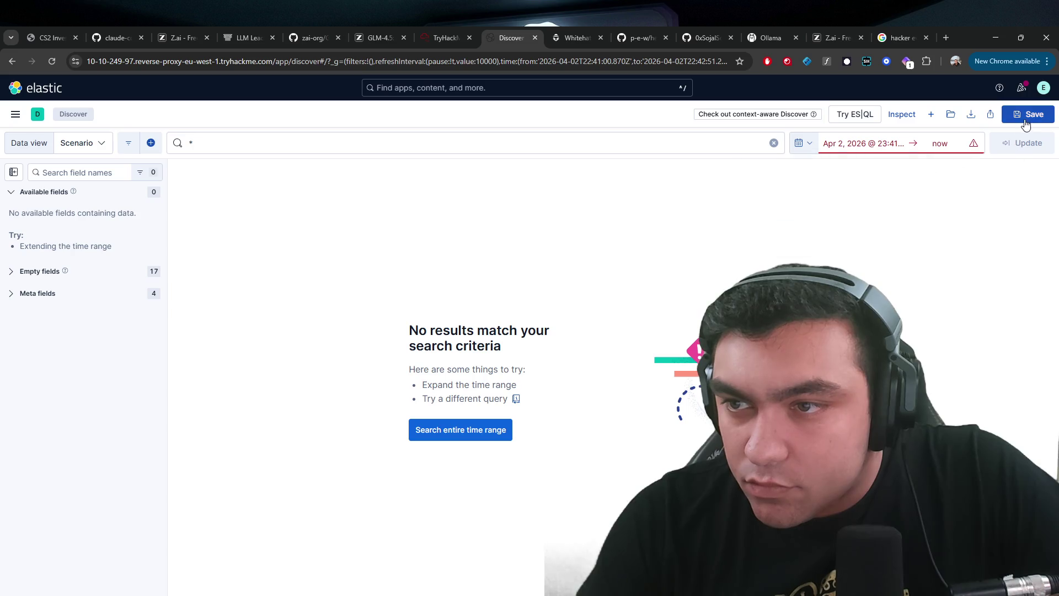
left_click(800, 143)
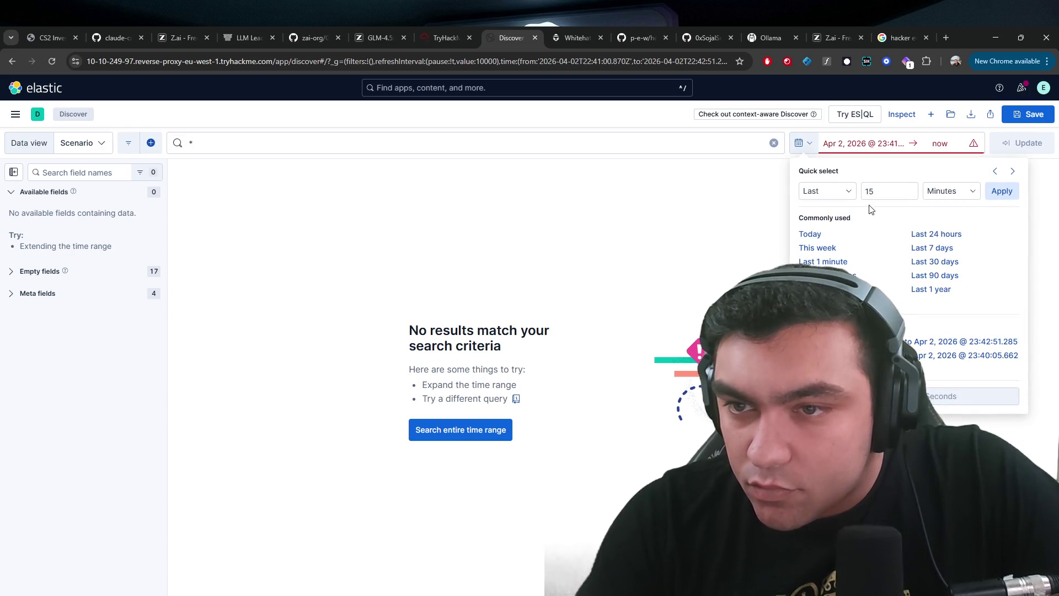
left_click(836, 249)
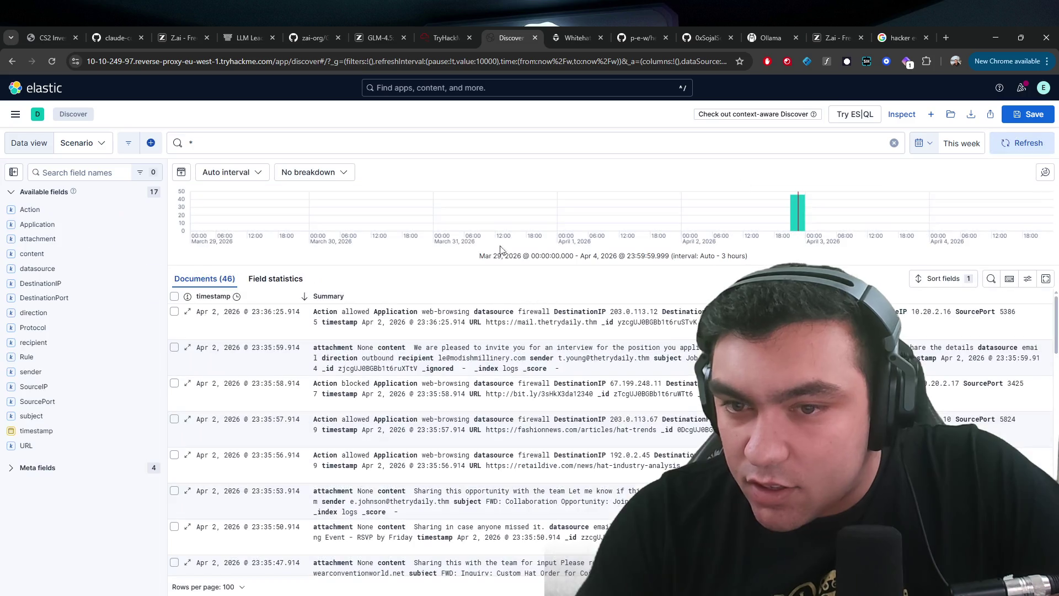
scroll(408, 367, "down", 10)
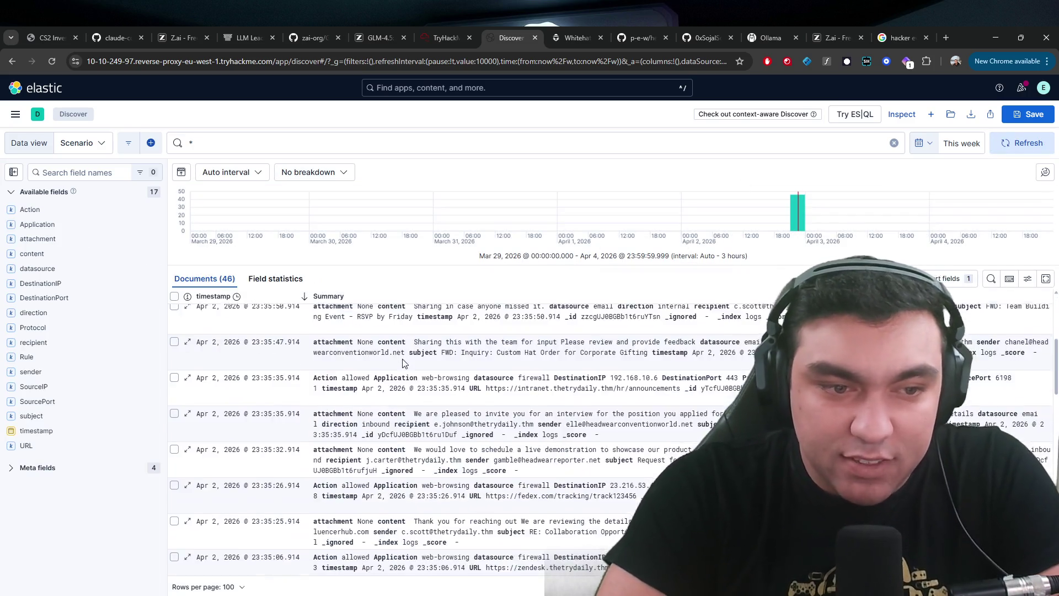
scroll(408, 367, "up", 3)
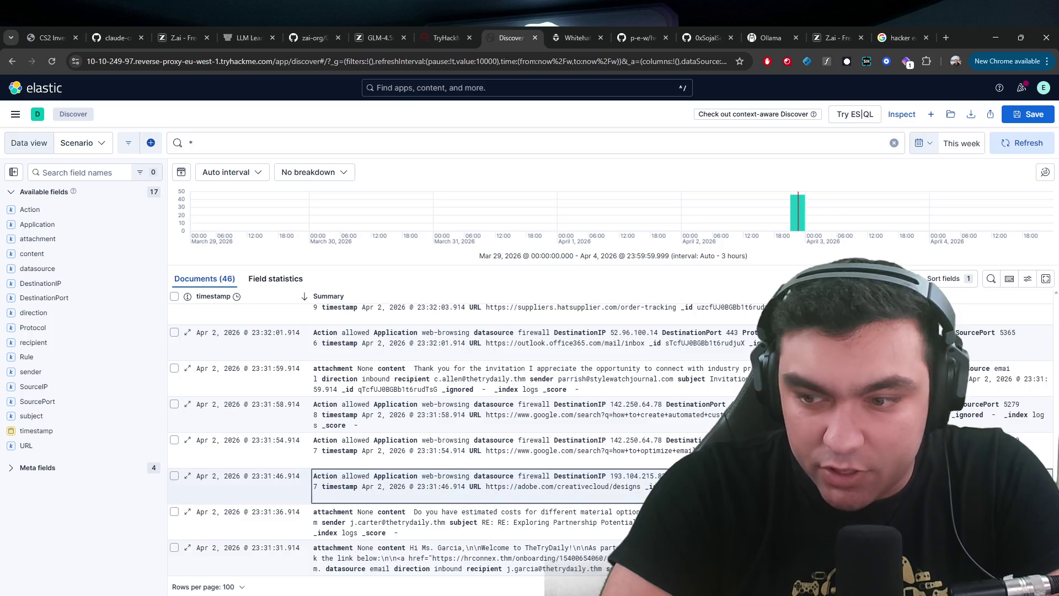
scroll(408, 366, "up", 2)
scroll(408, 367, "down", 3)
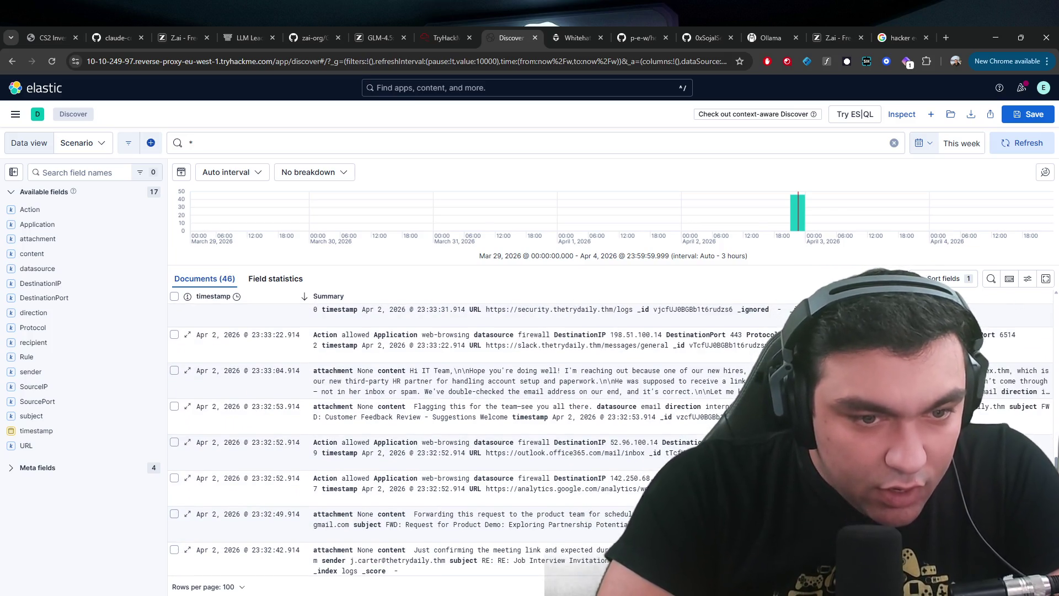
scroll(749, 344, "up", 5)
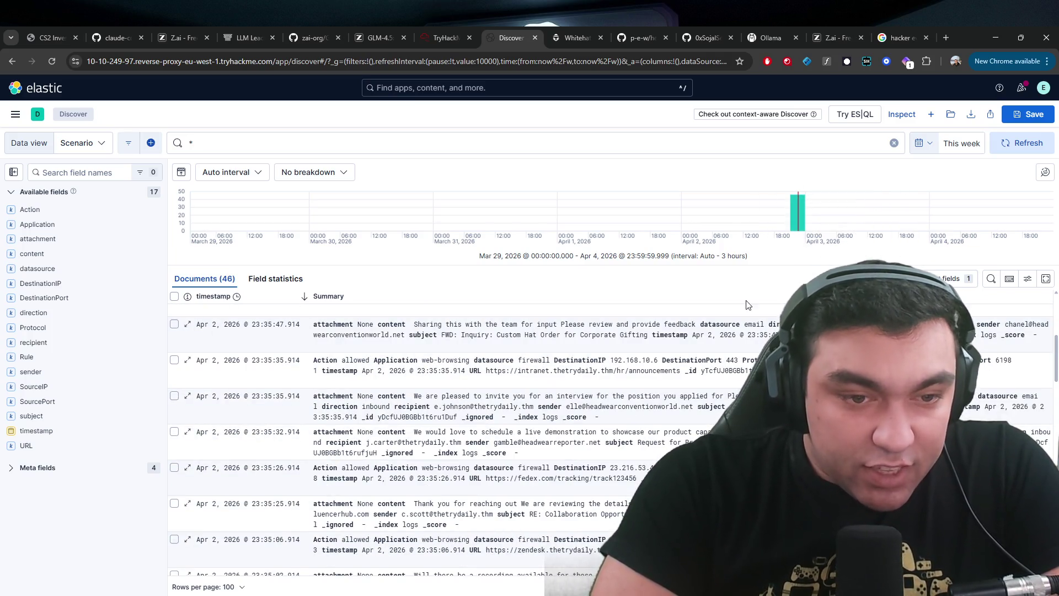
scroll(563, 422, "down", 5)
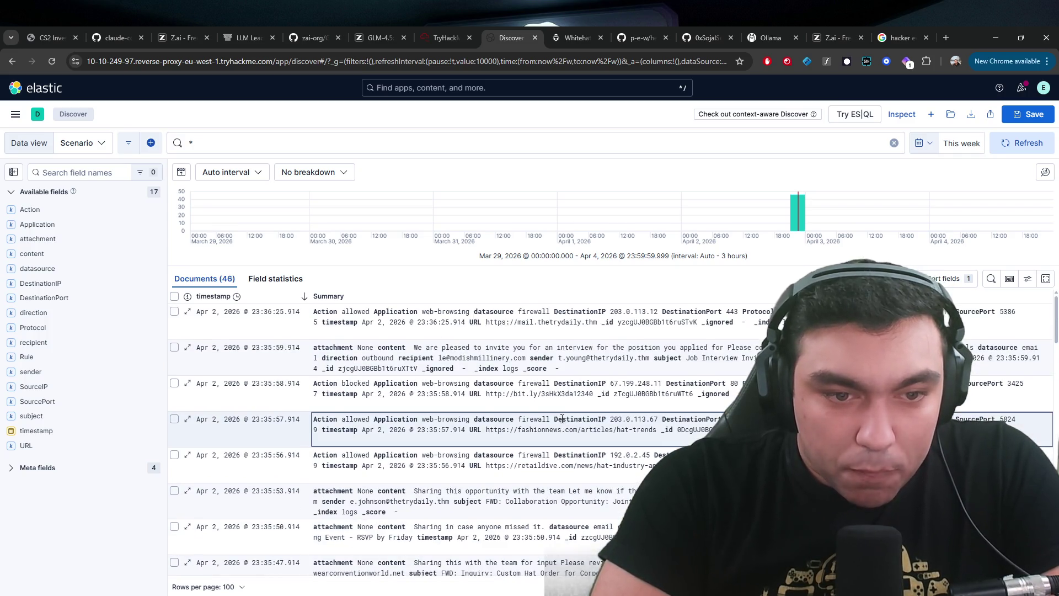
scroll(563, 410, "down", 5)
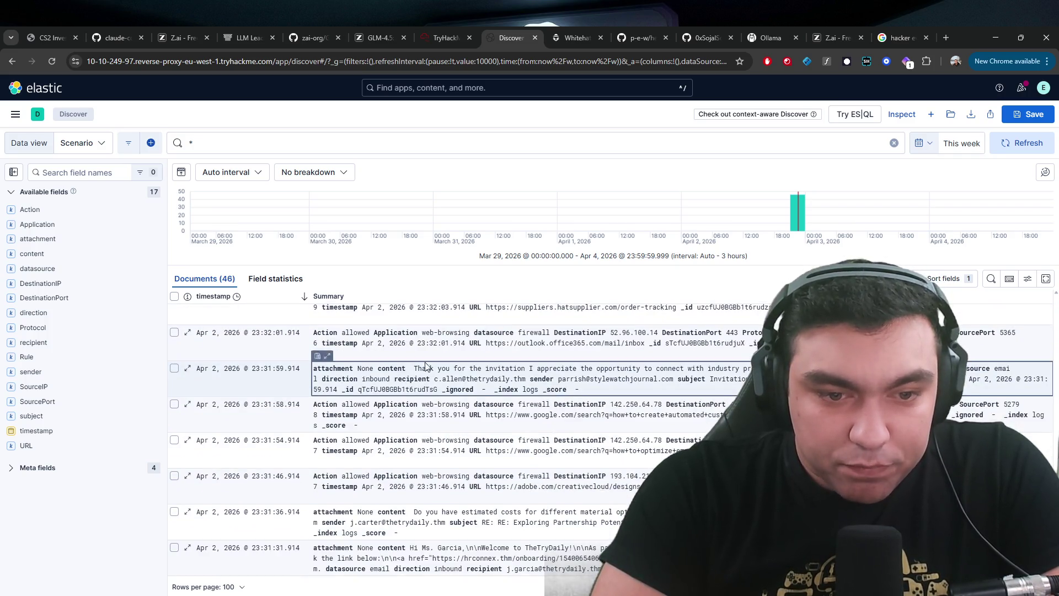
scroll(473, 474, "up", 10)
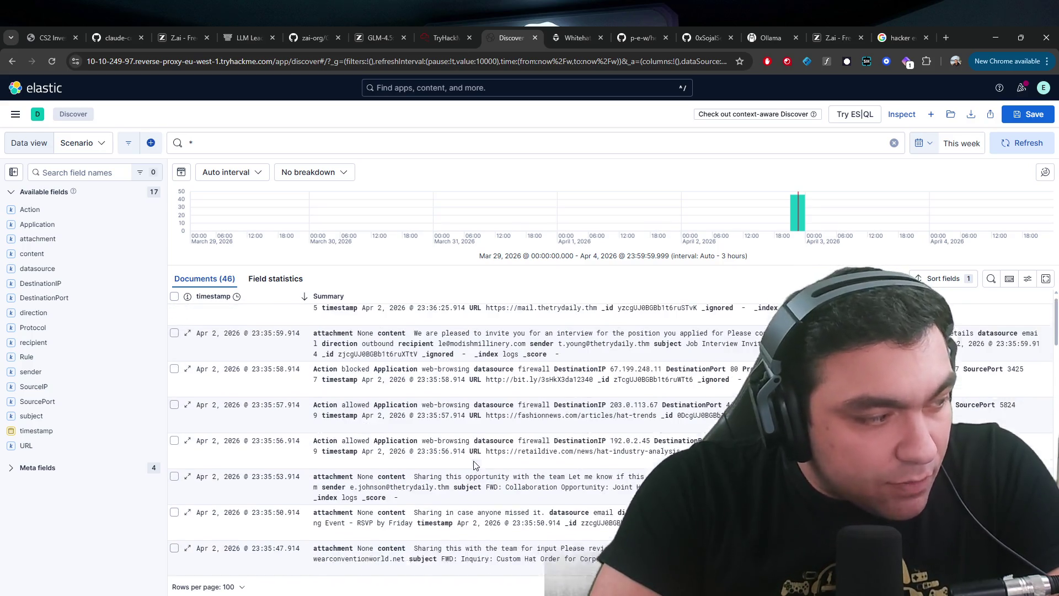
left_click(234, 140)
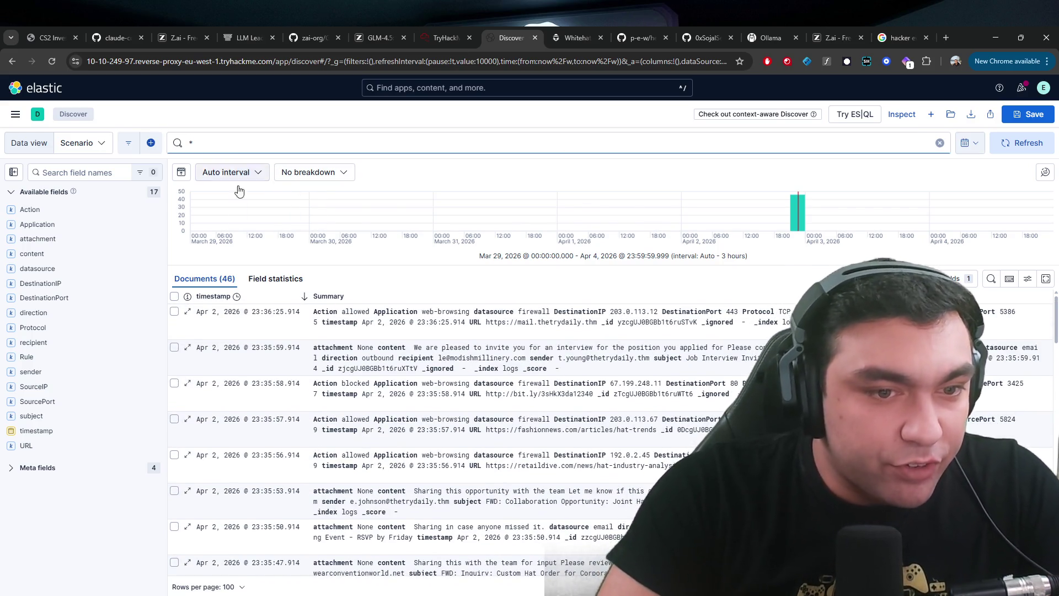
- Expand the newest firewall log entry's full JSON and scroll through its fields
left_click(400, 319)
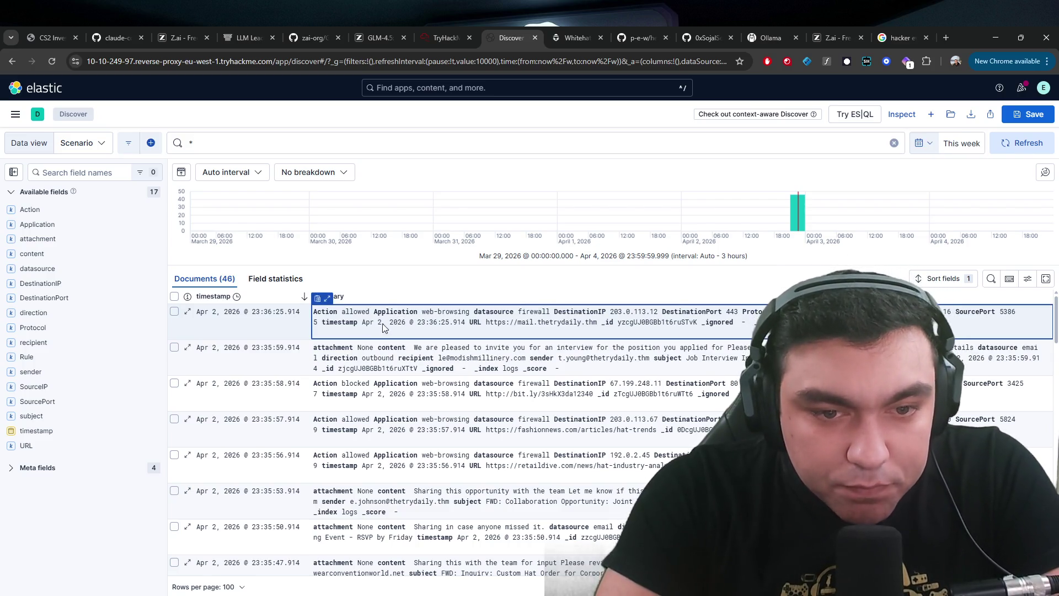
left_click(327, 298)
scroll(393, 349, "down", 4)
scroll(392, 349, "down", 5)
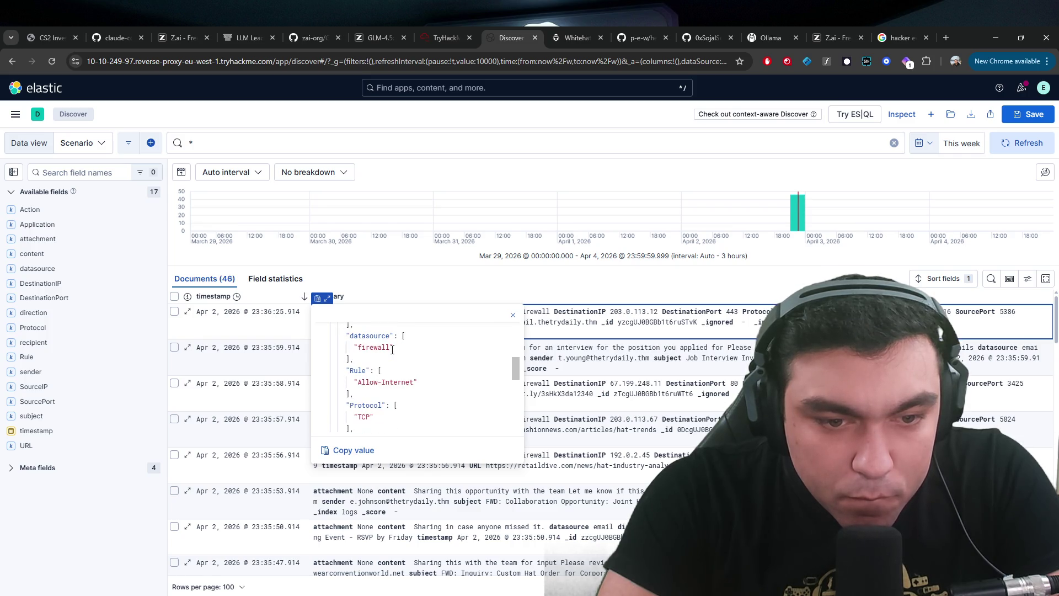
scroll(392, 350, "down", 5)
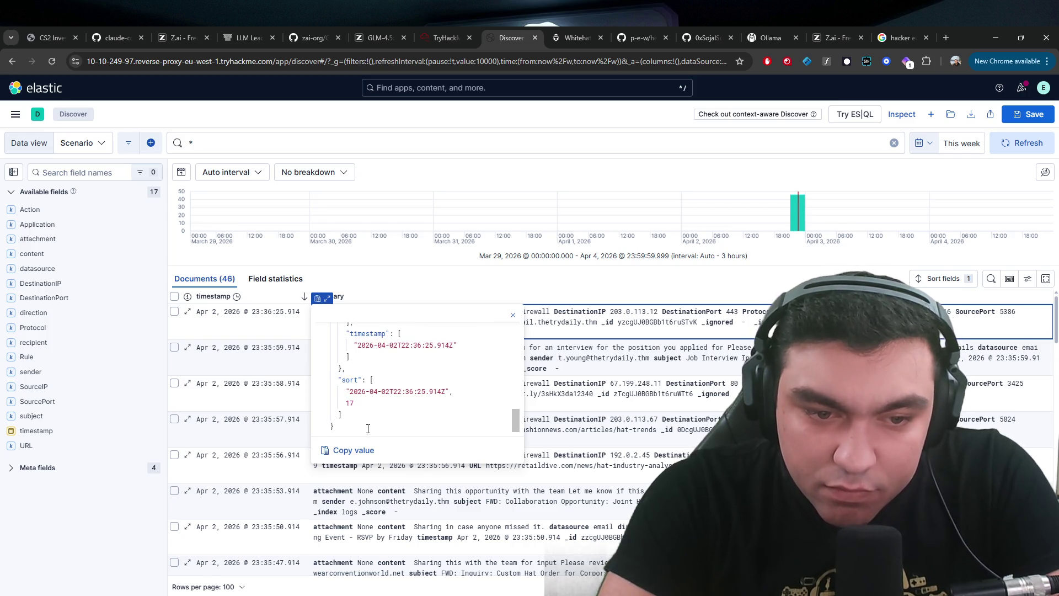
scroll(368, 428, "up", 10)
- Inspect the blocked bit.ly connection's JSON, then return to the SOC Simulator alert queue
left_click(584, 380)
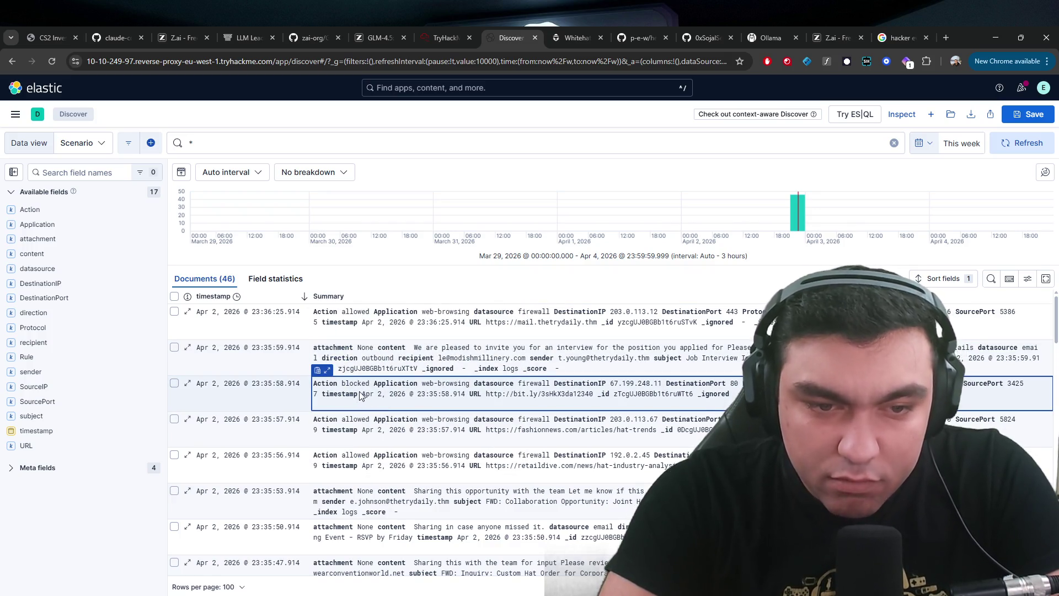
left_click(327, 370)
scroll(386, 441, "down", 1)
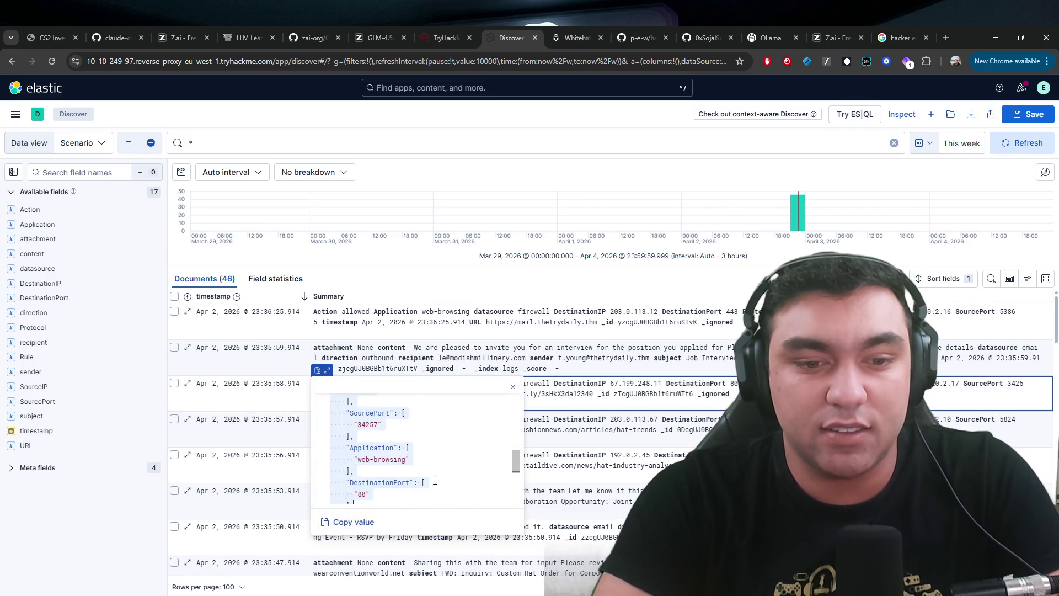
left_click(557, 427)
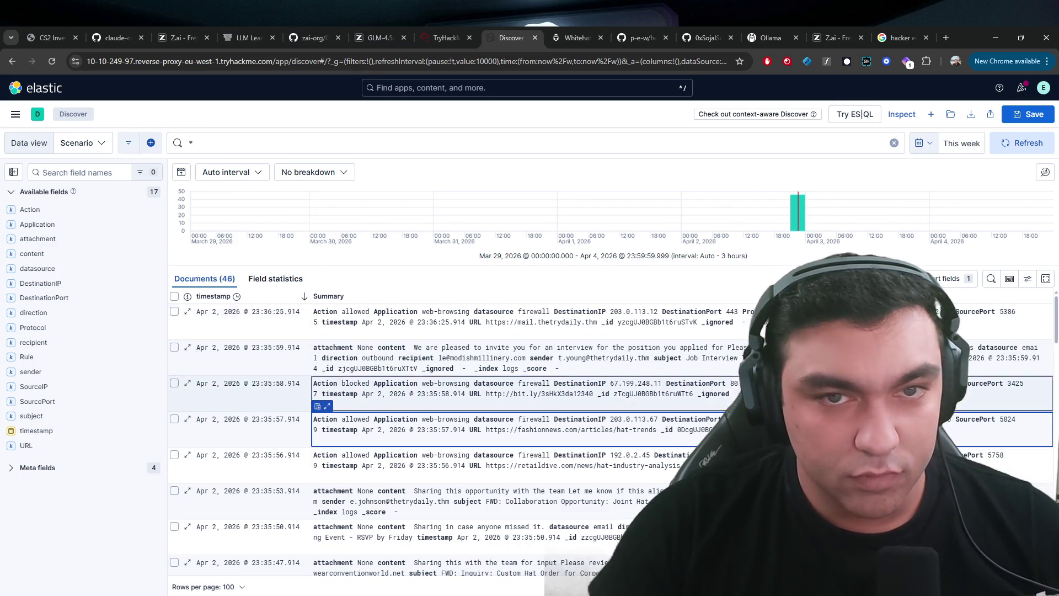
left_click(450, 38)
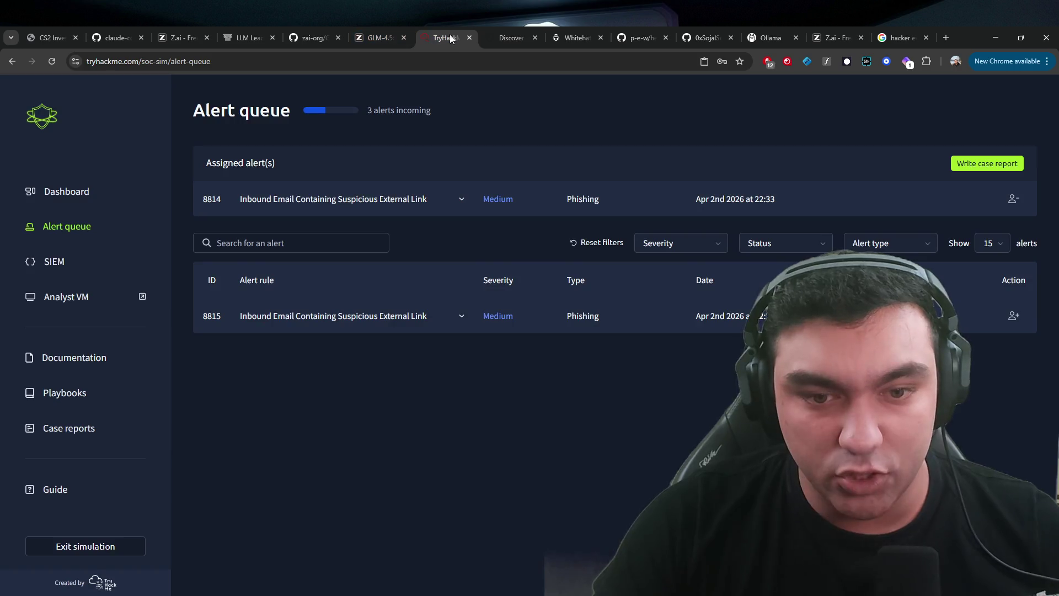
- Read alert 8815's details, cross-checking the Discover logs, then bring up the Analyst VM
left_click(473, 325)
left_click(491, 44)
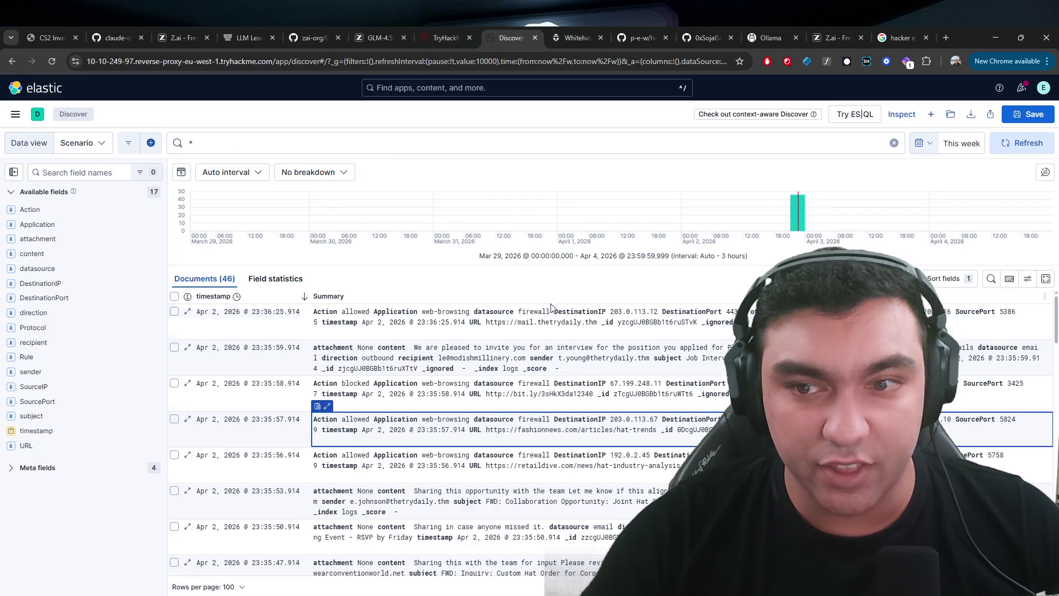
scroll(270, 419, "down", 10)
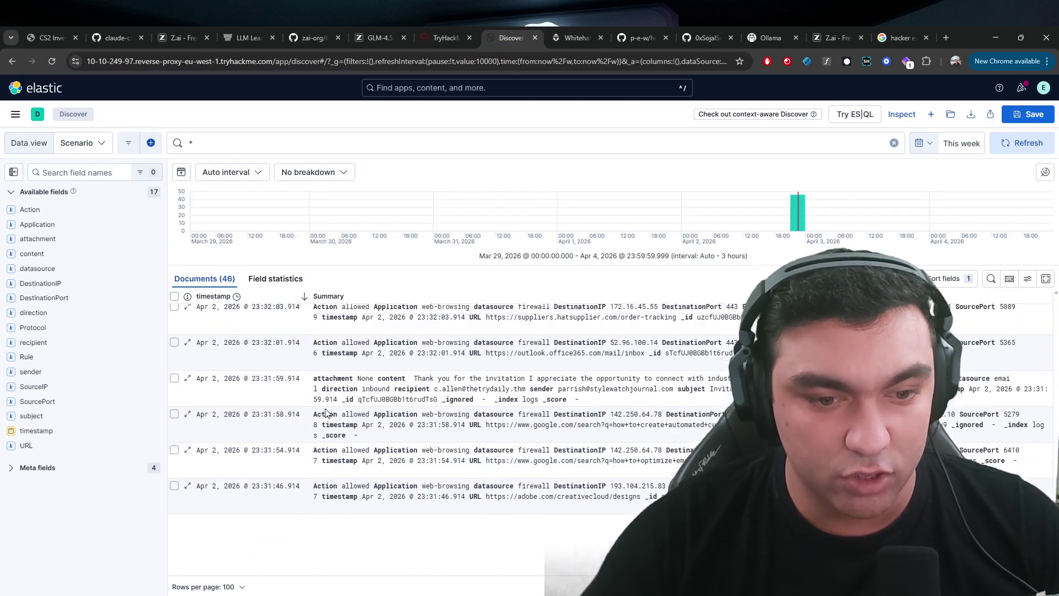
left_click(436, 37)
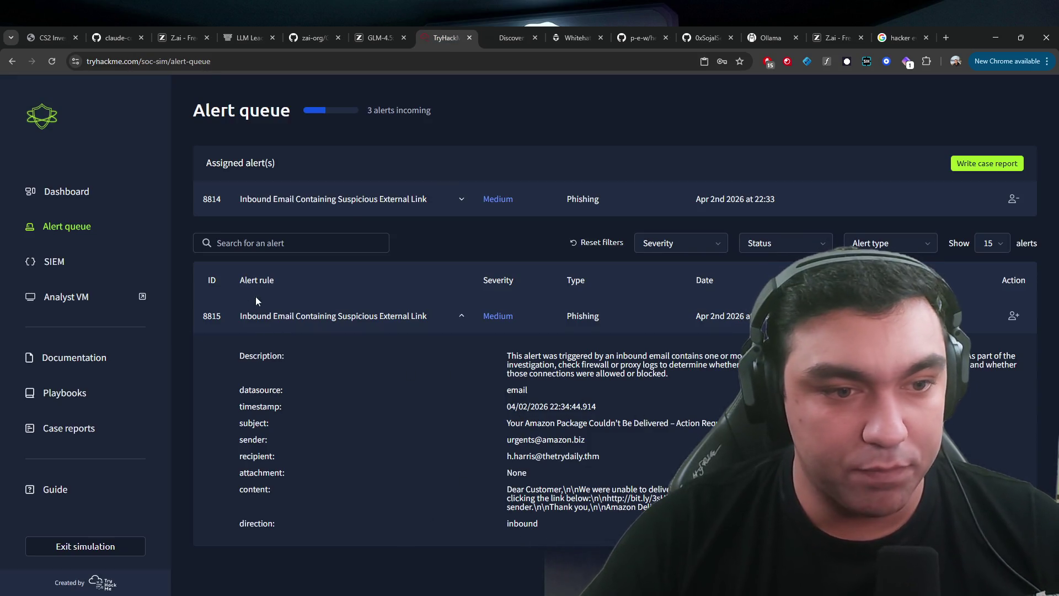
left_click(246, 316)
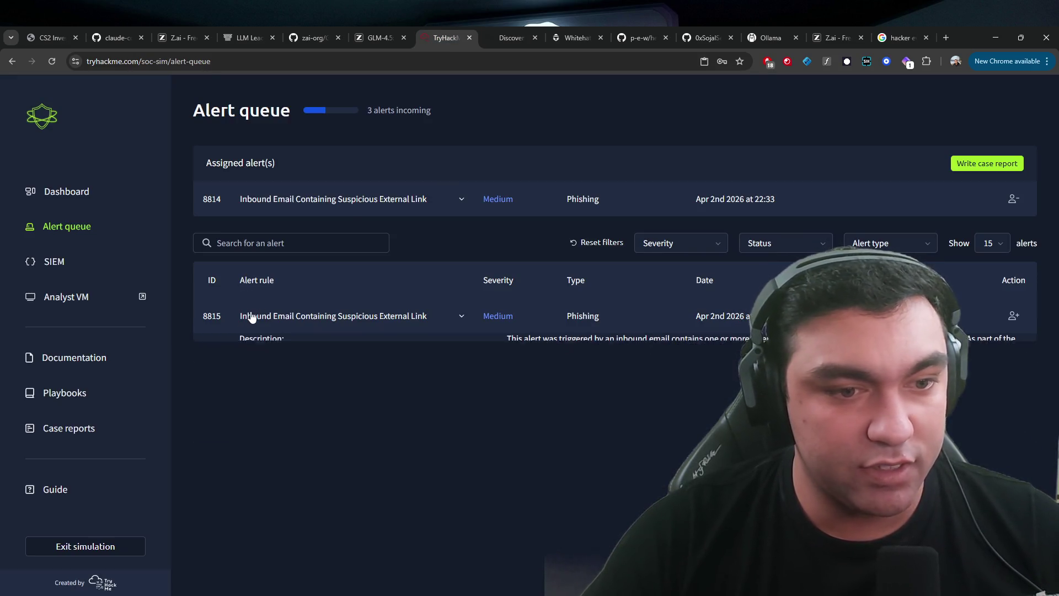
left_click(390, 318)
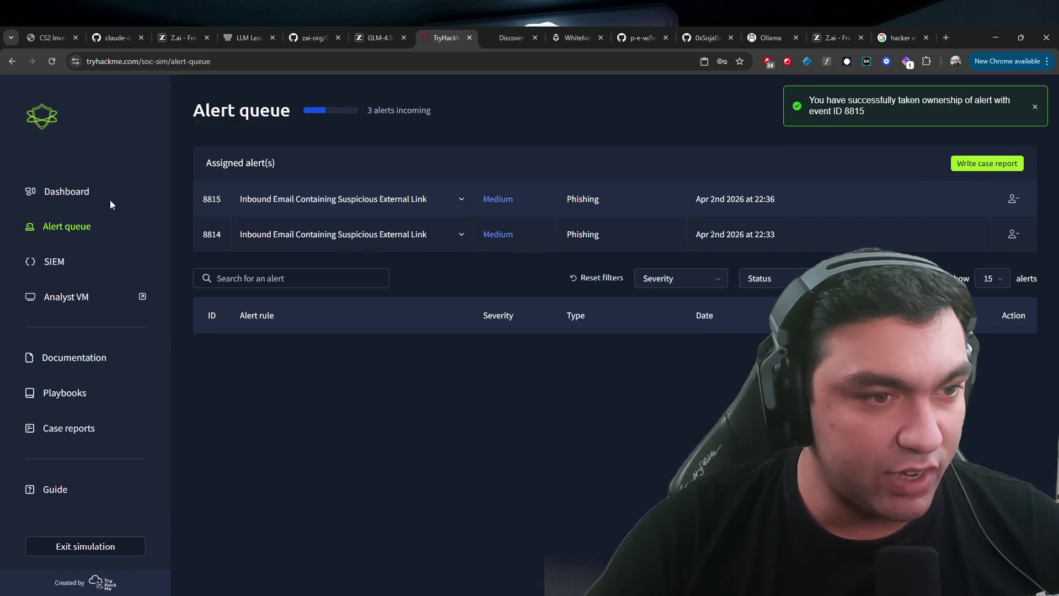
left_click(65, 301)
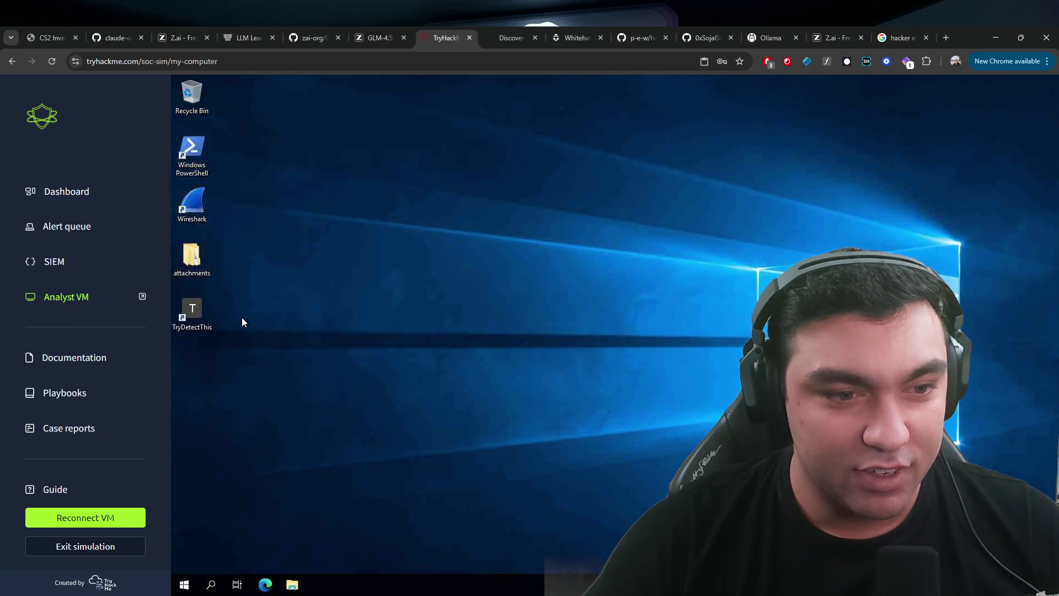
- On the analyst VM, open attachments > latest and launch the TryDetectThis tool
double_click(181, 252)
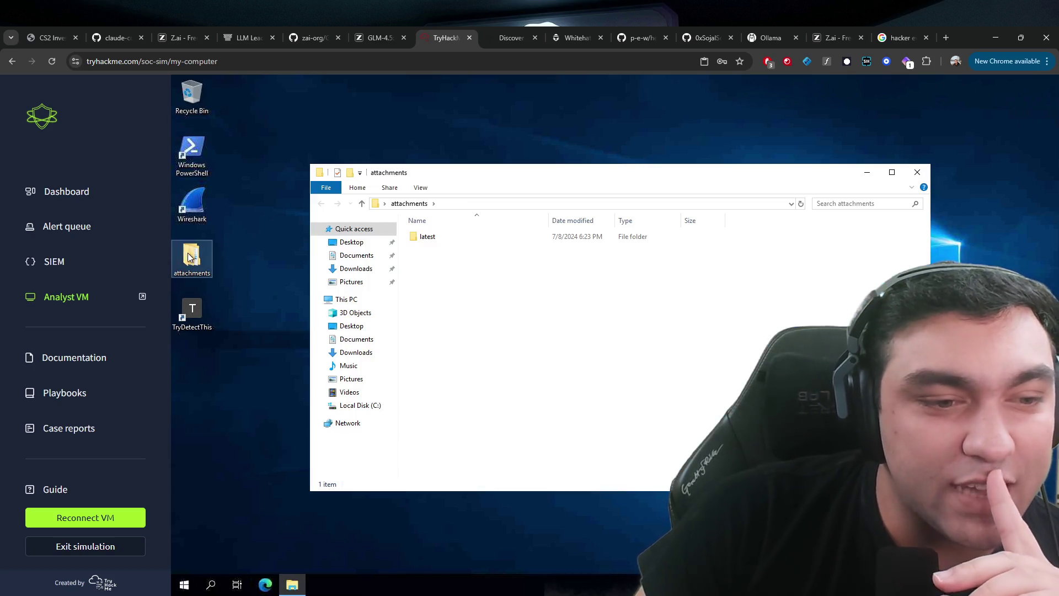
double_click(425, 236)
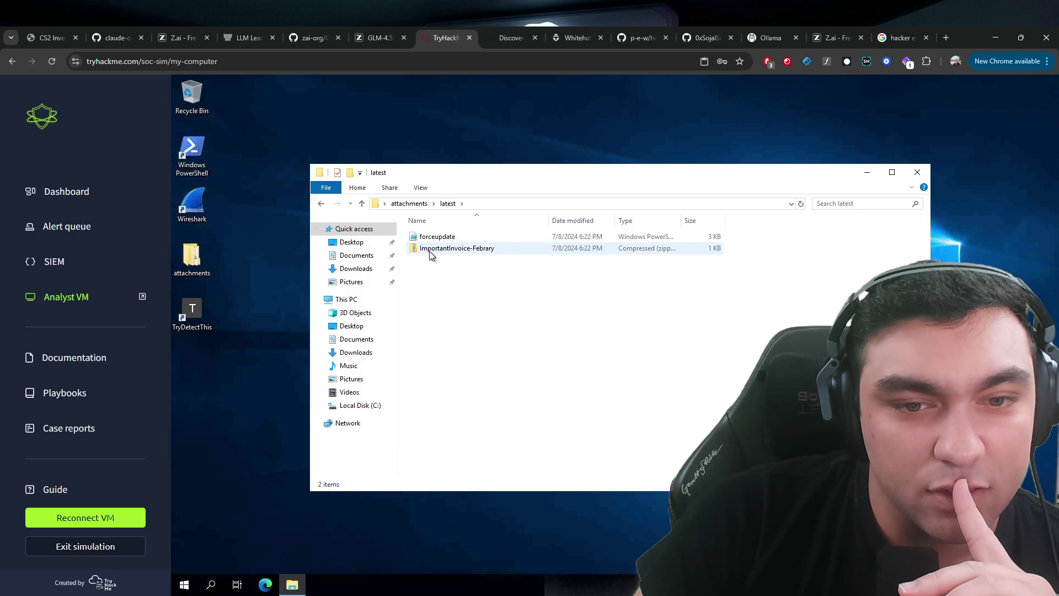
double_click(189, 317)
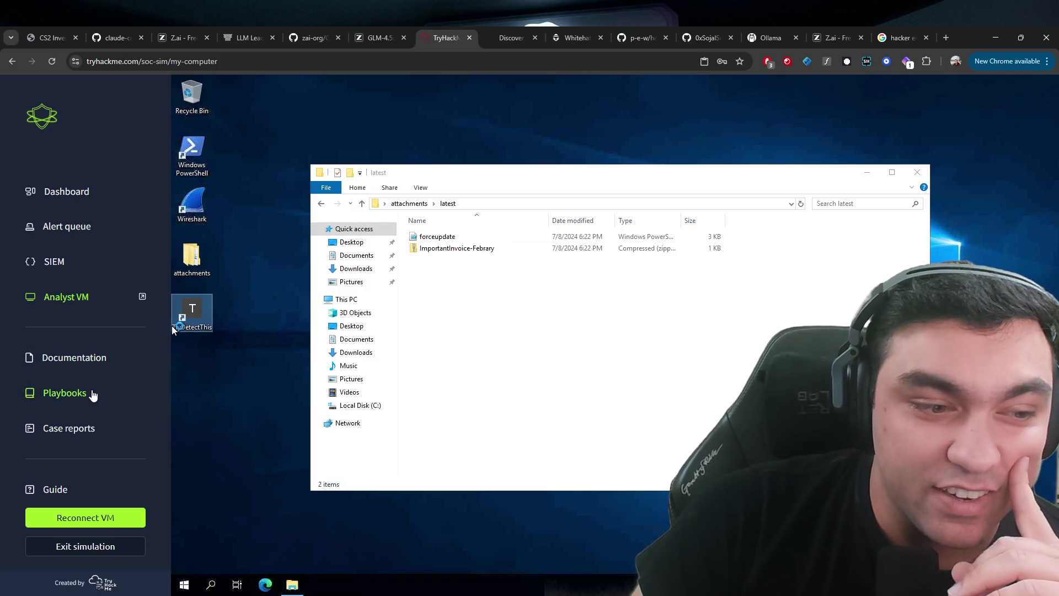
mouse_move(559, 185)
left_mouse_down()
mouse_move(491, 131)
mouse_move(743, 120)
mouse_move(803, 95)
mouse_move(668, 97)
left_mouse_up()
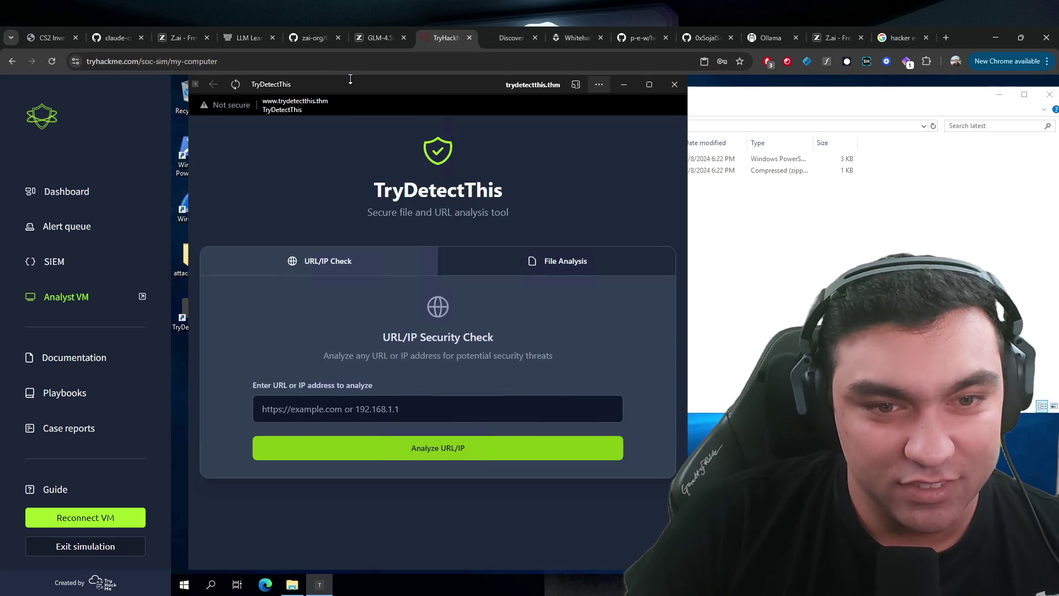
- Switch TryDetectThis between its URL/IP and file security checks, then view Playbooks
left_click(445, 407)
left_click(557, 261)
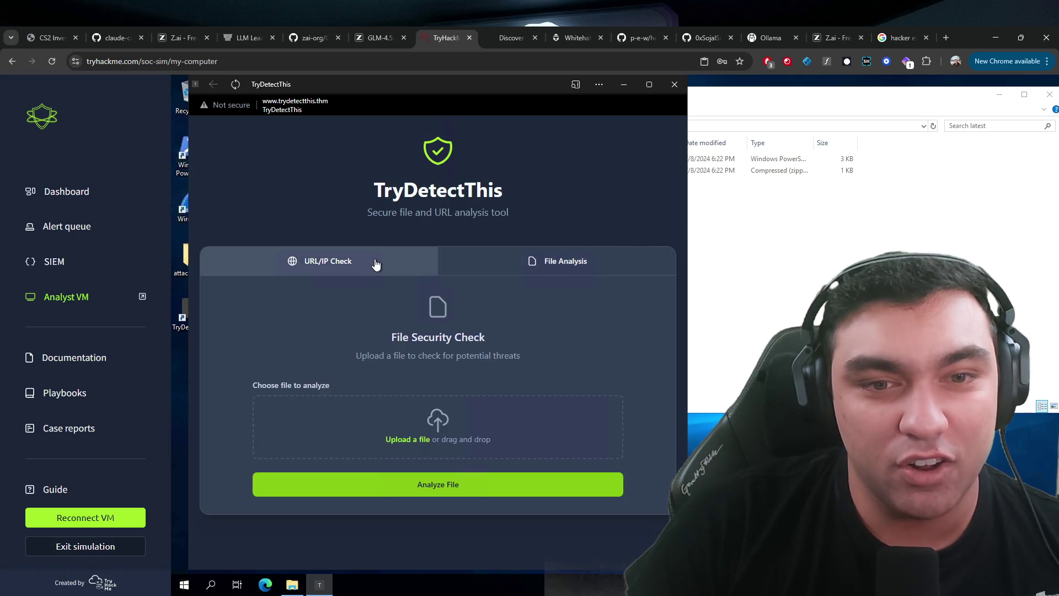
left_click(376, 264)
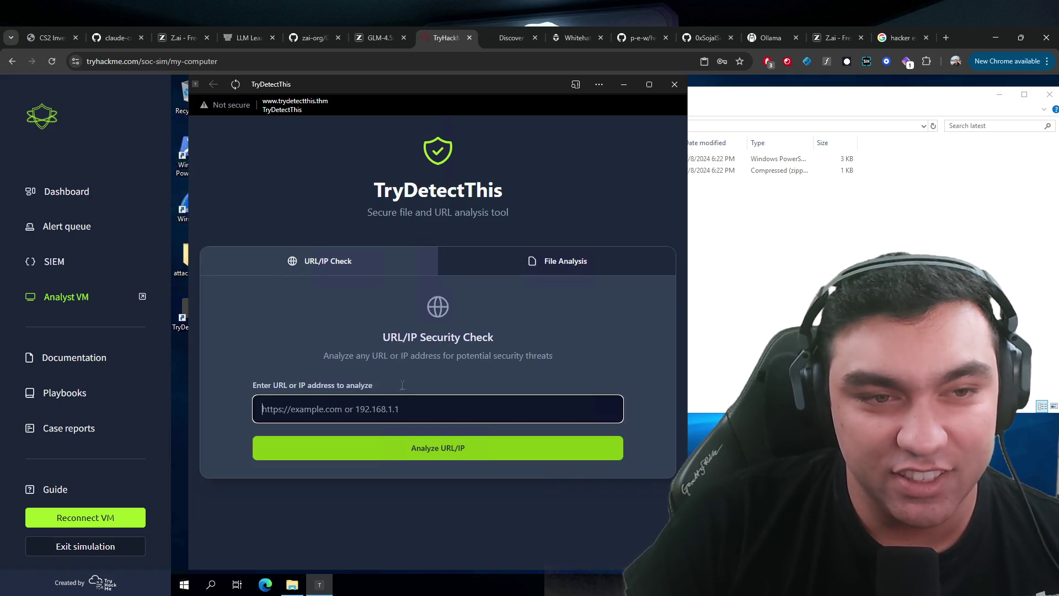
left_click(64, 393)
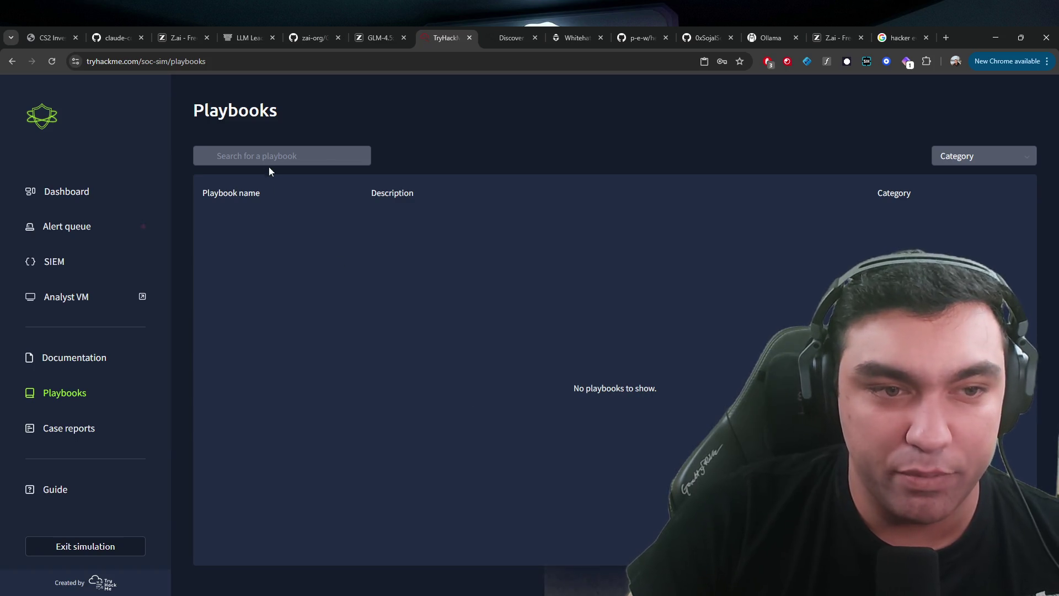
- Visit Case reports and the dashboard, then return to the queue showing High firewall alert 8816
left_click(90, 427)
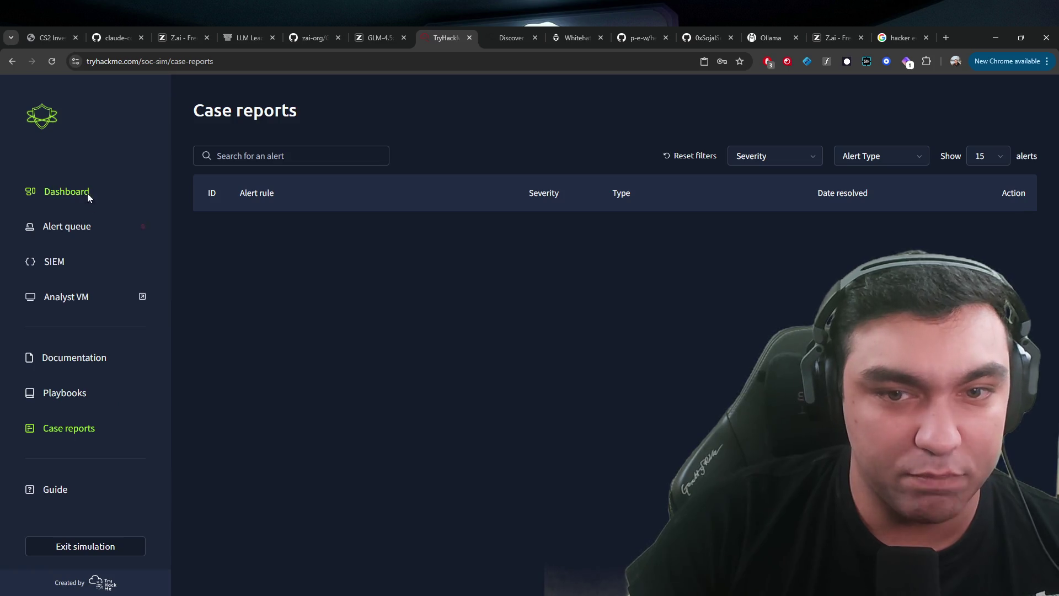
left_click(87, 193)
scroll(581, 345, "down", 2)
scroll(577, 358, "up", 2)
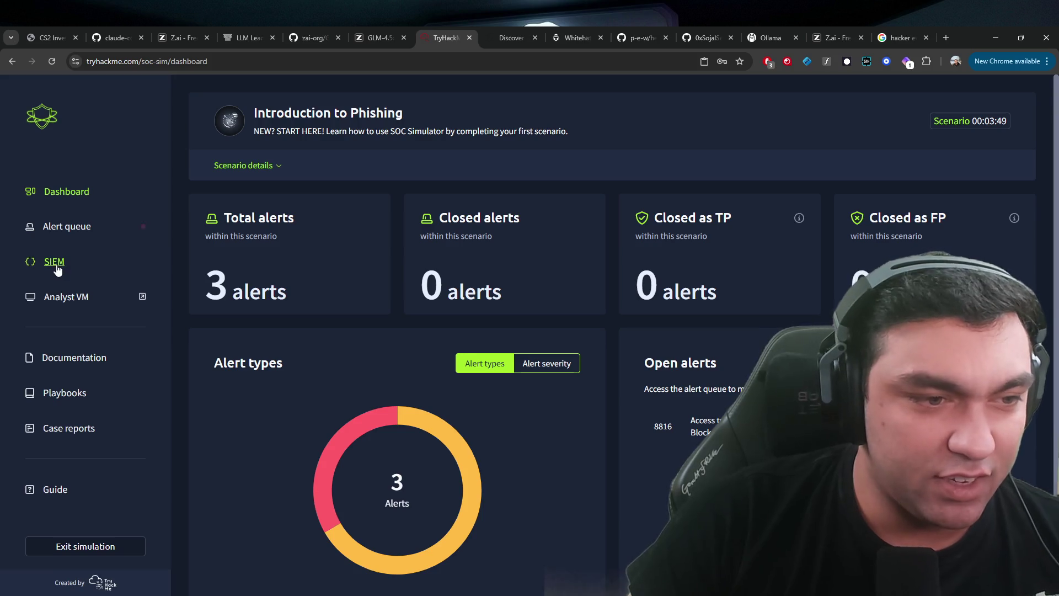
left_click(83, 228)
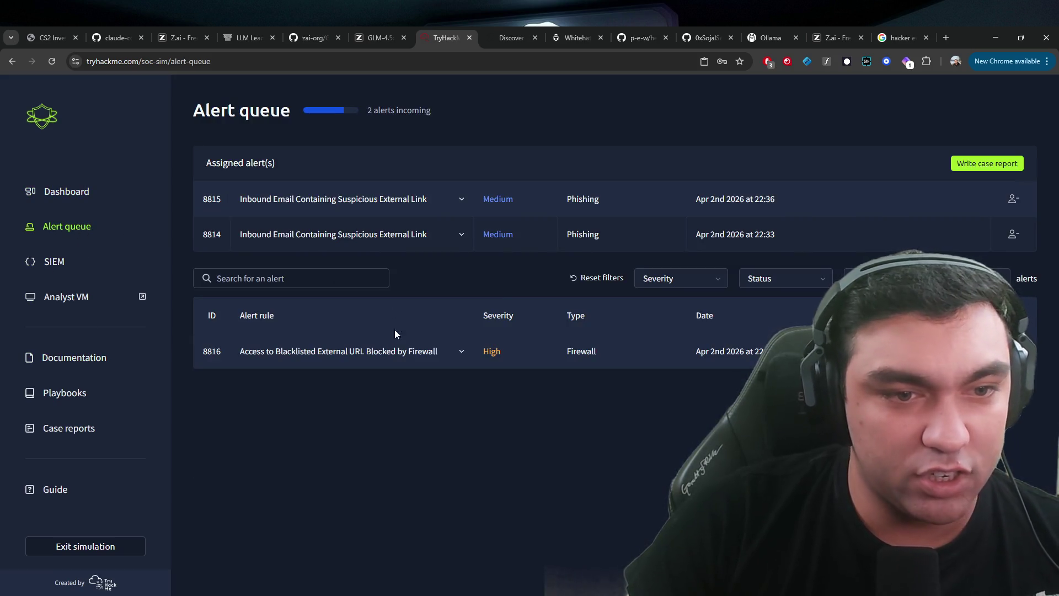
- Inspect alert 8815's email details, backing out of an early case-report prompt
left_click(475, 198)
left_click(971, 163)
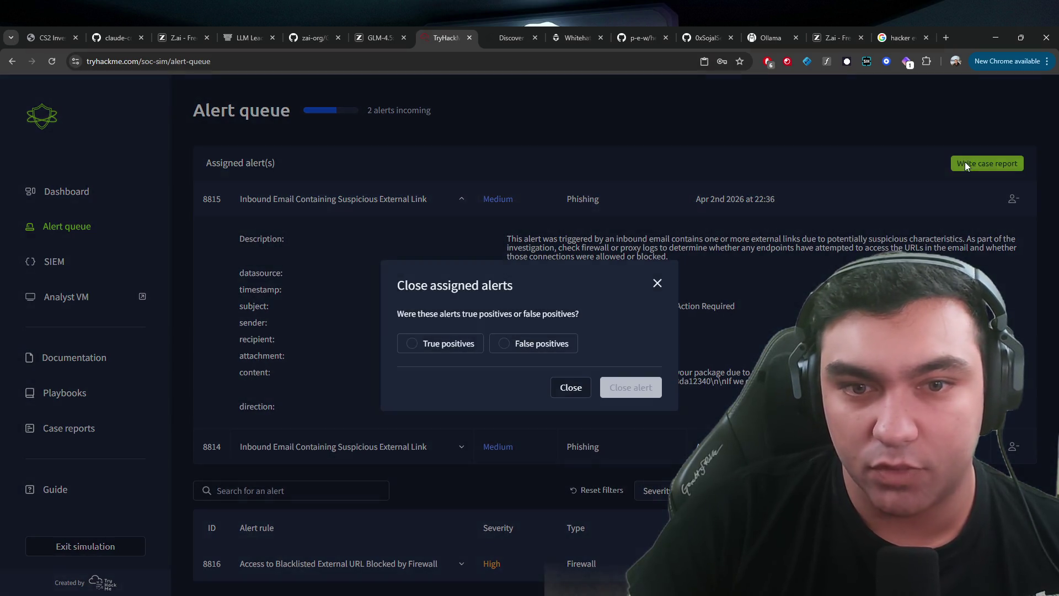
left_click(566, 387)
left_click(401, 204)
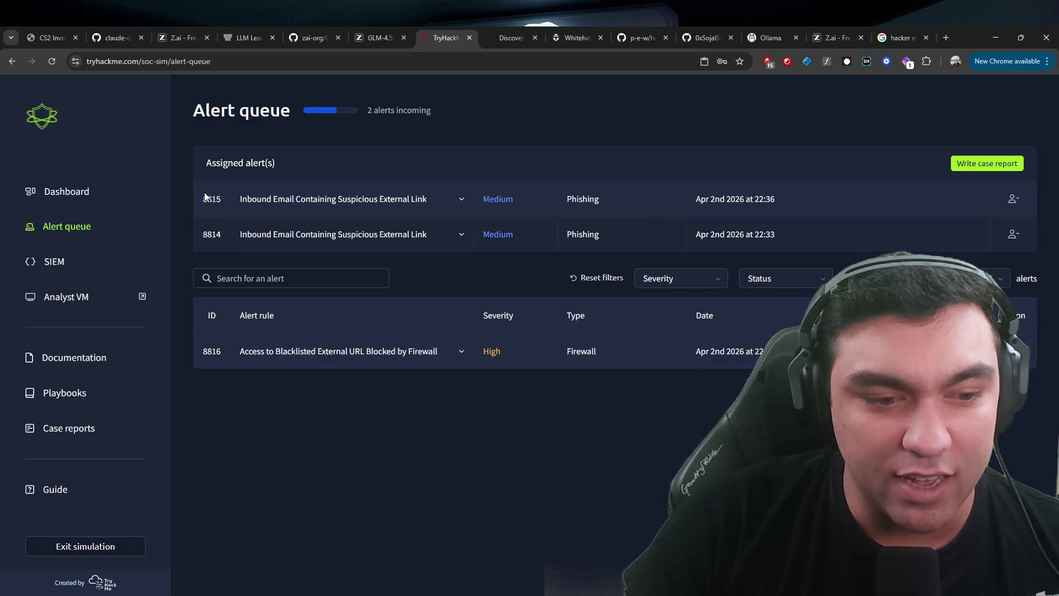
left_click(300, 202)
left_click(320, 199)
- Compare the email details of alerts 8814 and 8815 by toggling each open
left_click(345, 243)
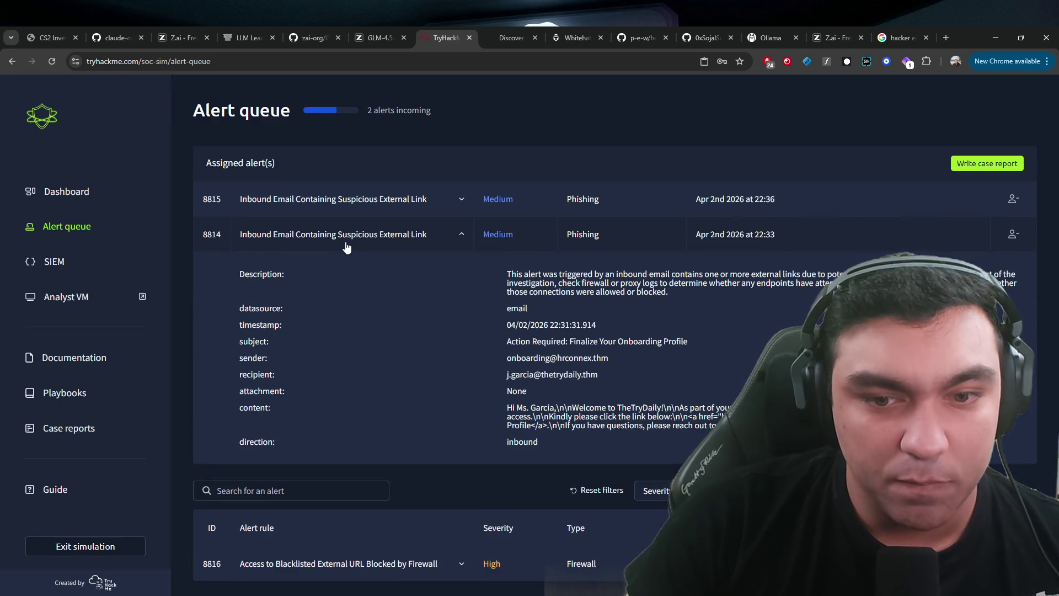
left_click(358, 241)
left_click(382, 195)
left_click(386, 199)
left_click(403, 234)
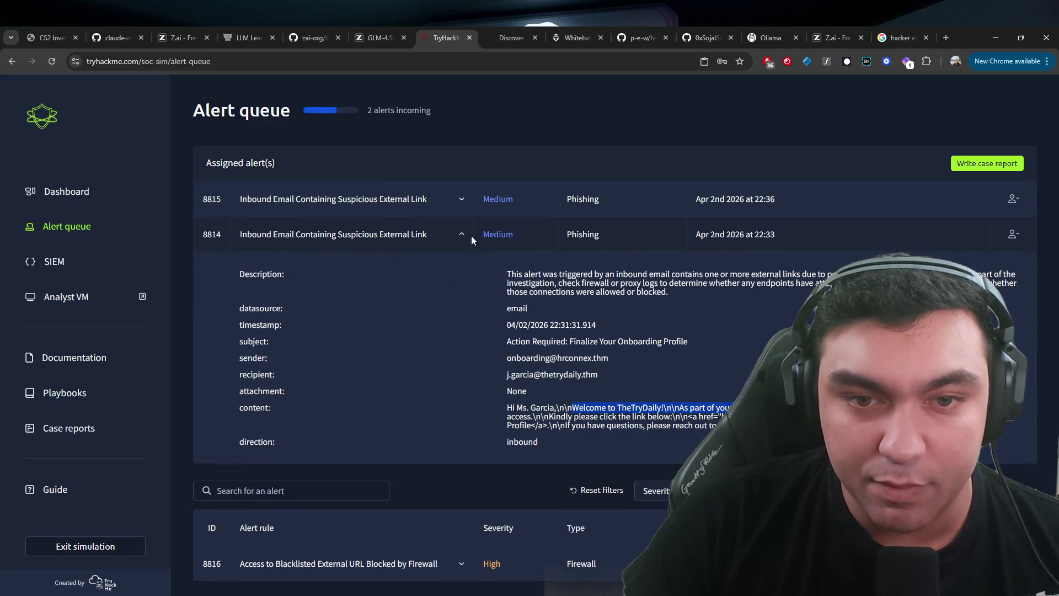
left_click(401, 232)
- Read alert 8815's Amazon package email, highlighting its content, fields and sender address
left_click(407, 199)
left_click_drag(502, 379, 745, 391)
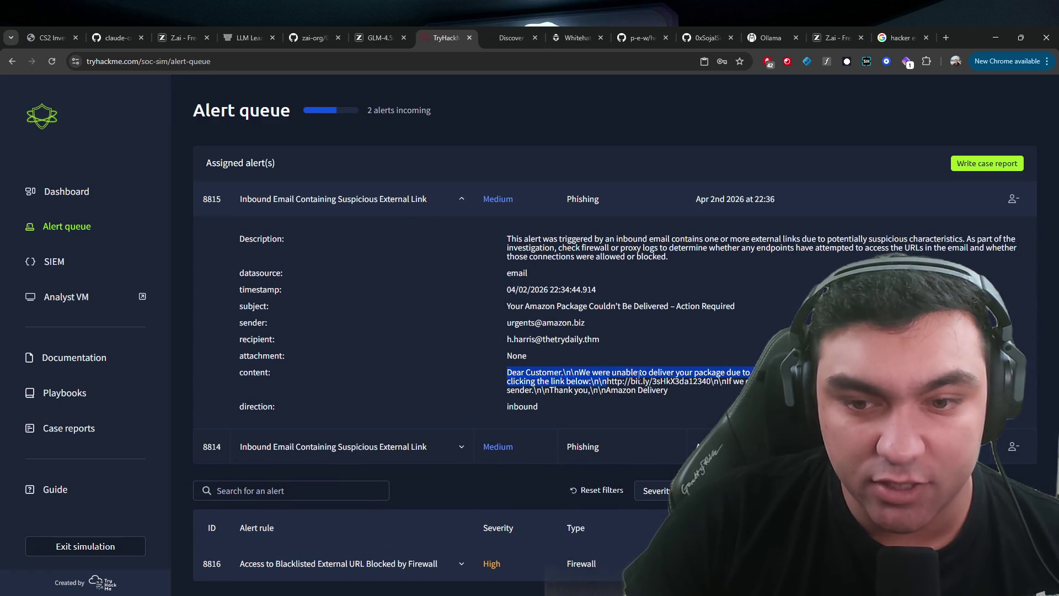
left_click_drag(601, 390, 590, 289)
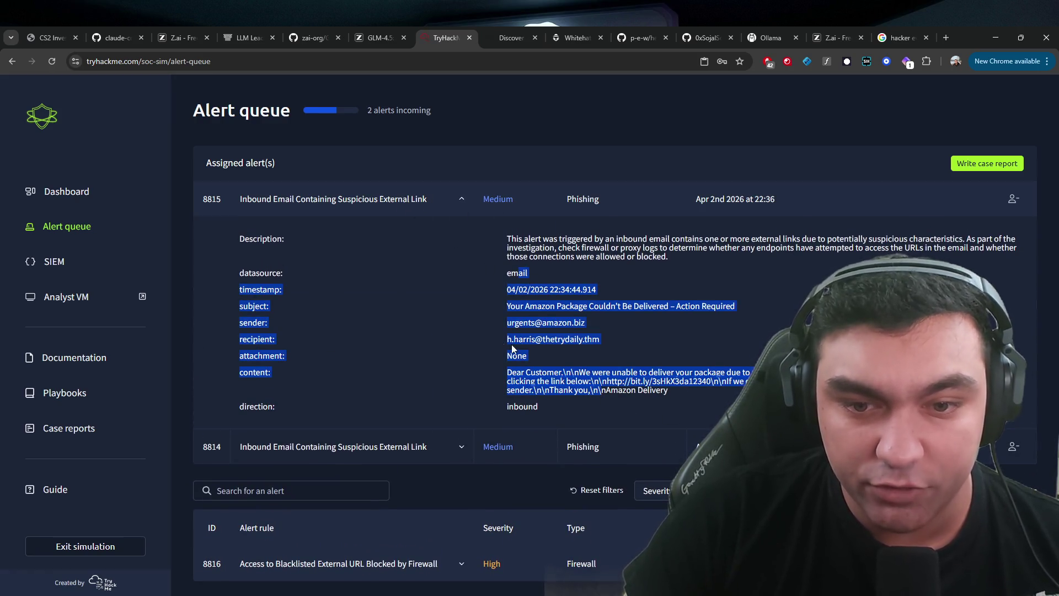
left_click_drag(504, 323, 568, 325)
left_click(430, 204)
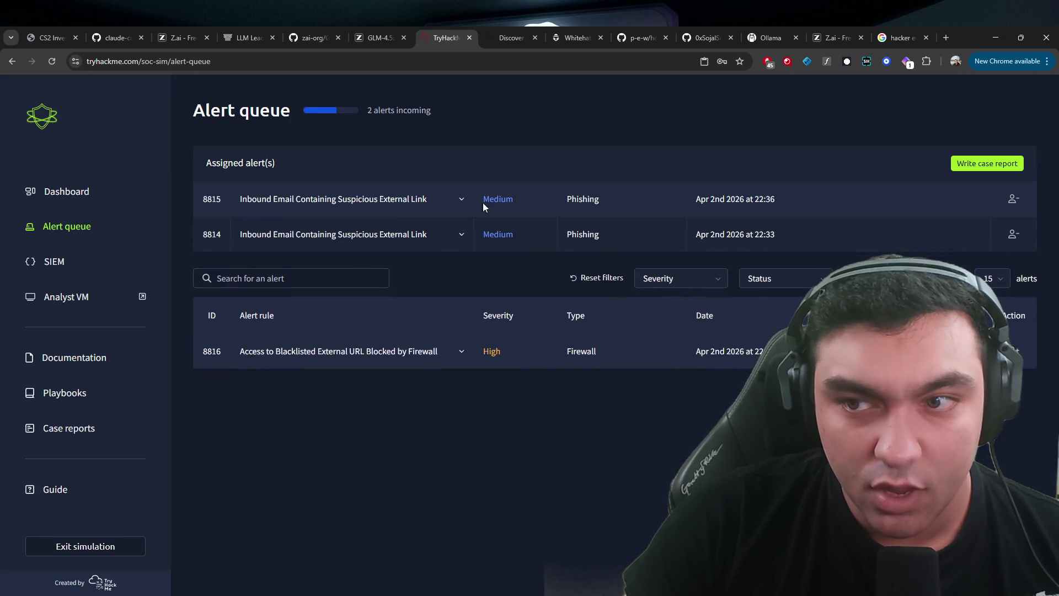
- Cancel the close-alerts prompt and unassign yourself from alert 8814
left_click(989, 169)
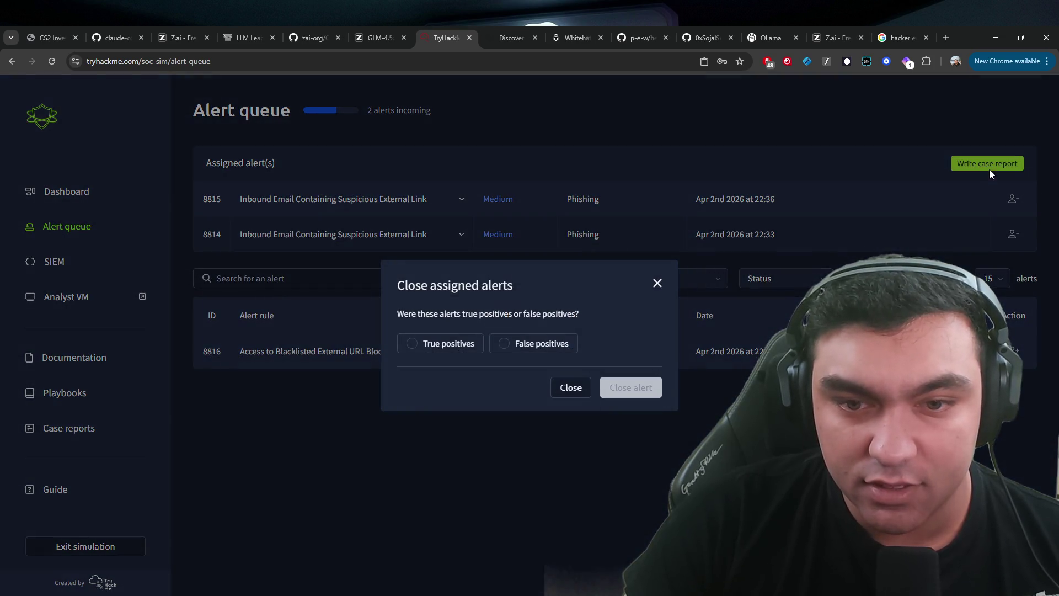
left_click(554, 386)
left_click(348, 200)
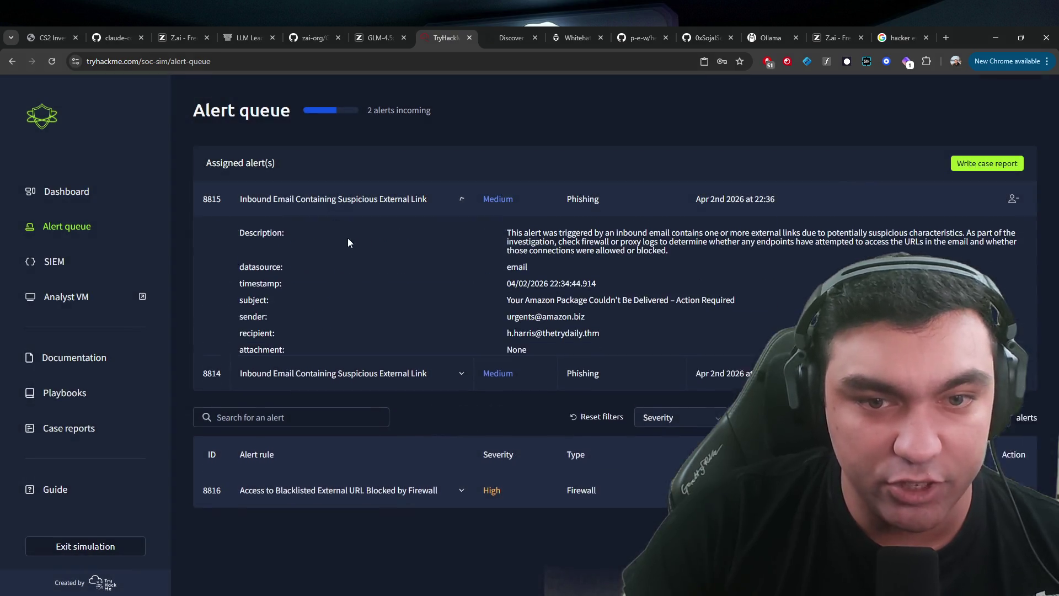
left_click(425, 203)
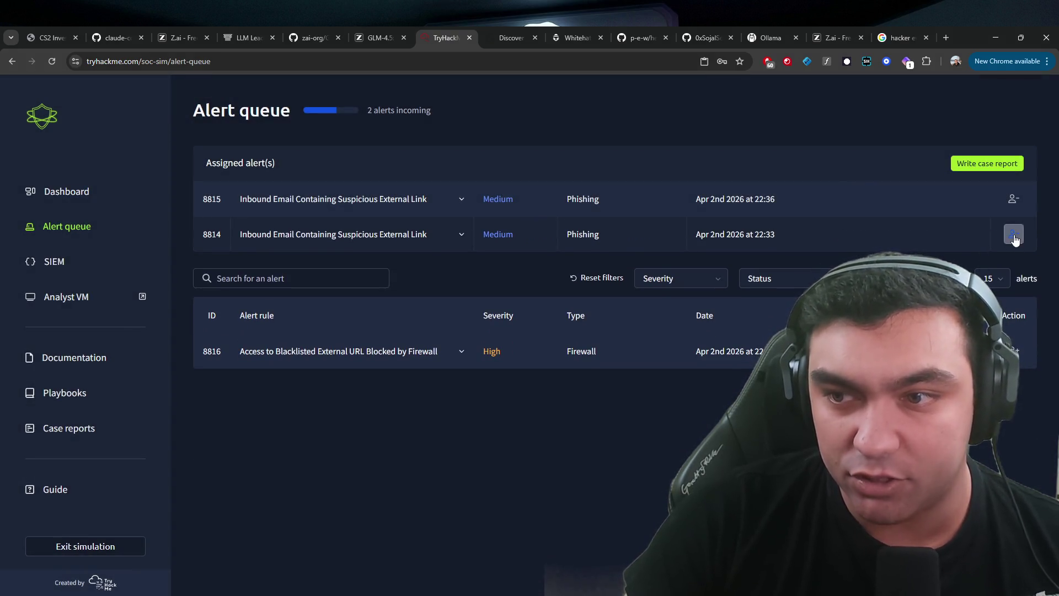
left_click(1014, 235)
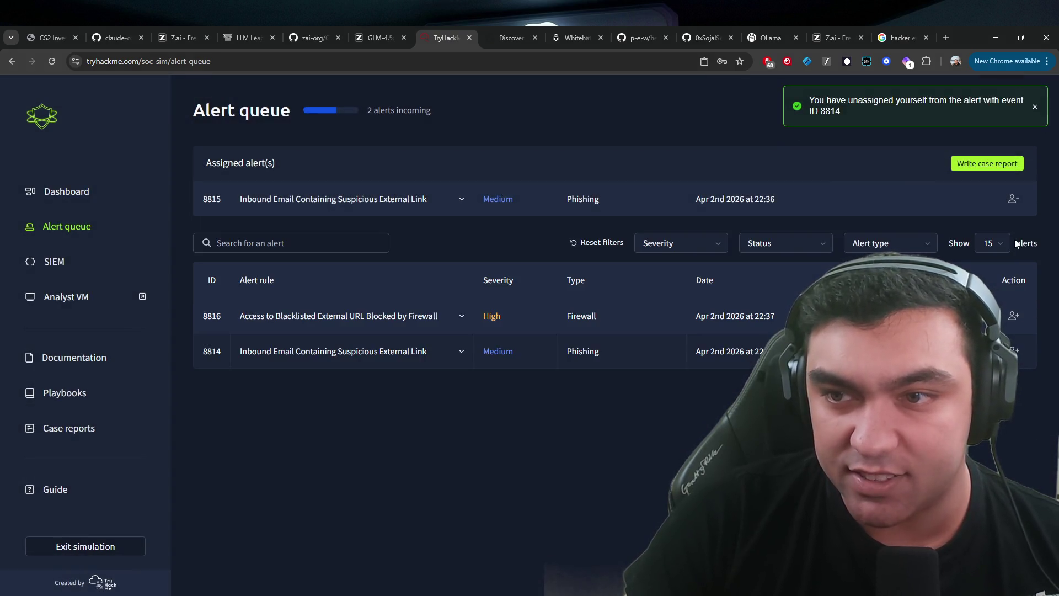
- Start alert 8815's case report and classify it as True positive
left_click(982, 165)
key("Escape")
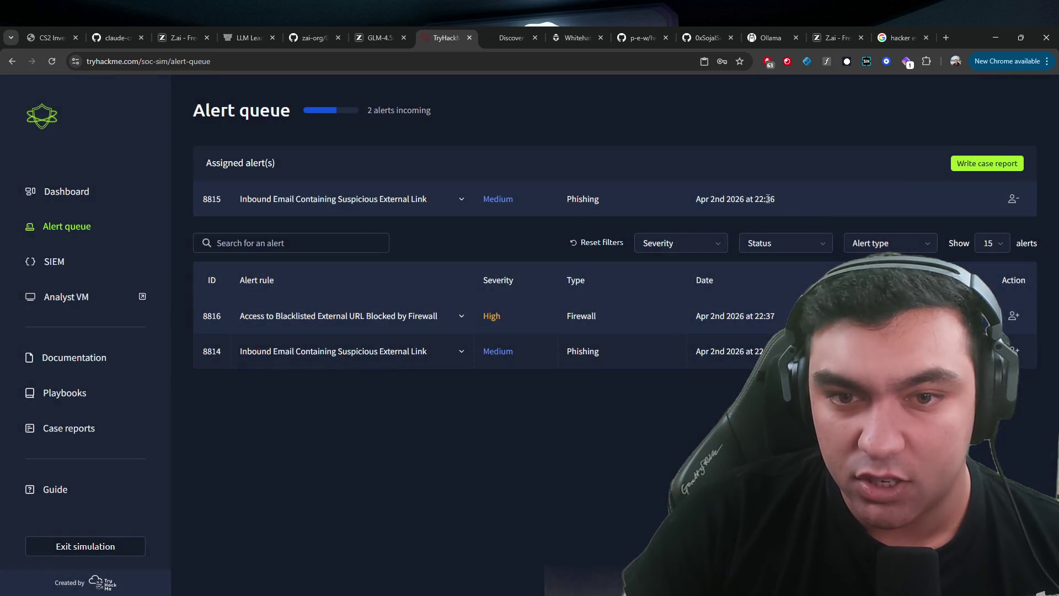
left_click(397, 203)
left_click(826, 202)
left_click(973, 167)
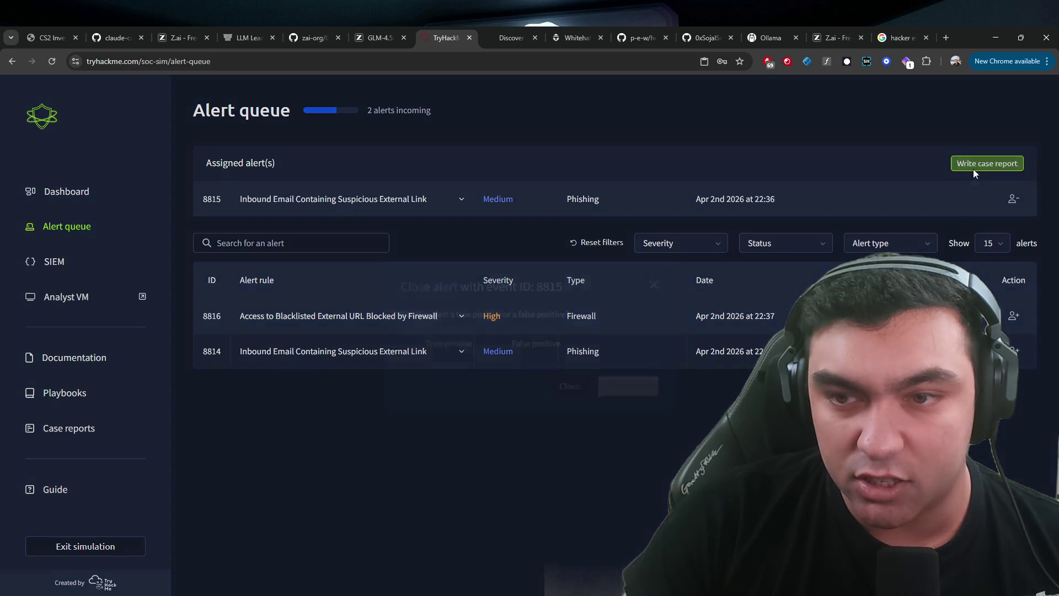
left_click(474, 344)
- Close alert 8815 as True positive with no escalation, then assign and expand alert 8814
left_click(627, 386)
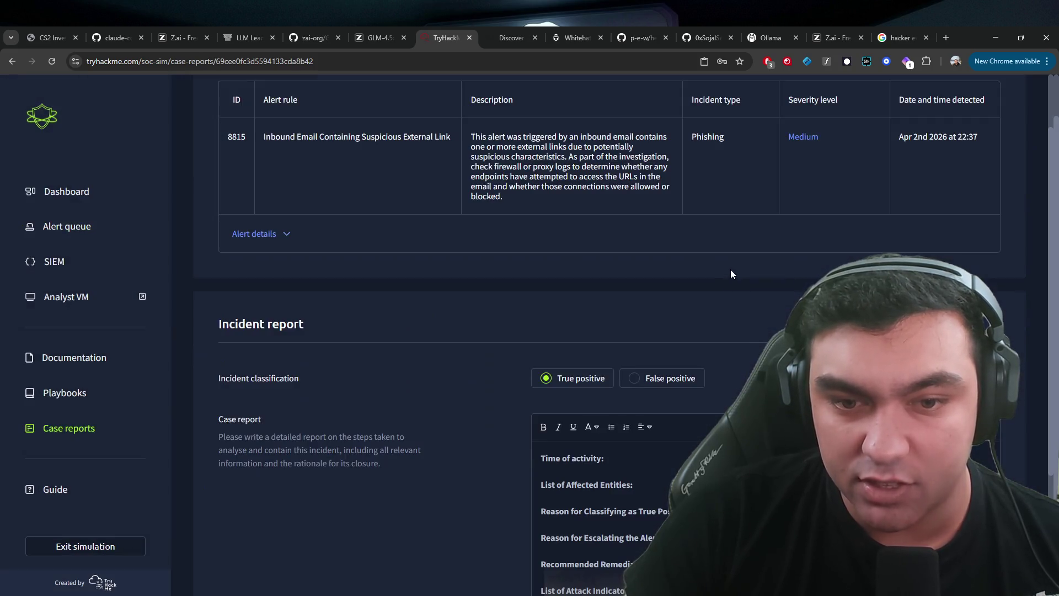
scroll(660, 263, "down", 3)
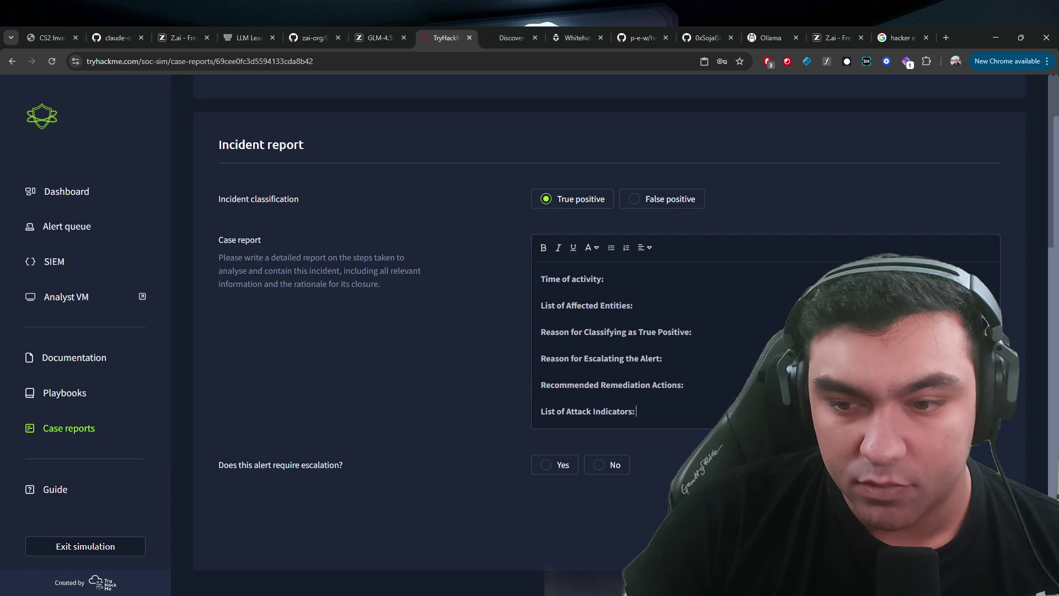
left_click(603, 465)
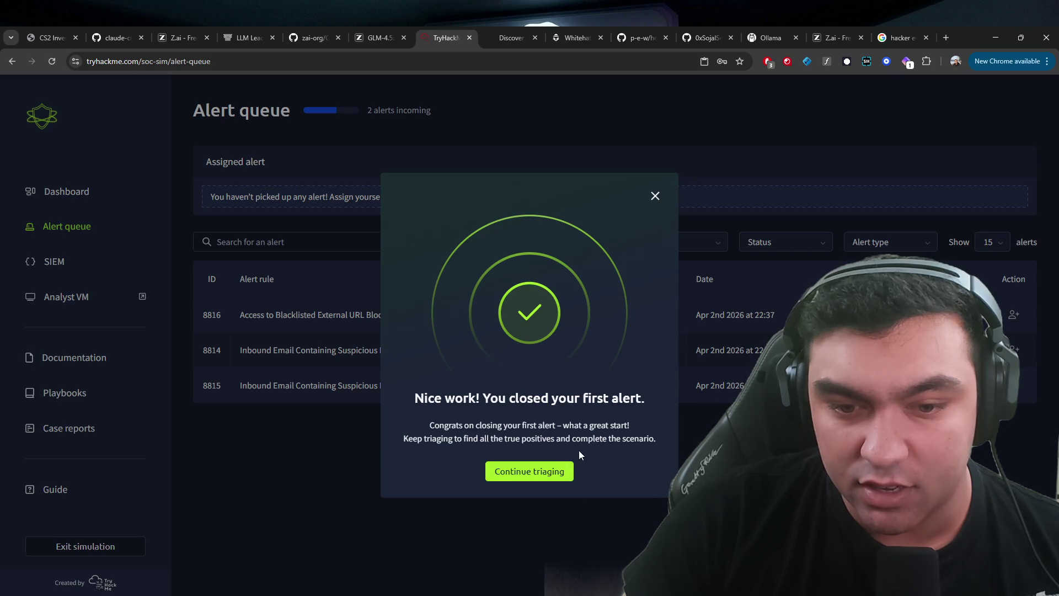
left_click(530, 471)
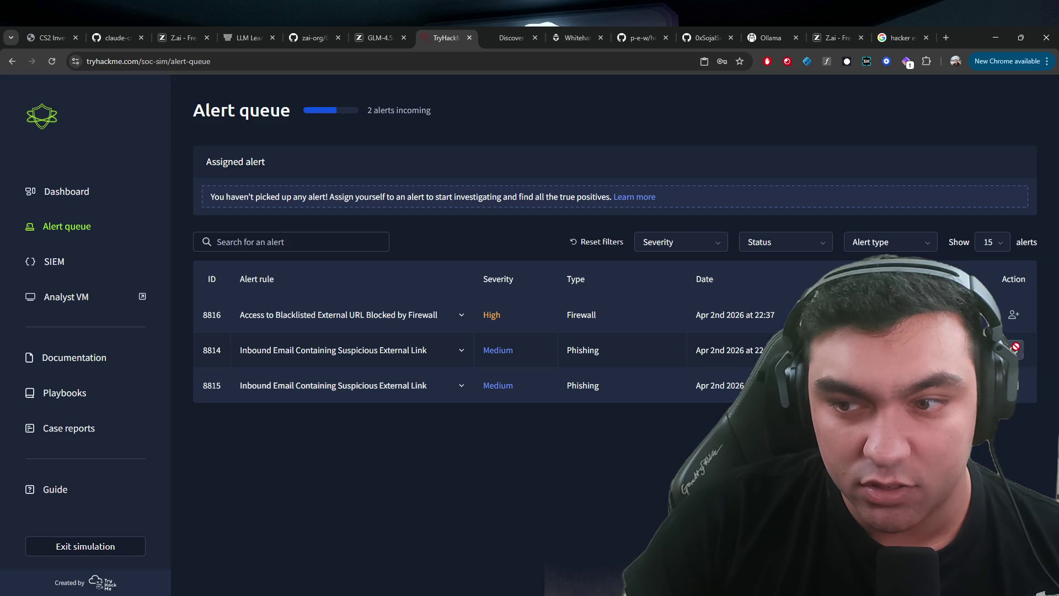
left_click(1014, 348)
left_click(406, 200)
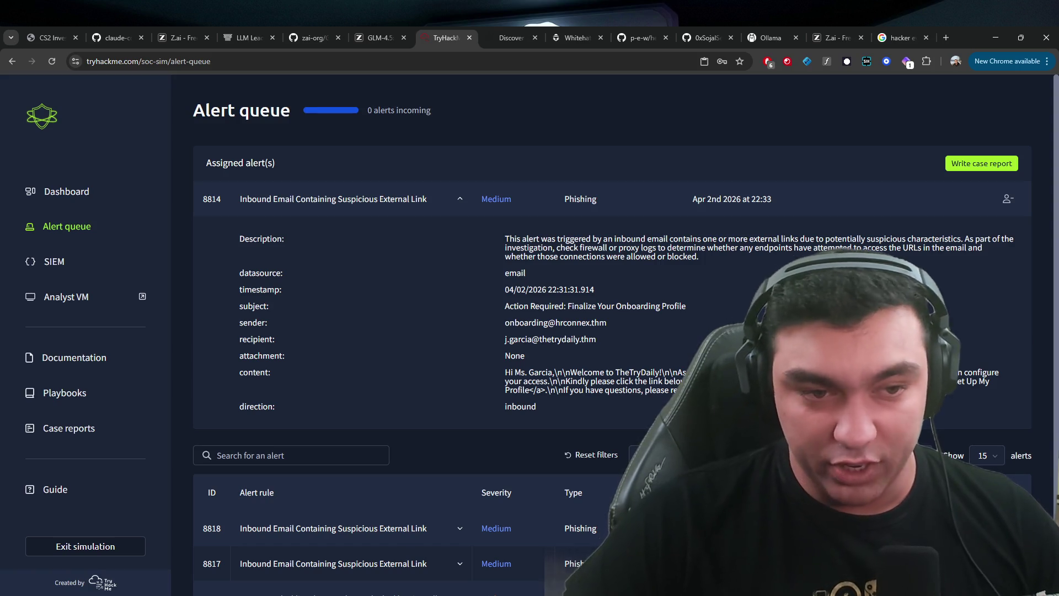
- Collapse alert 8814 and read alert 8816's details
left_click(406, 202)
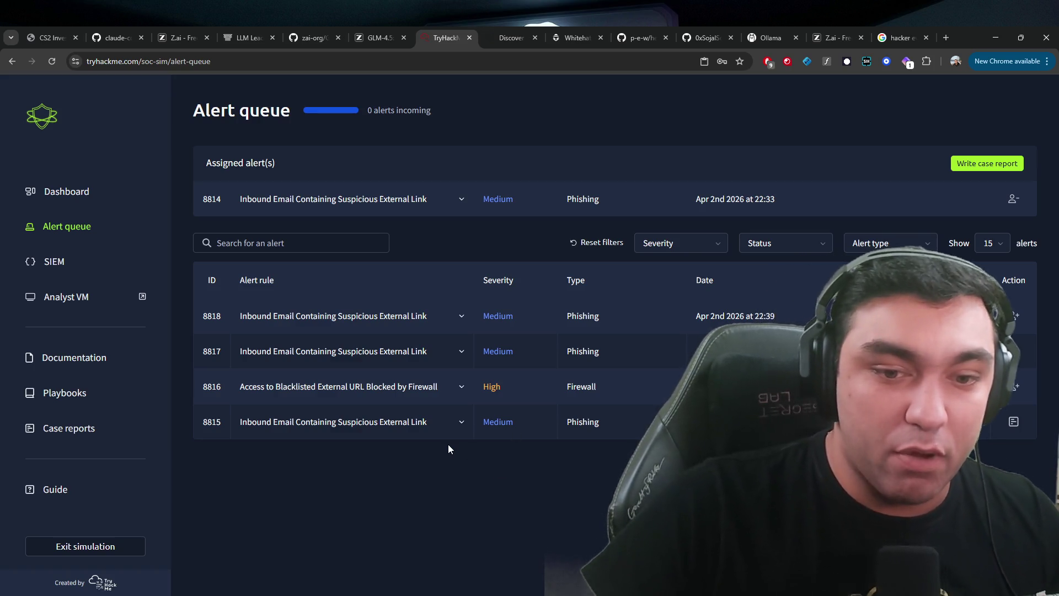
left_click(430, 403)
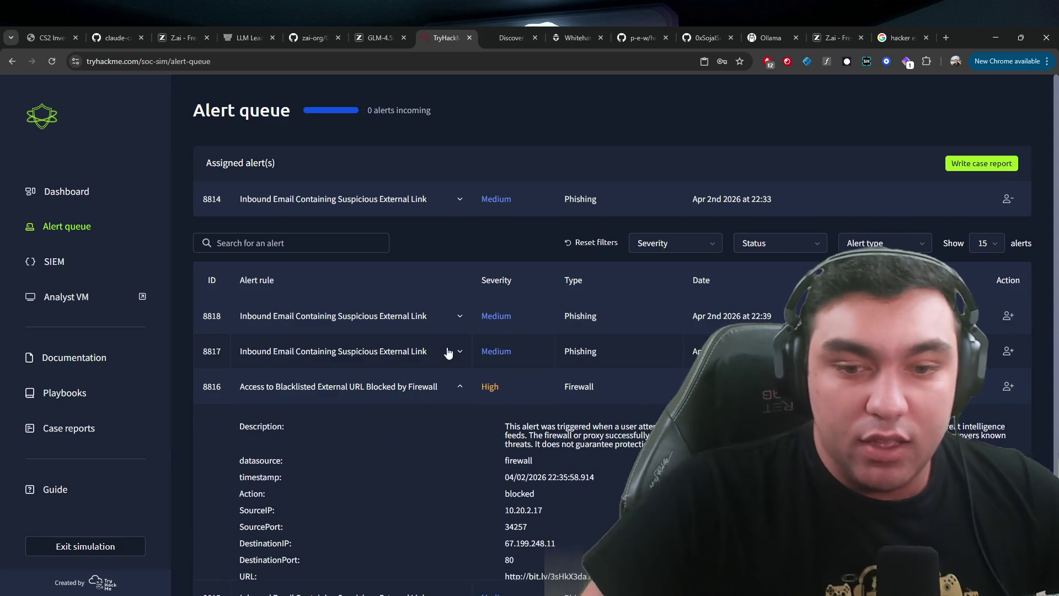
scroll(302, 258, "down", 2)
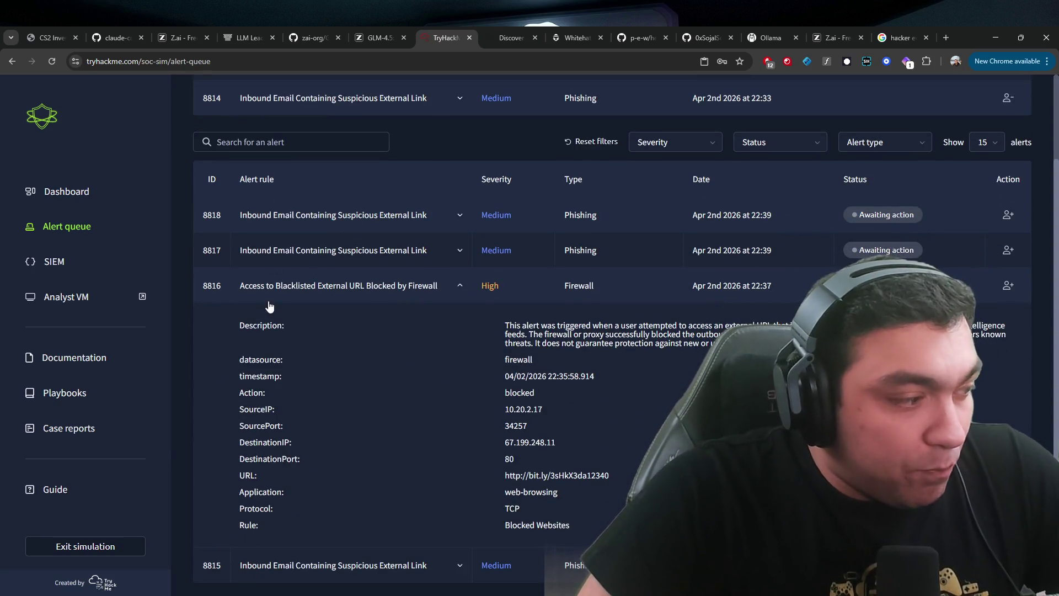
left_click(279, 285)
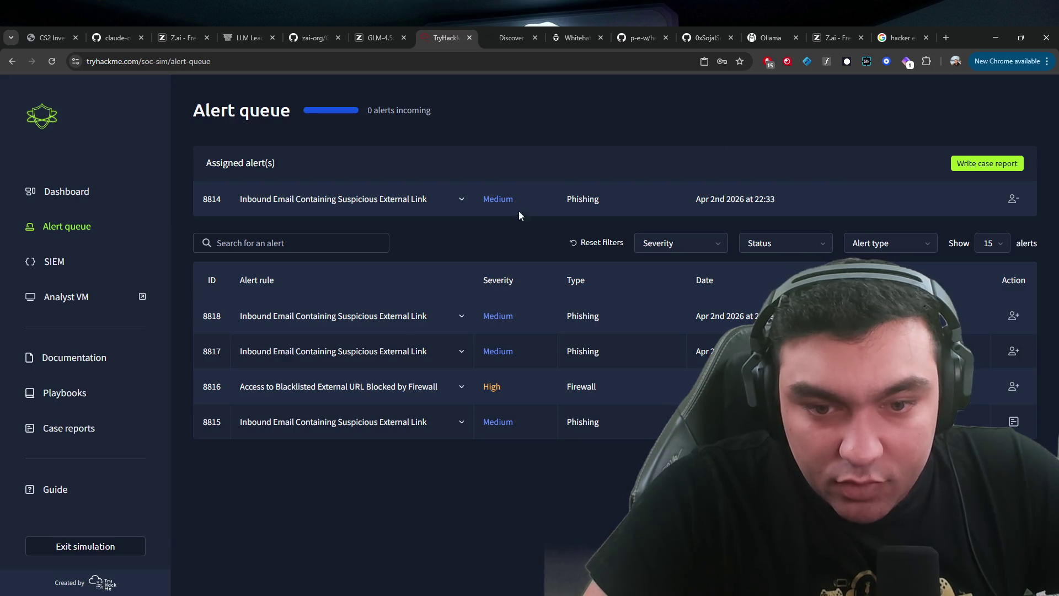
- Read alert 8818's email details, then start alert 8814's case report as False positive
left_click(400, 319)
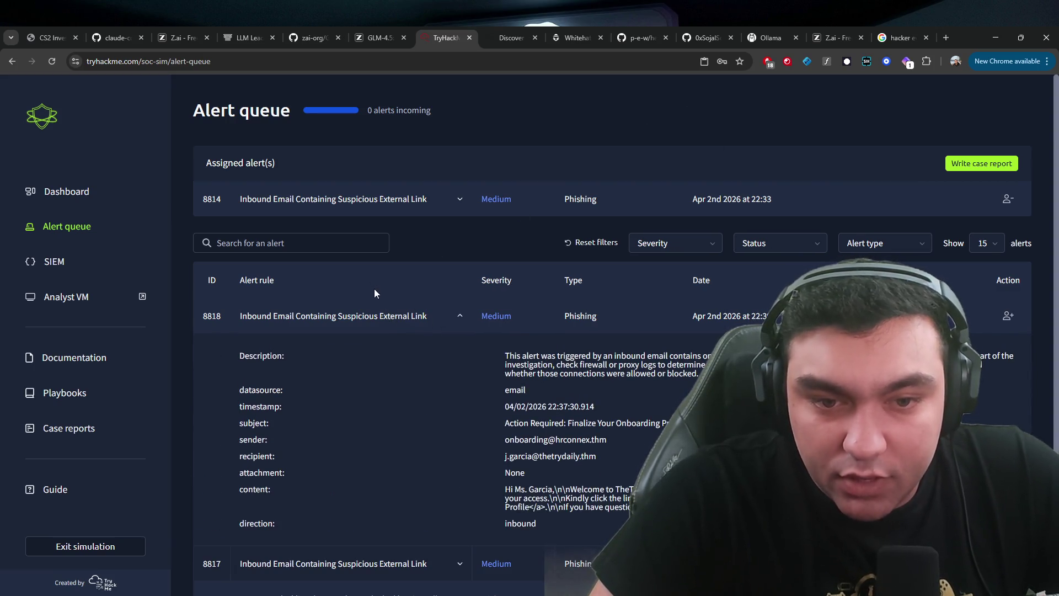
left_click(375, 315)
left_click(984, 164)
left_click(529, 347)
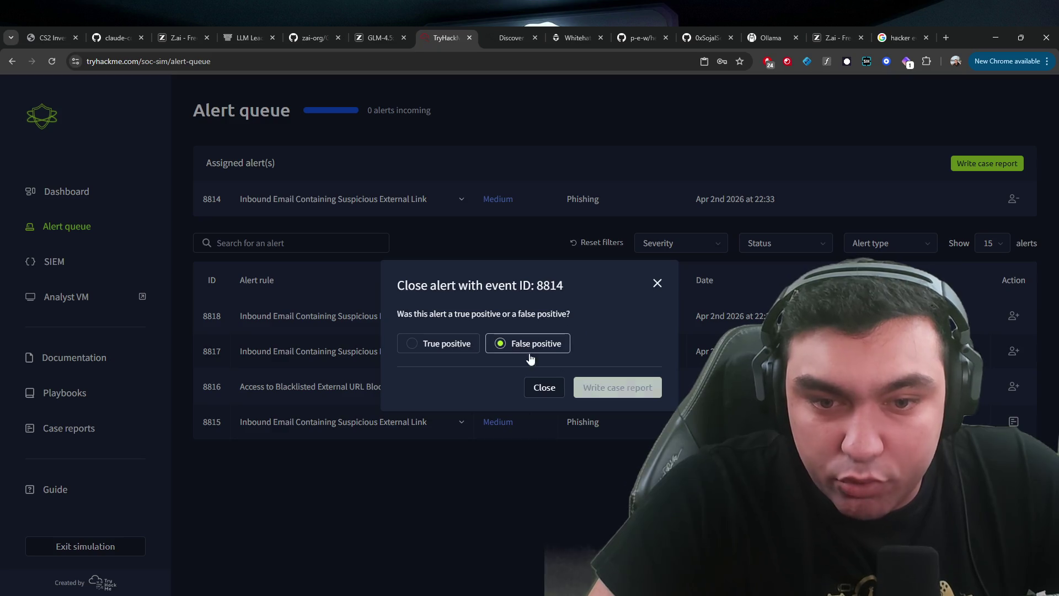
- Submit alert 8814's false-positive case report, check the dashboard, and assign High Firewall alert 8816
left_click(607, 388)
scroll(607, 389, "down", 2)
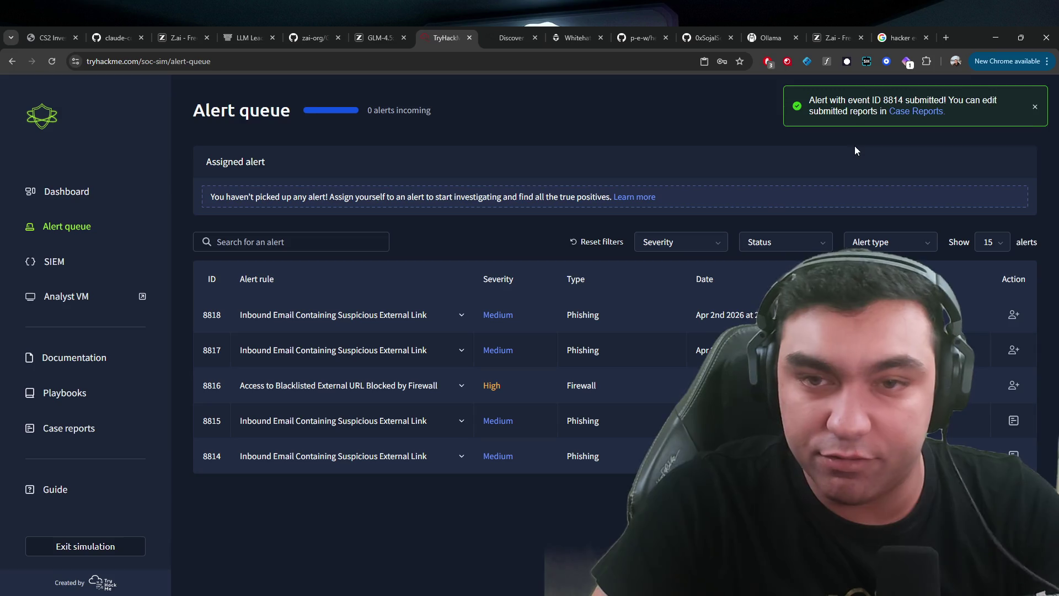
left_click(62, 192)
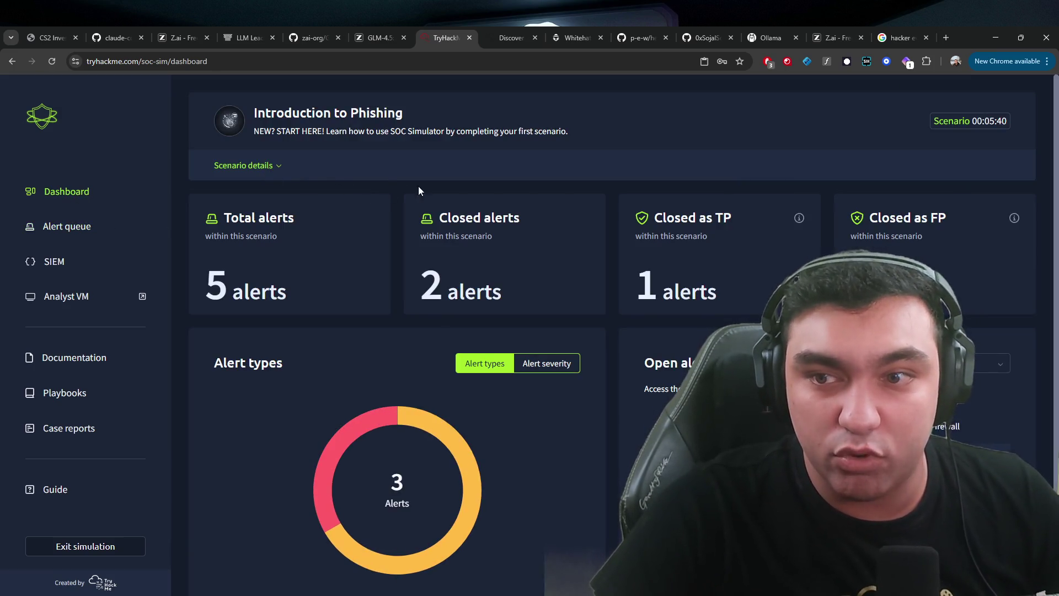
left_click(68, 232)
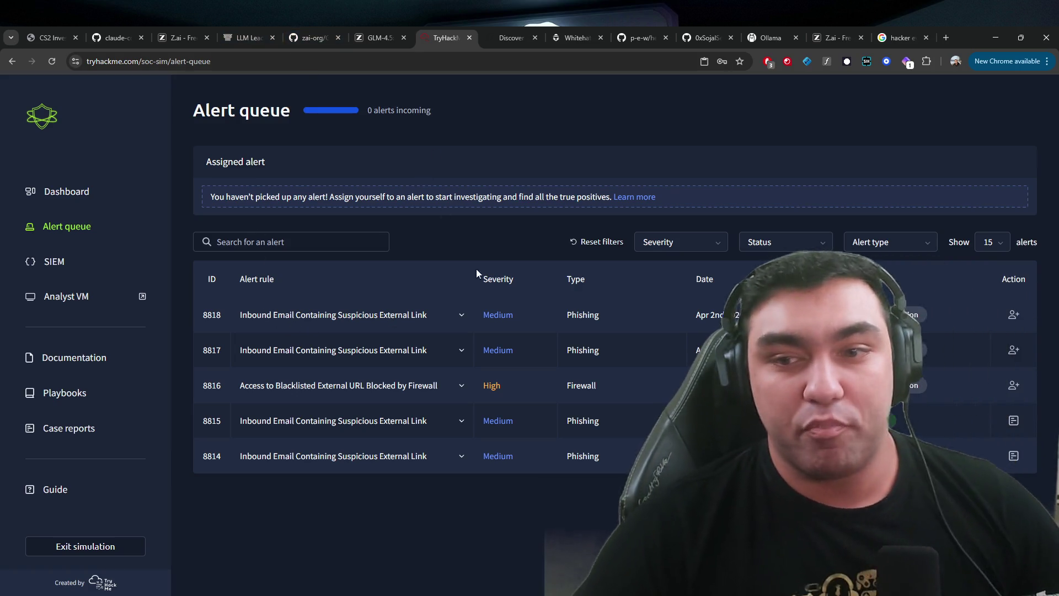
left_click(1013, 384)
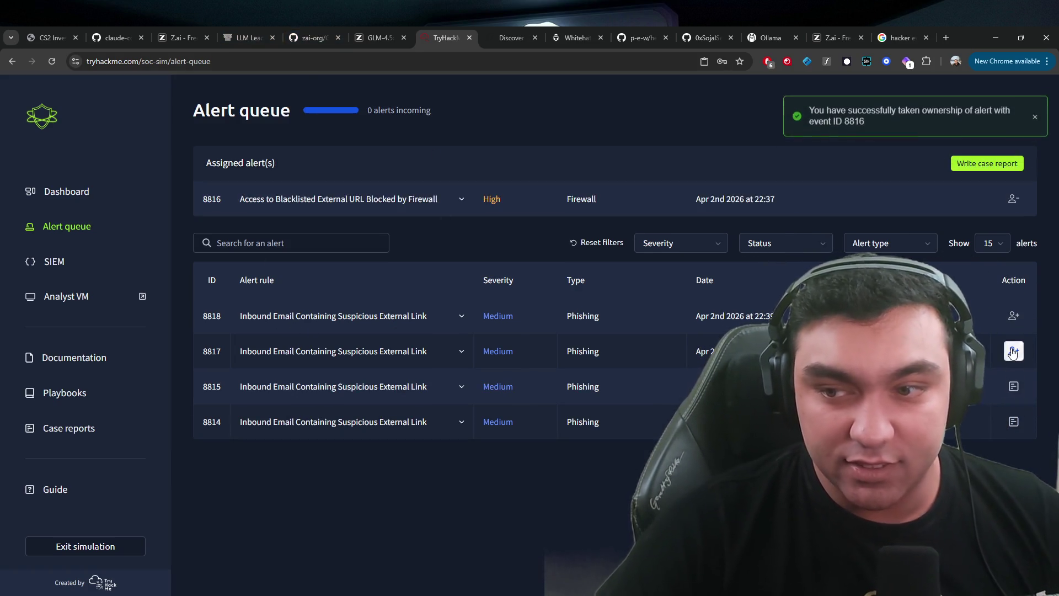
- Assign alert 8817, release both claimed alerts, and switch to Kibana Discover
left_click(1013, 351)
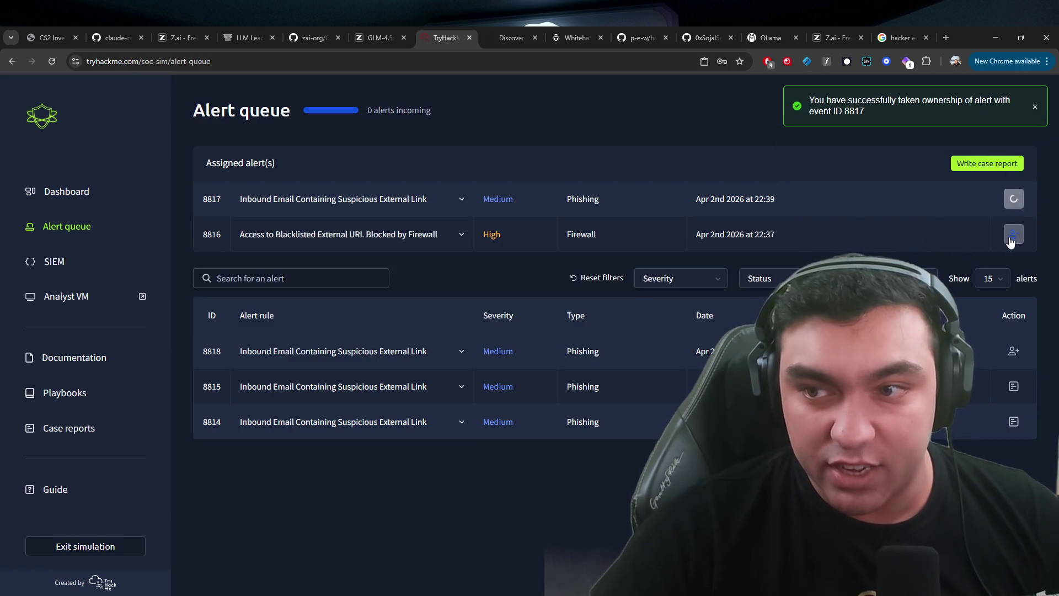
left_click(1011, 235)
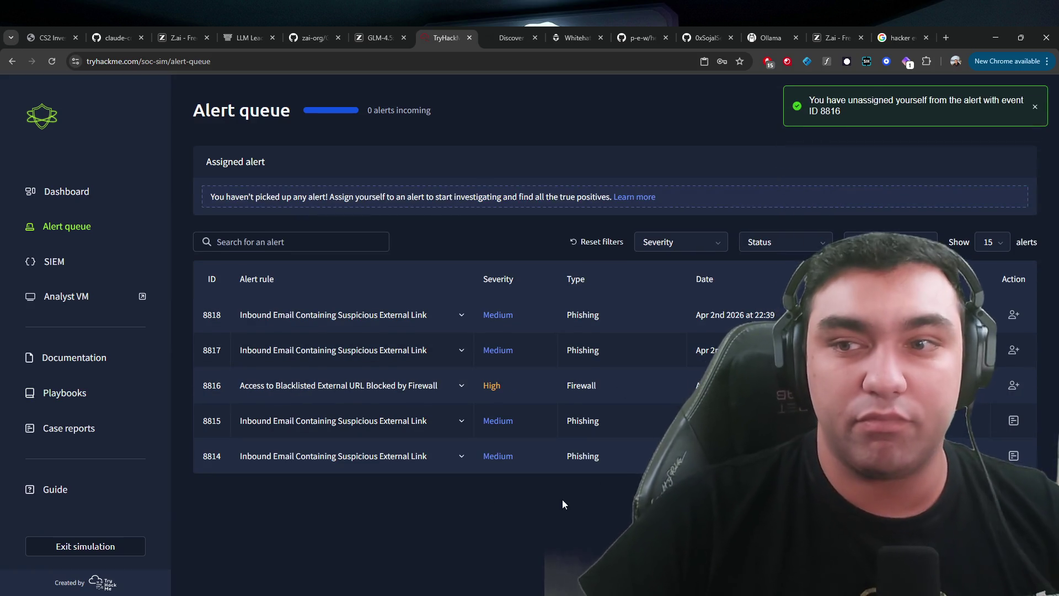
left_click(484, 28)
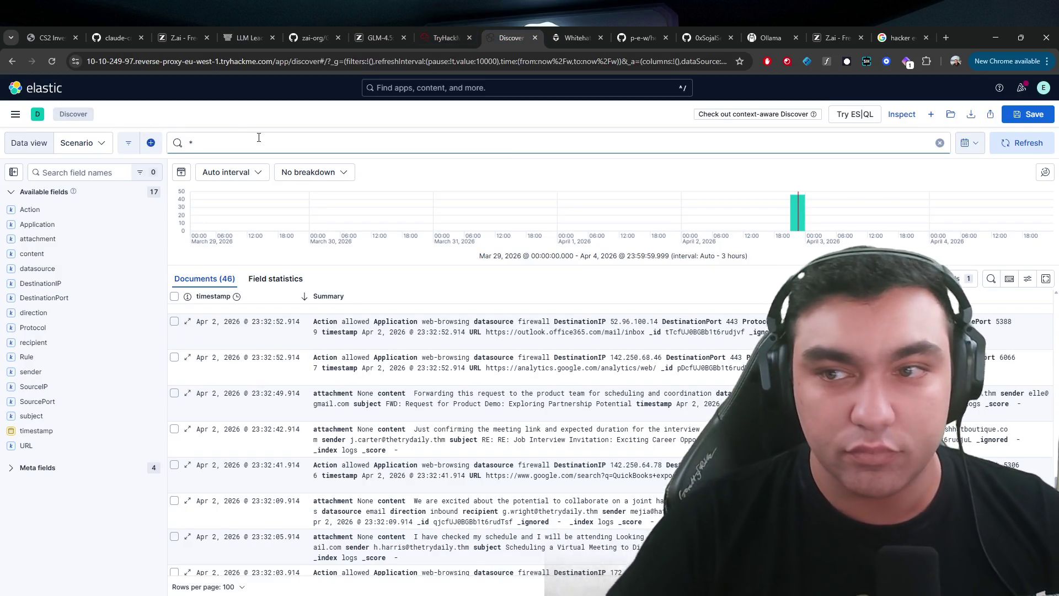
- Set the Discover time range to Last 5 days, then Last 24 hours
left_click(966, 143)
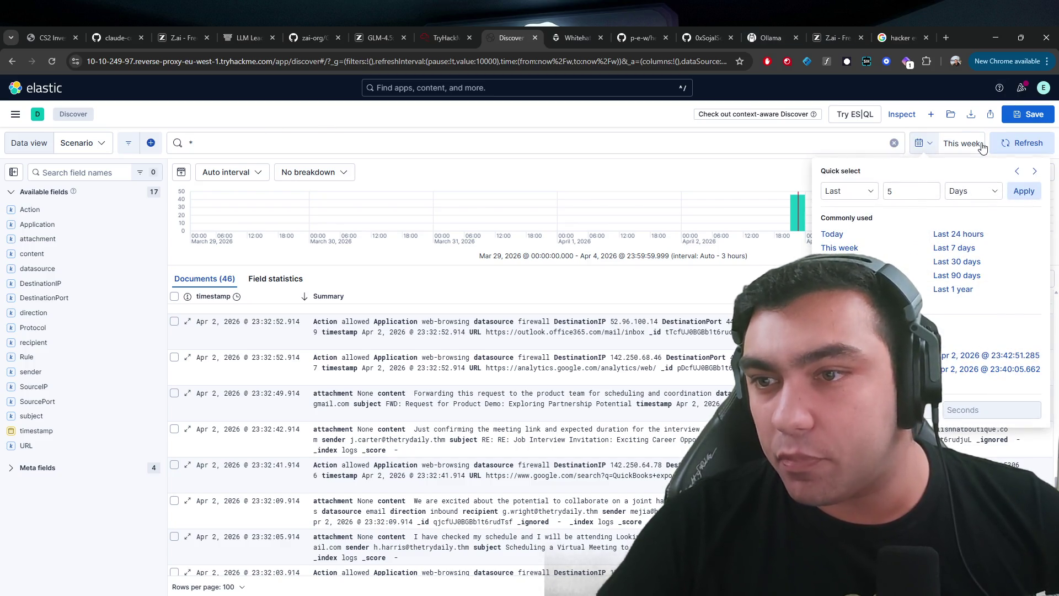
left_click(1013, 191)
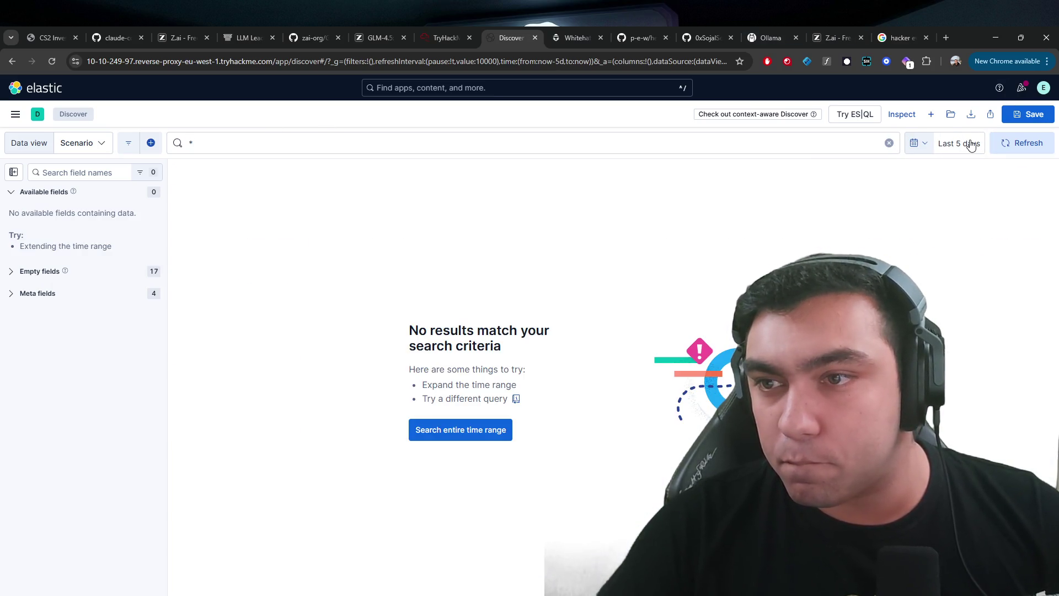
left_click(971, 145)
left_click(881, 142)
left_click(953, 234)
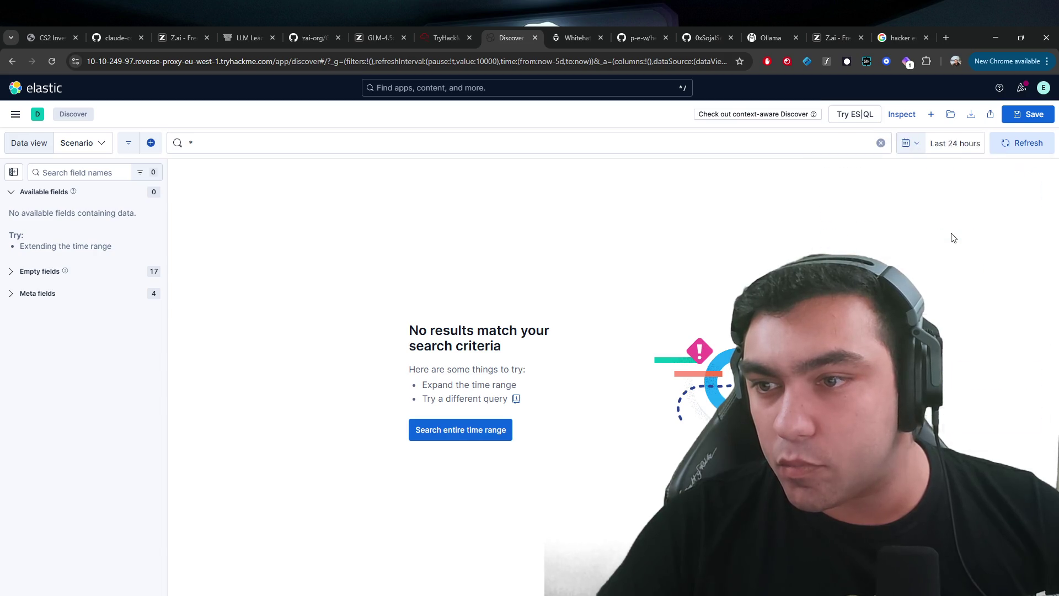
- Expand the Empty and Meta field lists, rerun the empty query, and return to SOC Simulator
left_click(373, 141)
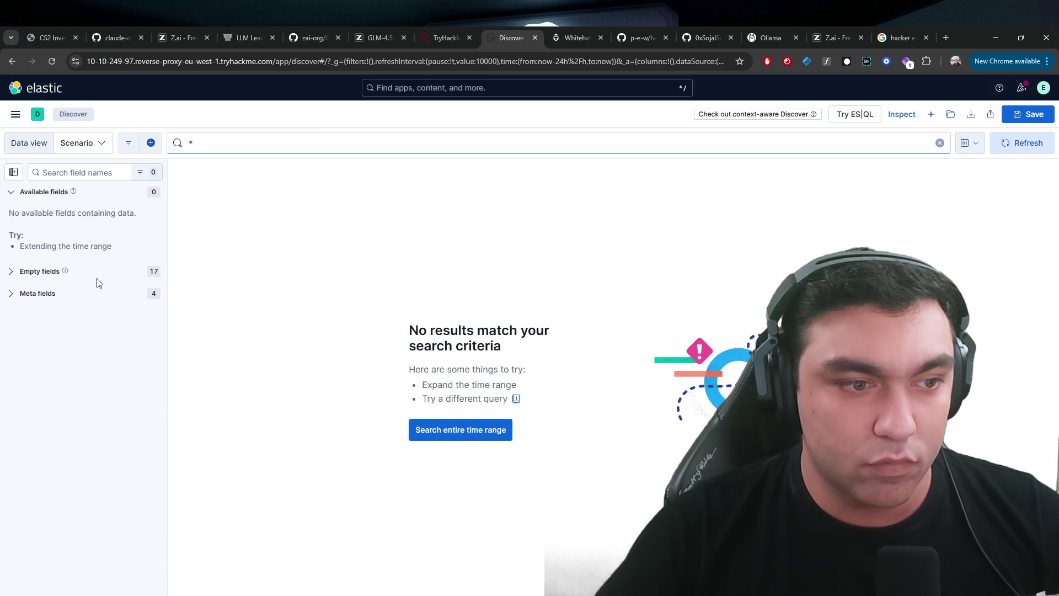
left_click(39, 271)
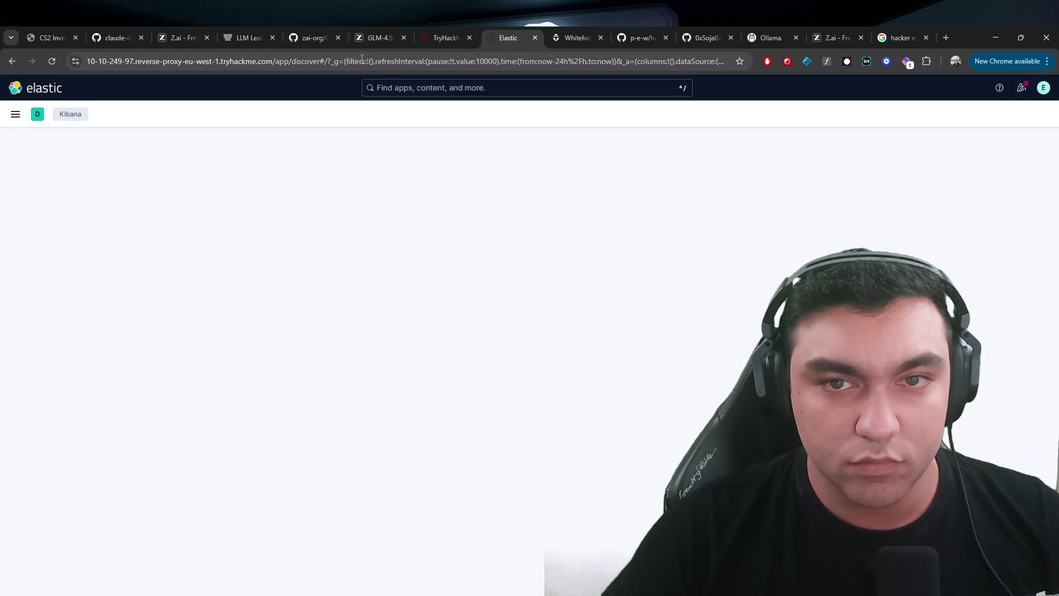
left_click(336, 143)
key("Return")
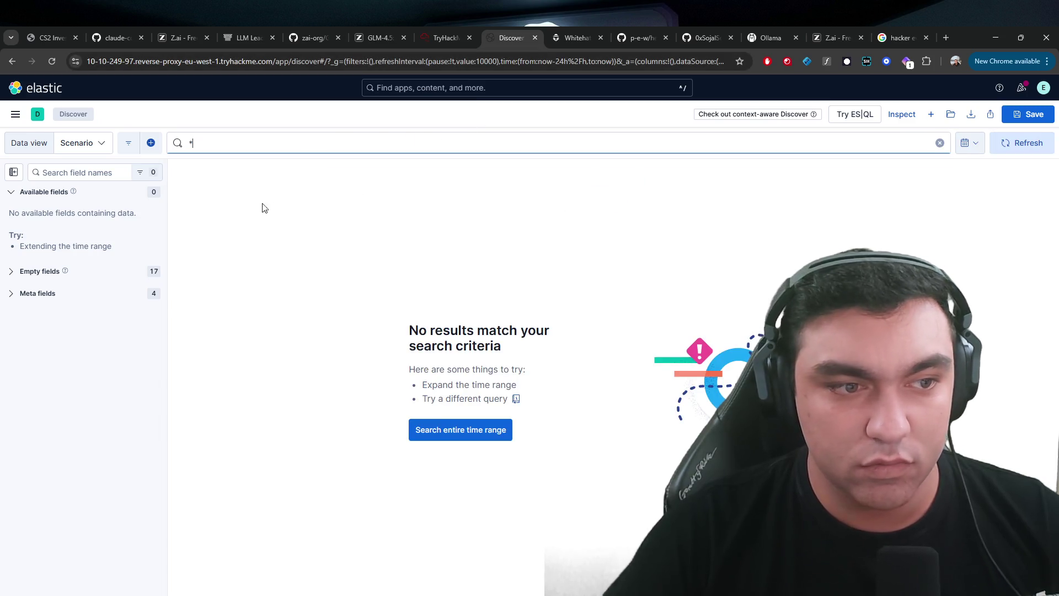
left_click(34, 294)
left_click(472, 30)
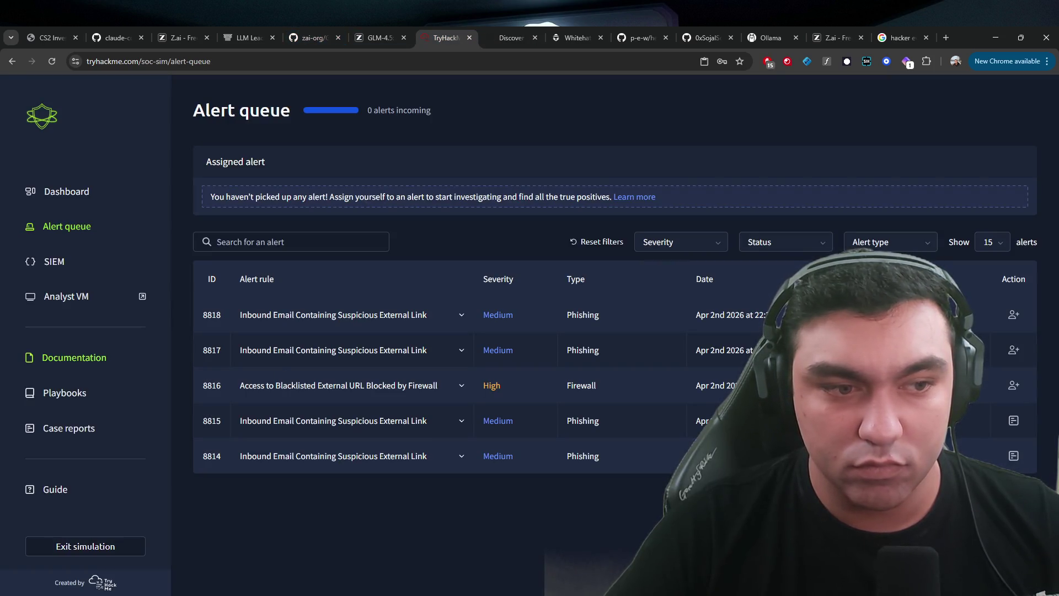
- Open SIEM from the dashboard in a new tab, replacing the old Discover tab
left_click(67, 191)
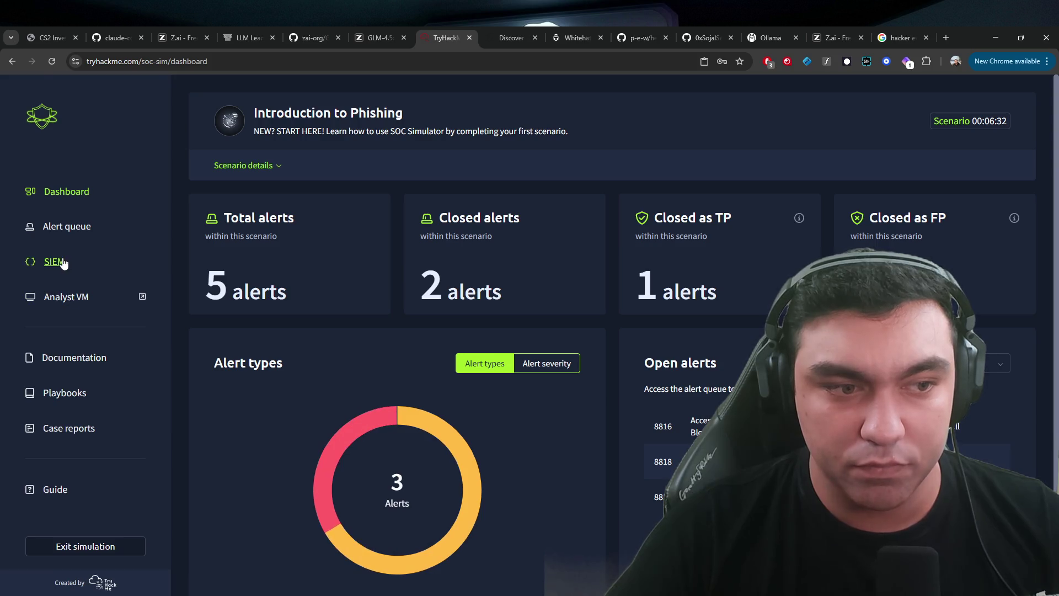
left_click(54, 261)
left_click(531, 27)
left_click(561, 38)
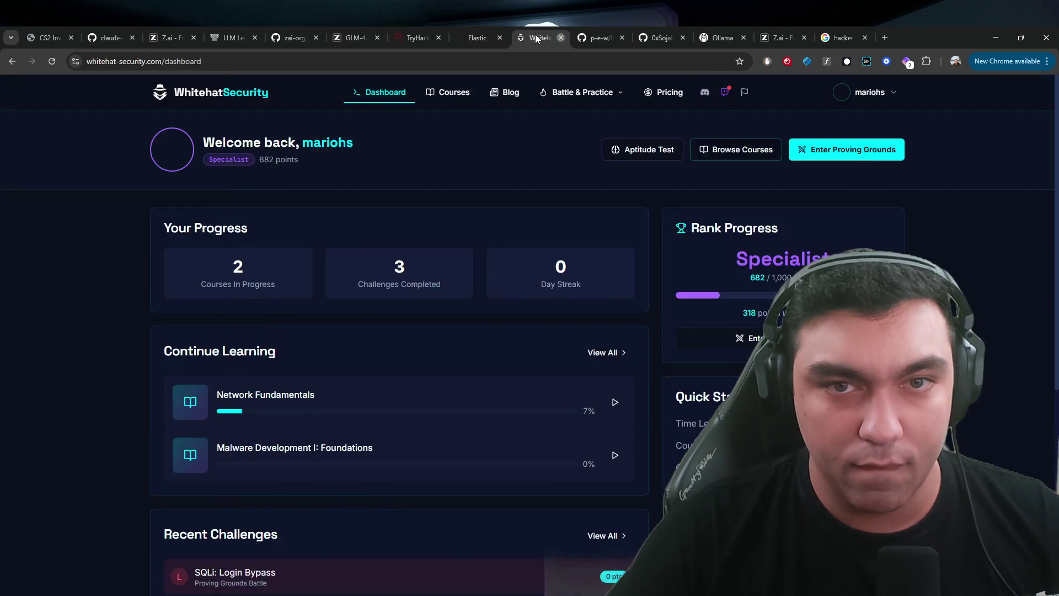
left_click(484, 35)
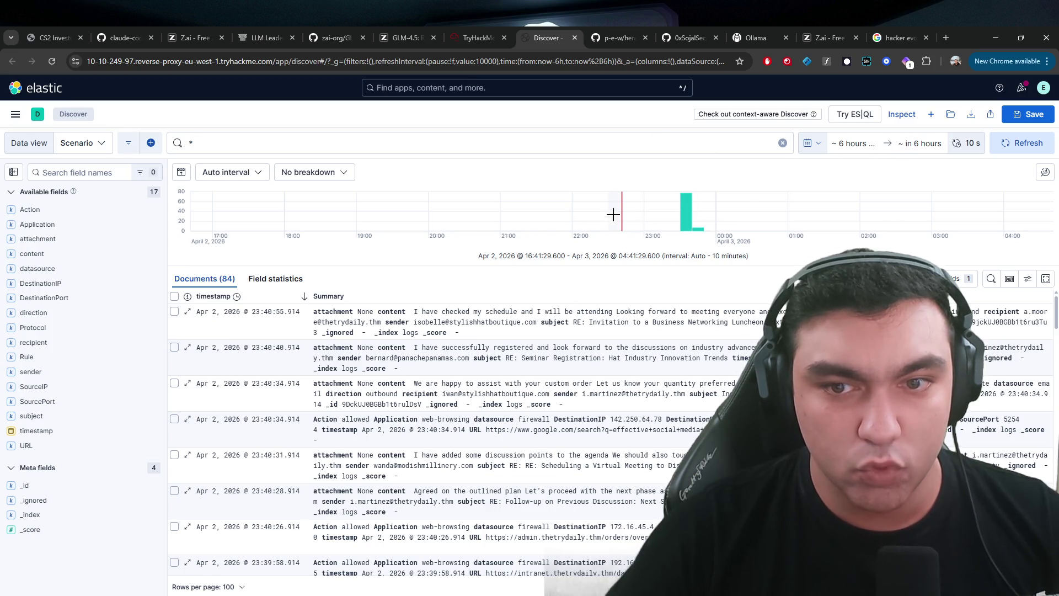
- Brush the histogram to Apr 2, 23:16–23:51 (86 documents) and return to SOC Simulator
left_click(811, 144)
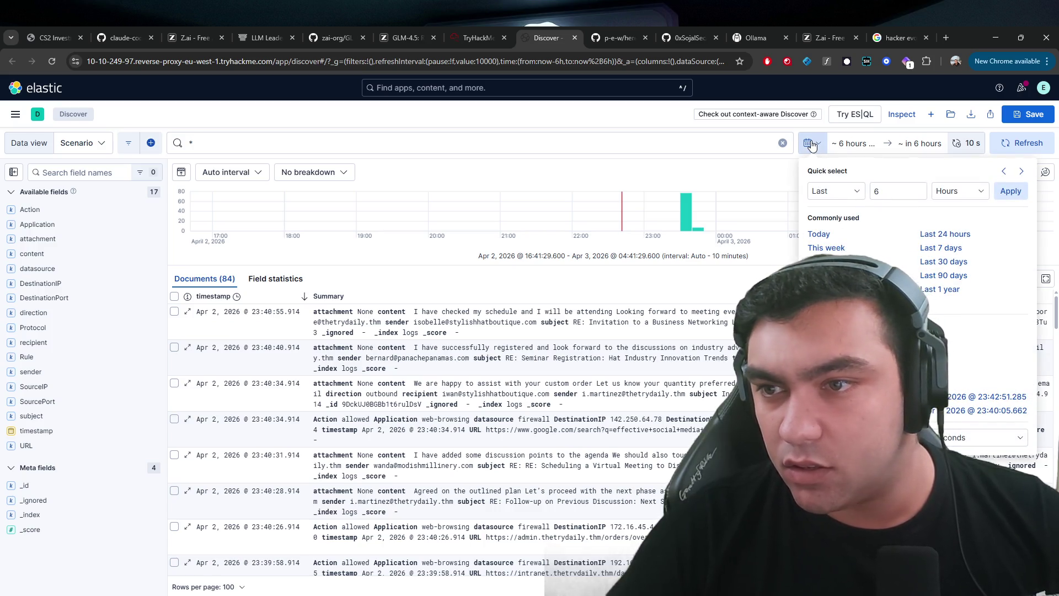
left_click(811, 145)
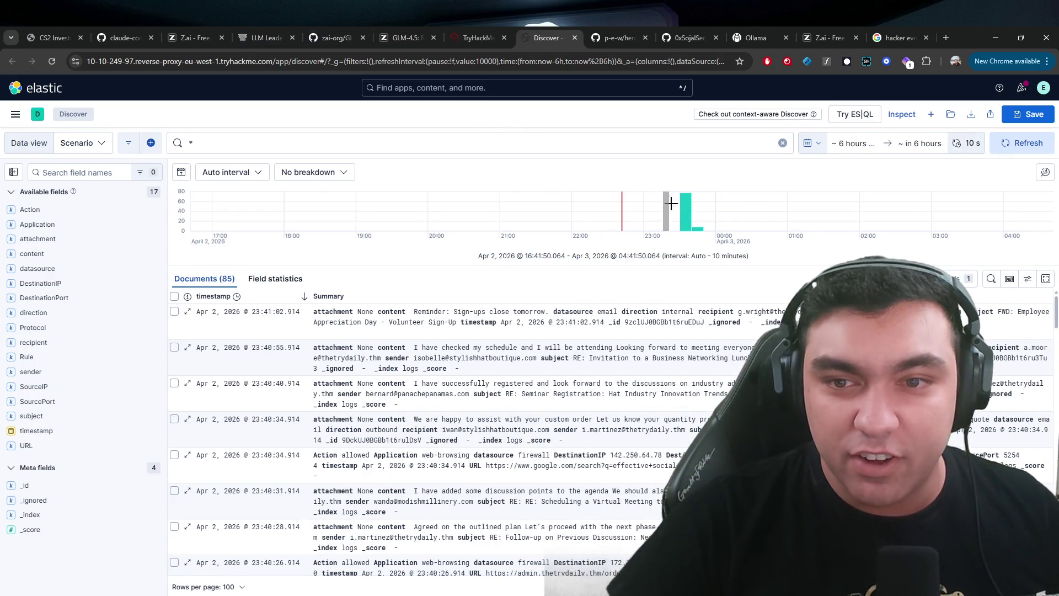
left_click_drag(671, 203, 713, 204)
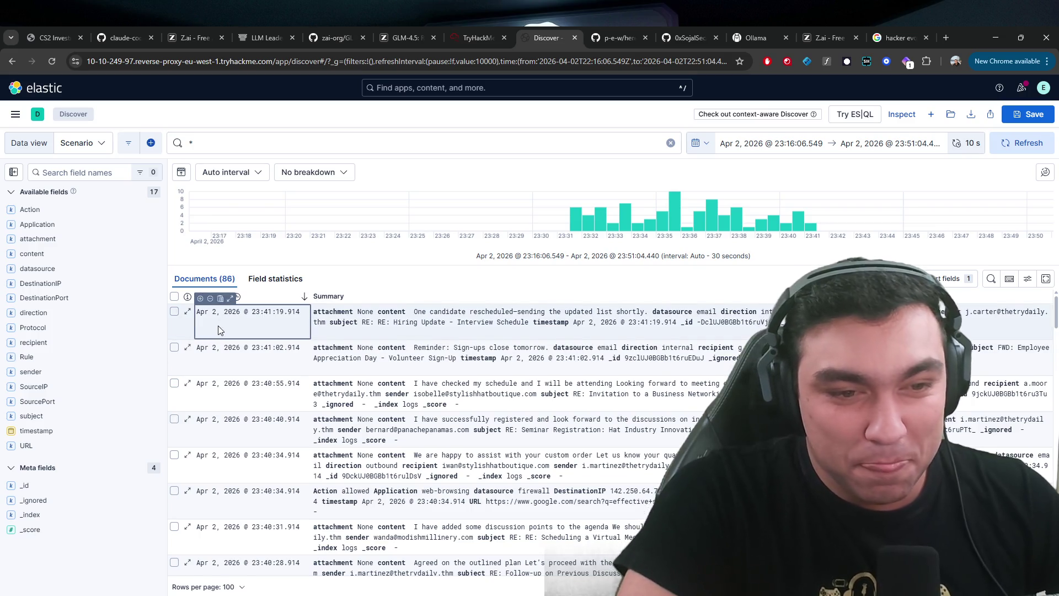
scroll(224, 329, "down", 2)
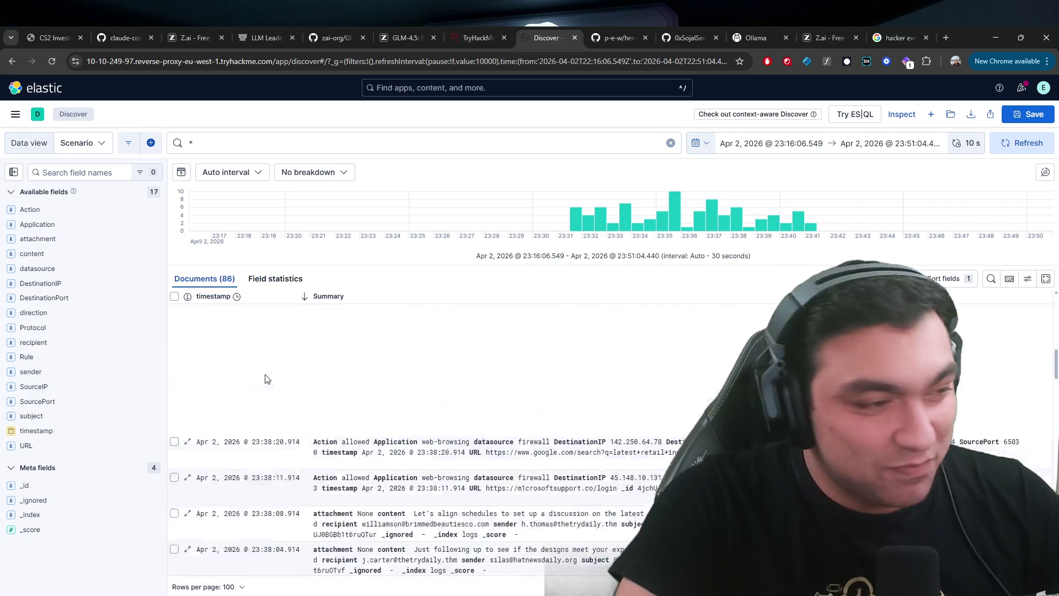
scroll(264, 392, "up", 2)
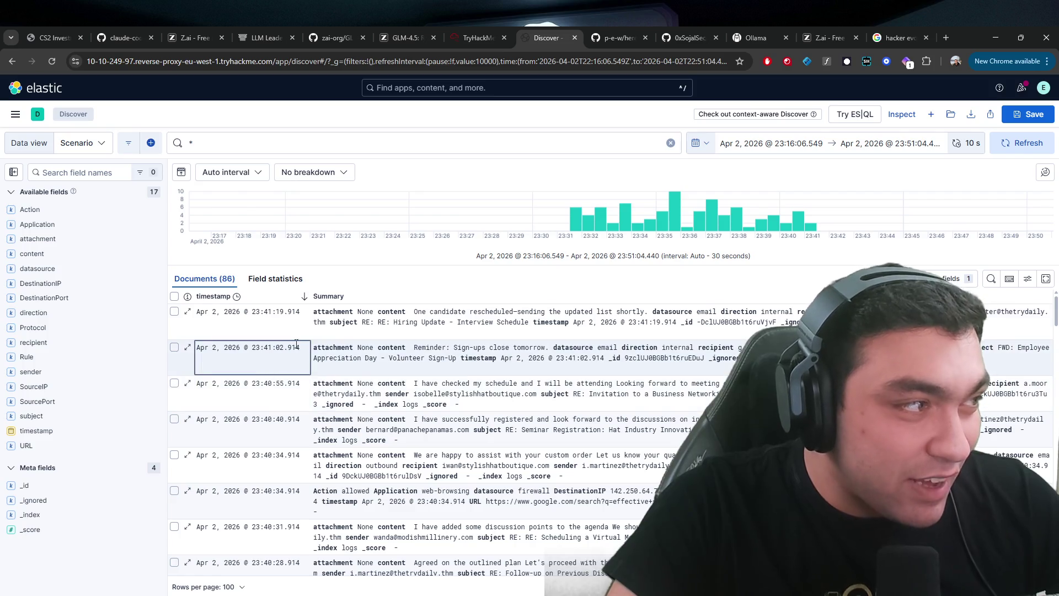
left_click(488, 34)
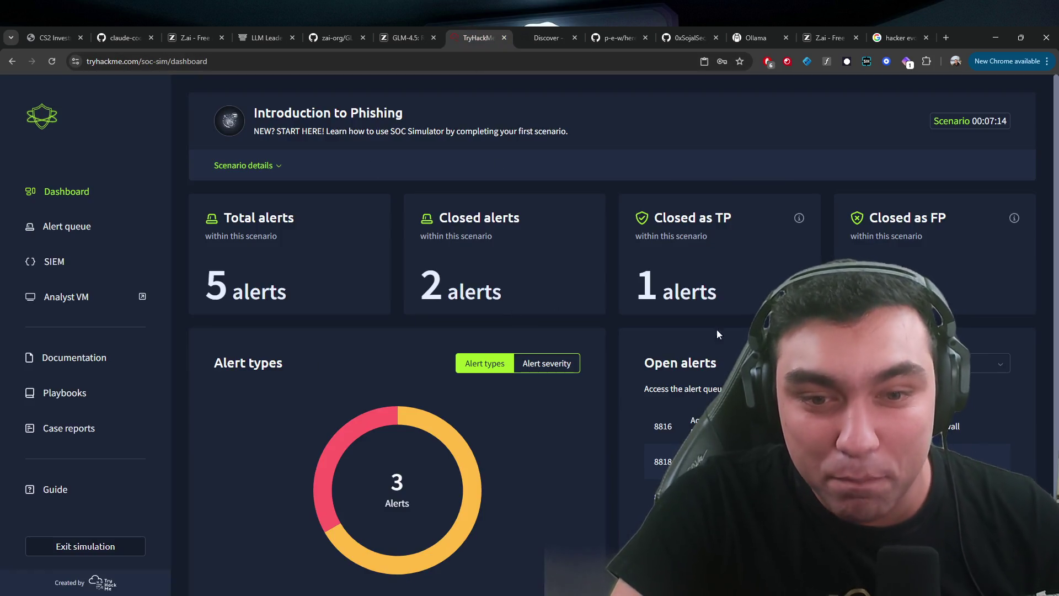
- Browse the alert severity breakdown, the playbooks, and case report 8814's actions
left_click(546, 363)
scroll(530, 362, "down", 1)
scroll(529, 362, "down", 1)
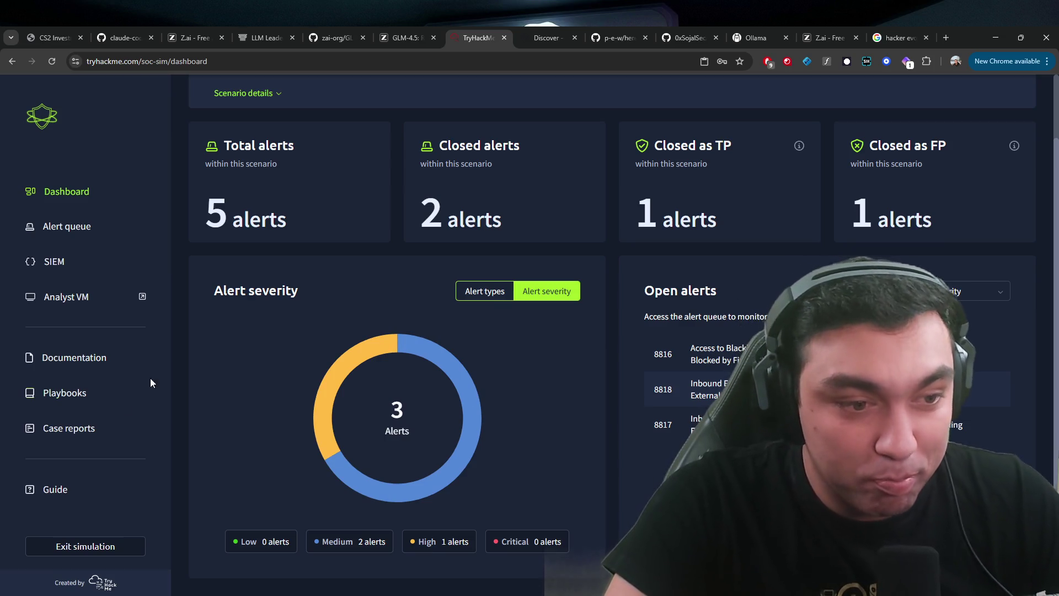
left_click(73, 397)
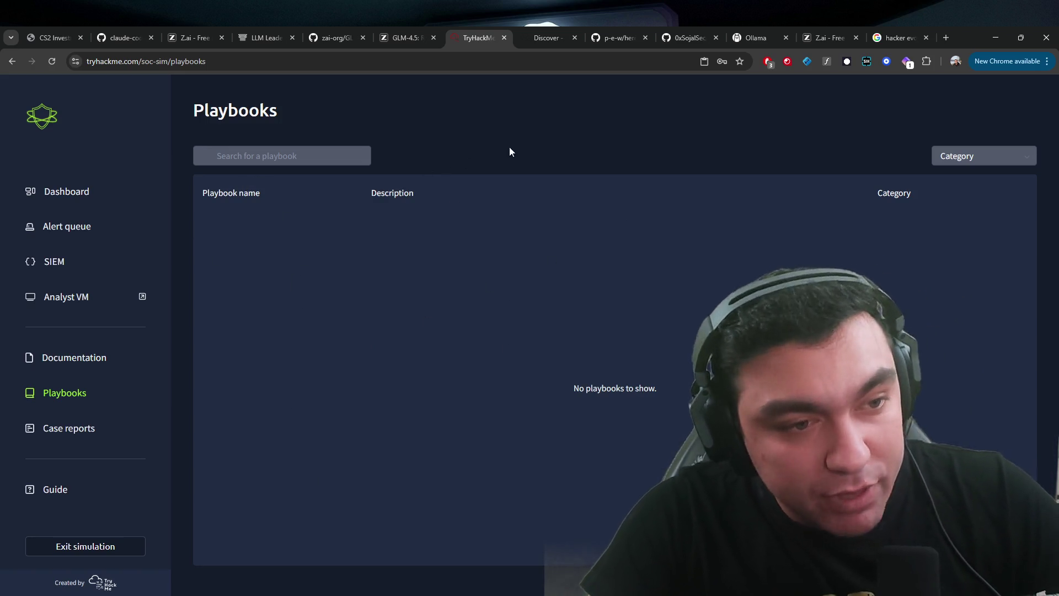
left_click(46, 435)
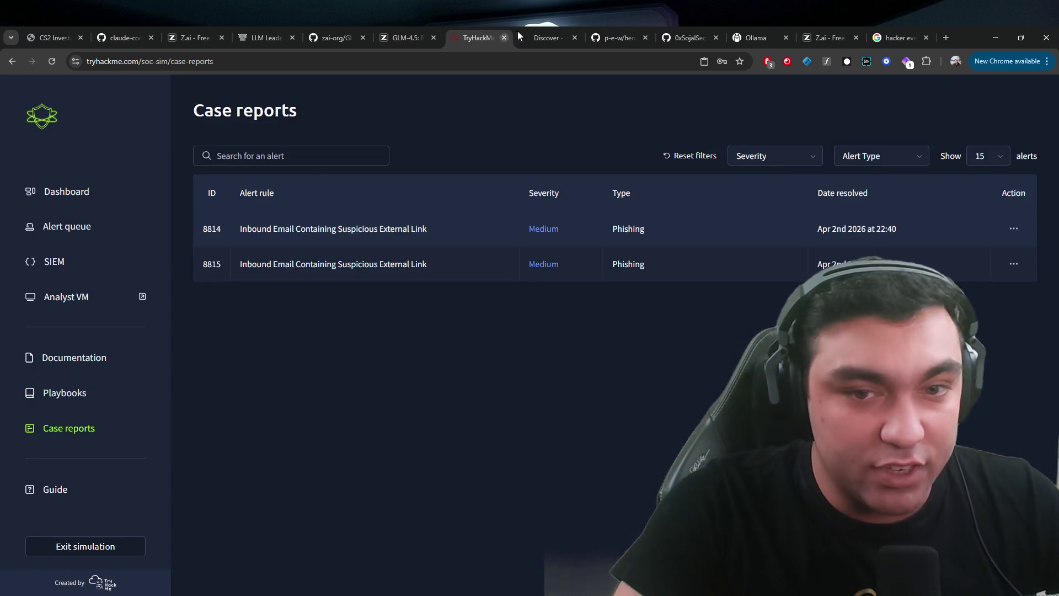
left_click(1013, 228)
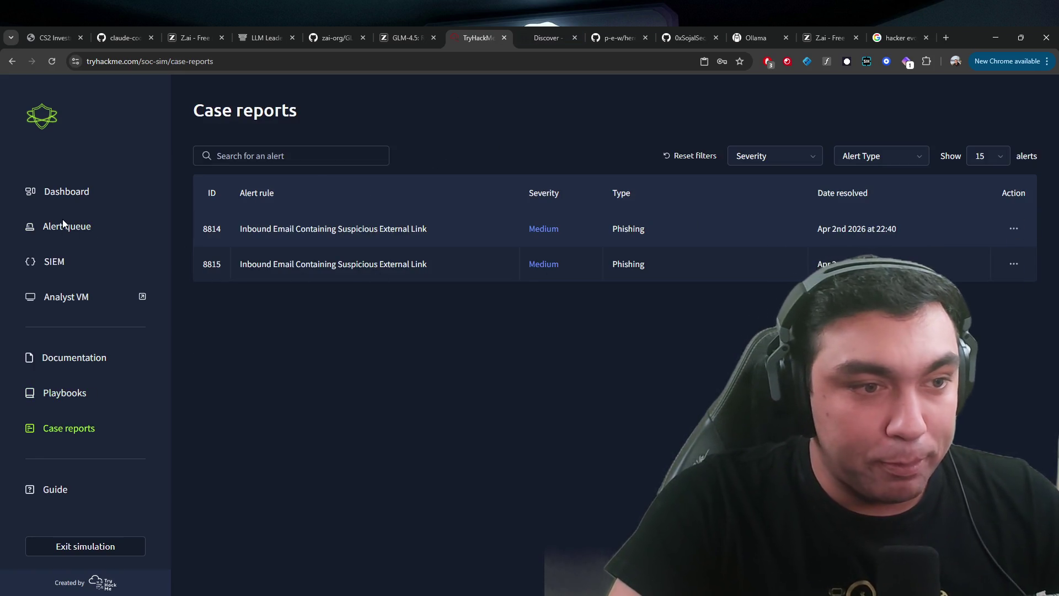
left_click(64, 228)
- Read the scenario description and objectives on the dashboard
left_click(66, 192)
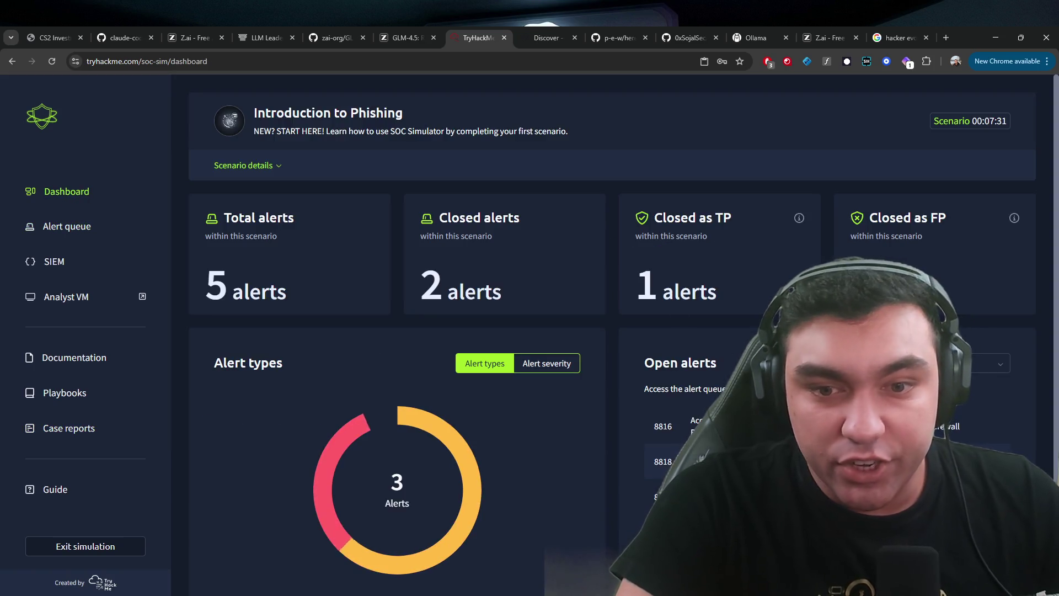
left_click(247, 166)
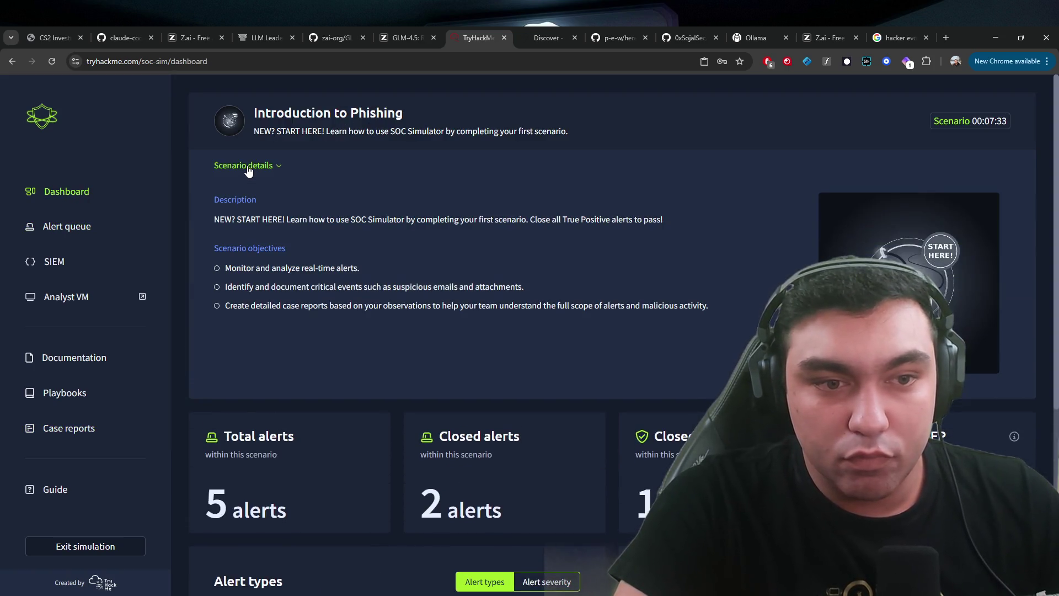
left_click_drag(233, 265, 433, 287)
left_click_drag(225, 286, 523, 287)
left_click(277, 318)
mouse_move(220, 307)
left_mouse_down()
mouse_move(276, 320)
mouse_move(260, 268)
mouse_move(264, 220)
left_mouse_up()
left_click(566, 234)
scroll(494, 260, "down", 5)
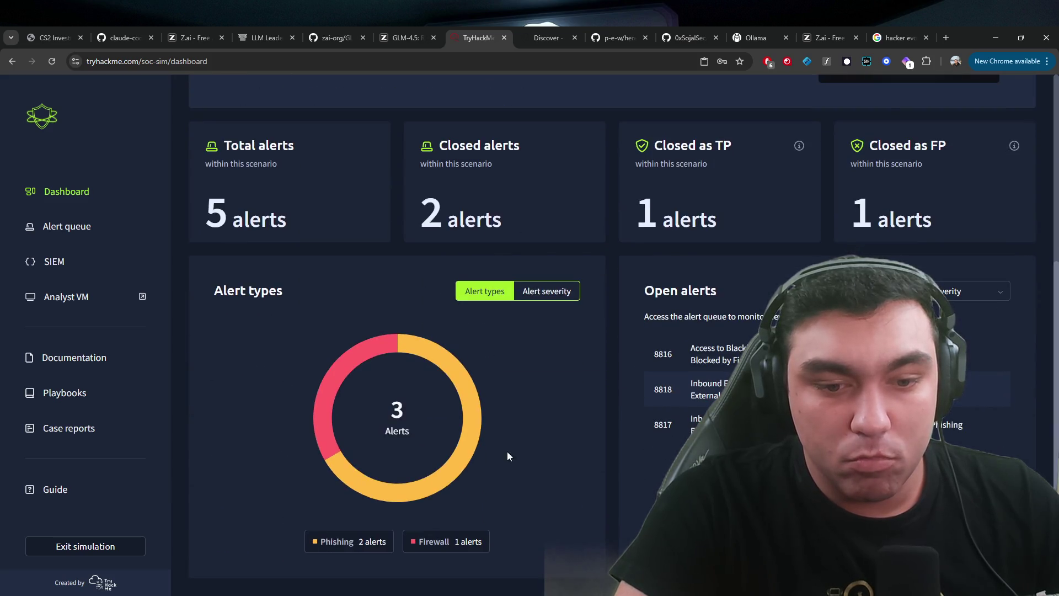
scroll(1019, 278, "up", 5)
scroll(871, 87, "down", 4)
scroll(935, 205, "up", 4)
scroll(940, 319, "down", 4)
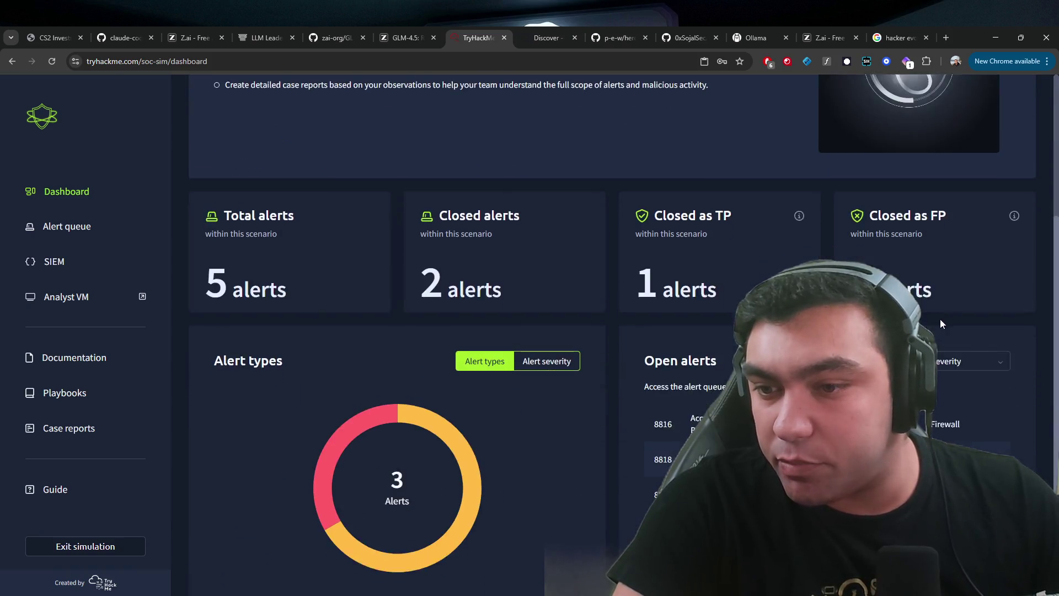
- Read the Alert triage, Alert Classification, Company information and Asset Inventory documentation, then return to the alert queue
left_click(30, 357)
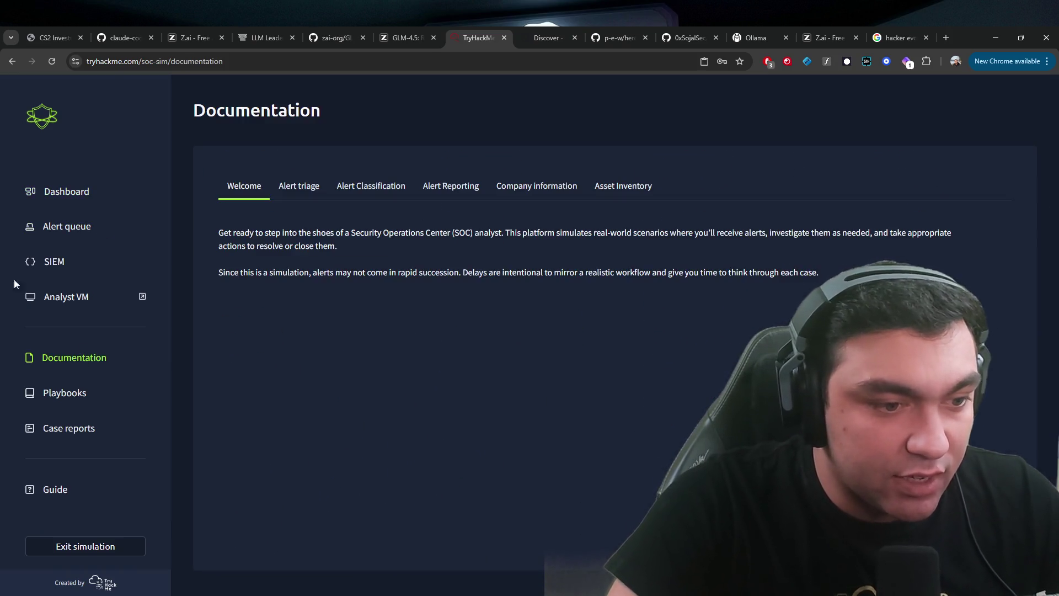
left_click(299, 186)
left_click(362, 190)
left_click(557, 190)
left_click(630, 192)
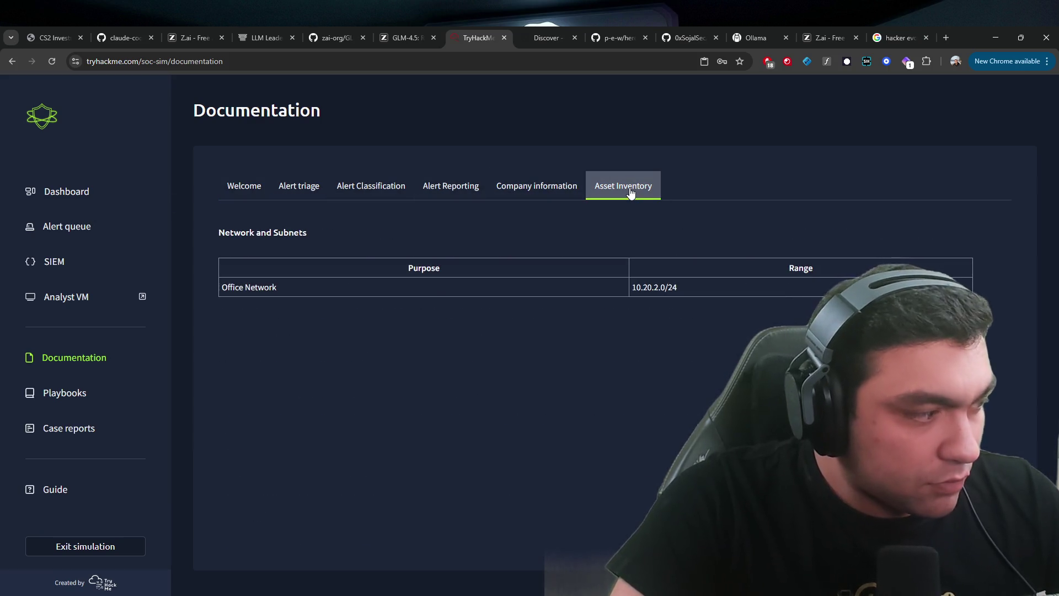
left_click(30, 229)
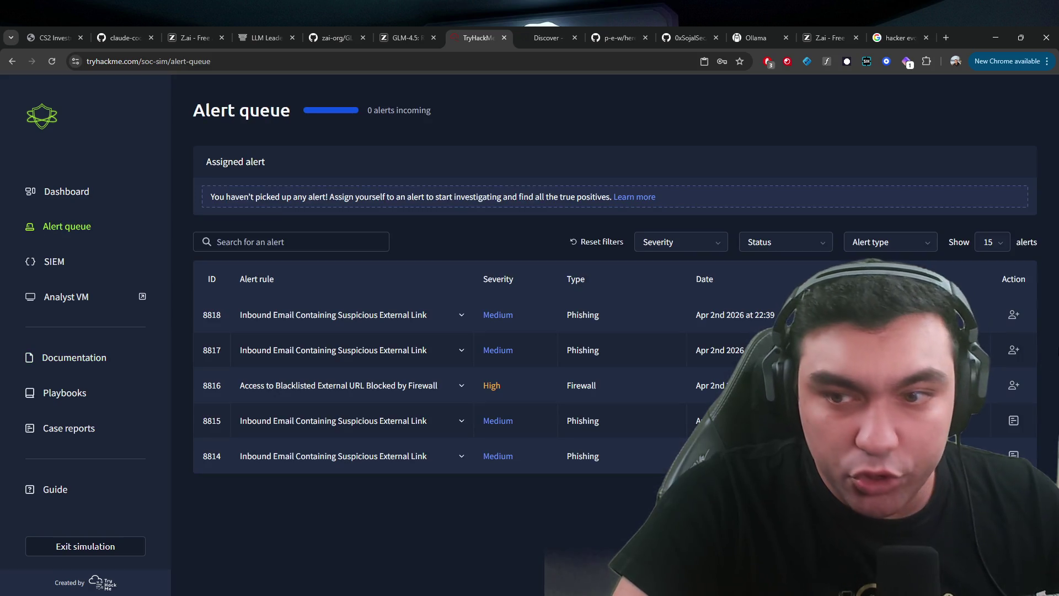
- Assign alerts 8818 and 8816 and start their case report as True positive
left_click(1013, 314)
left_click(1013, 349)
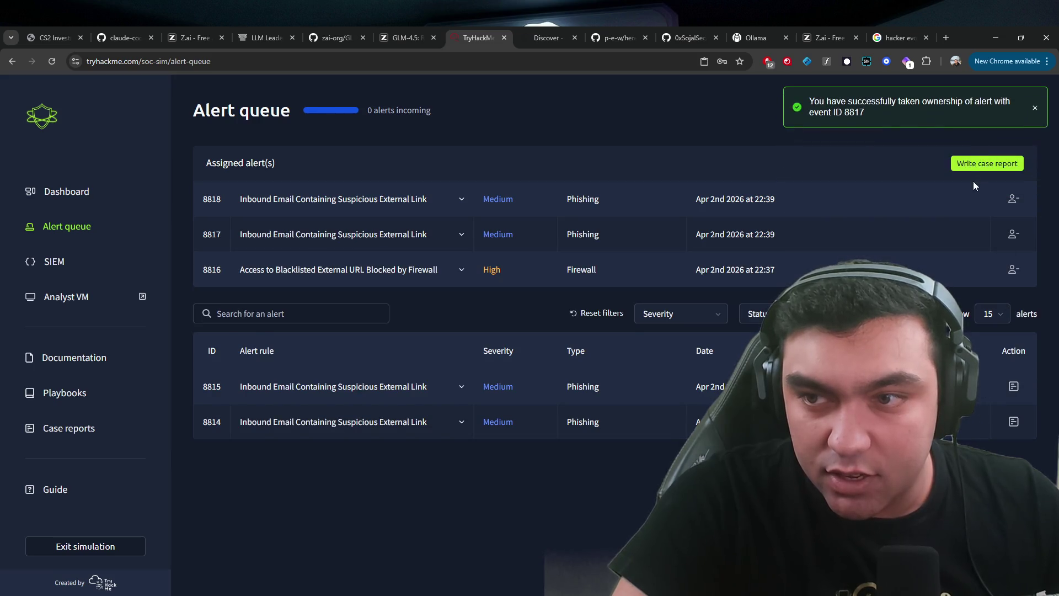
left_click(981, 163)
left_click(463, 343)
left_click(610, 383)
- Review the case report form and the alert's email details
scroll(629, 460, "down", 4)
scroll(629, 460, "up", 4)
scroll(629, 460, "down", 5)
scroll(623, 460, "up", 5)
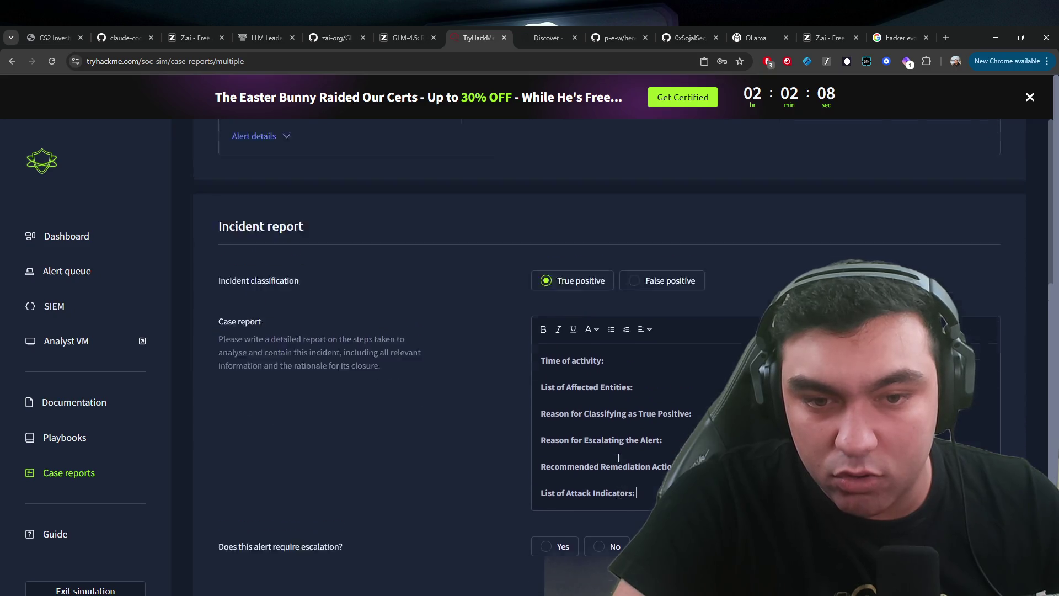
left_click(263, 392)
scroll(488, 340, "down", 8)
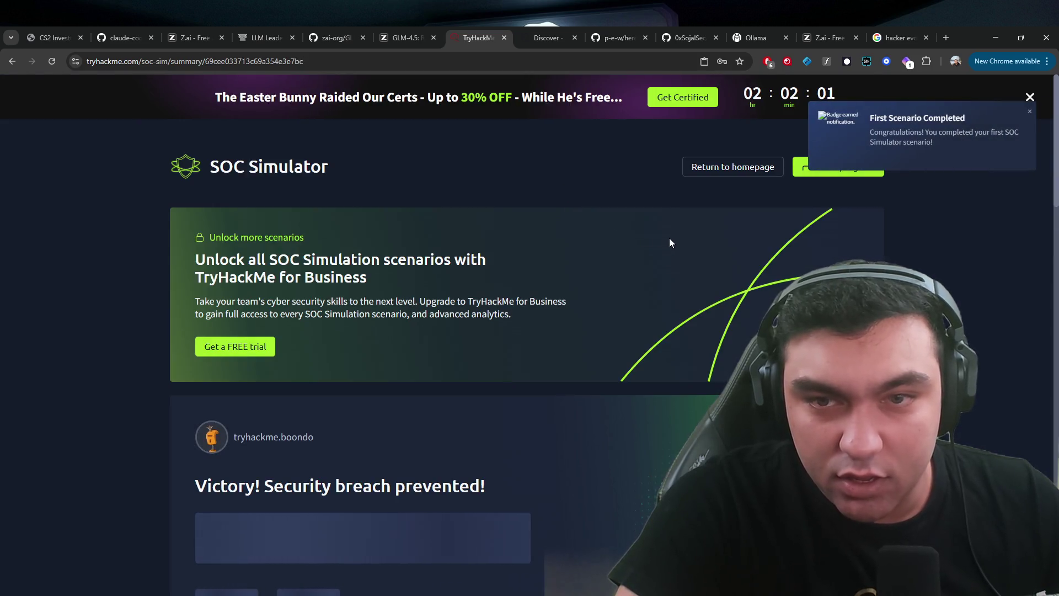
- Dismiss the badge notification and read the 'Victory! Security breach prevented!' summary text
left_click(1029, 114)
scroll(418, 278, "down", 5)
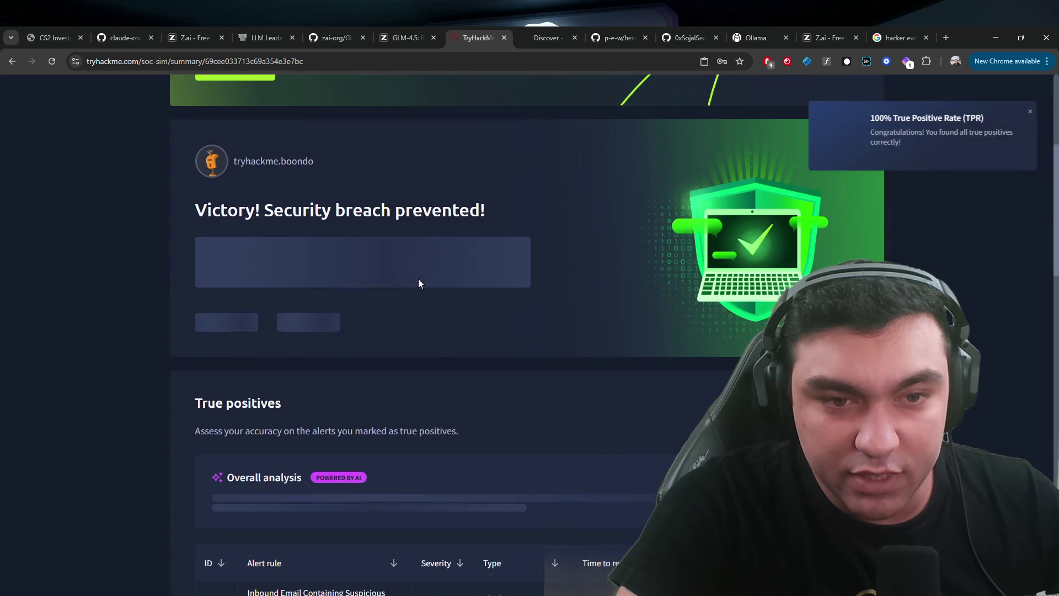
left_click_drag(195, 209, 480, 218)
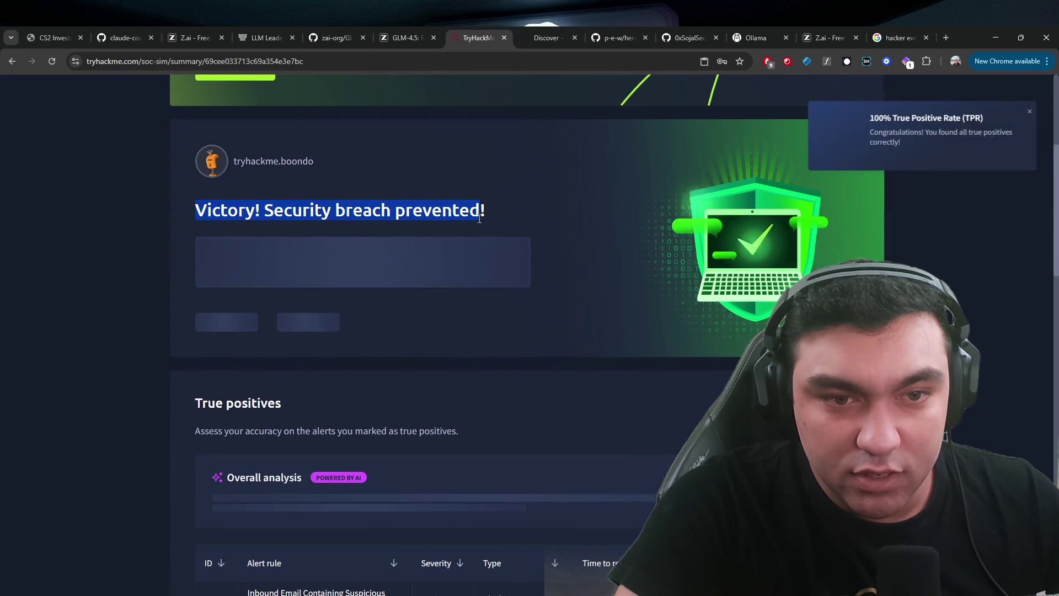
left_click(583, 187)
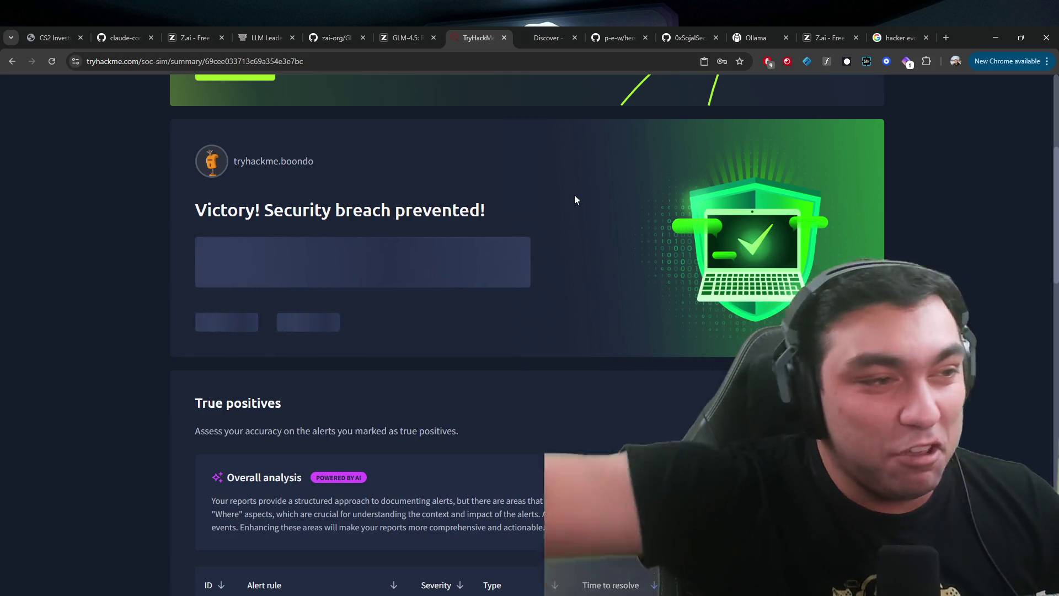
left_click_drag(196, 209, 512, 245)
left_click(498, 244)
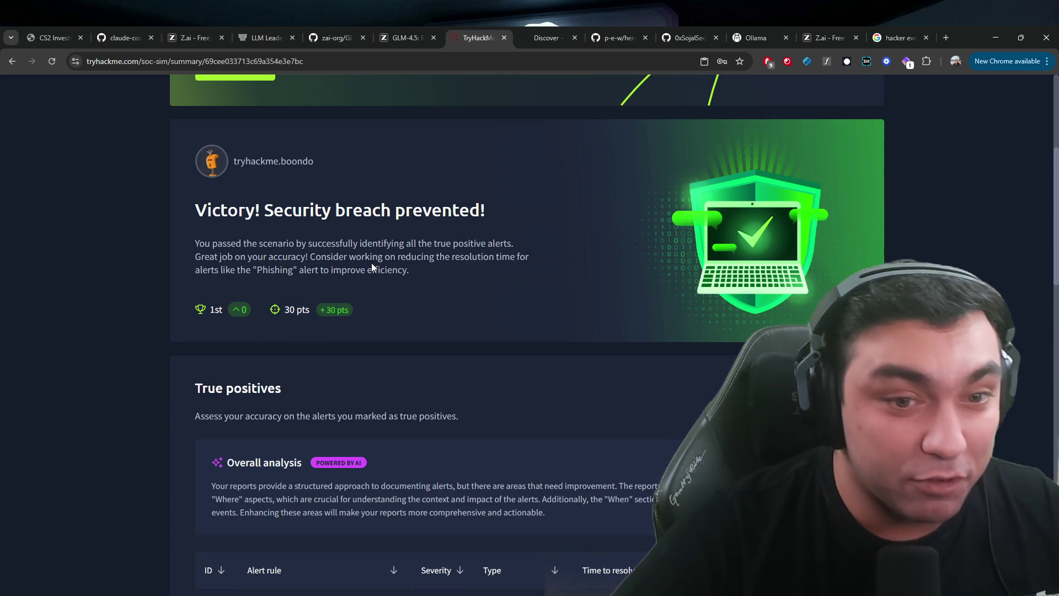
mouse_move(195, 243)
left_mouse_down()
mouse_move(527, 258)
mouse_move(523, 288)
left_mouse_up()
left_click(522, 288)
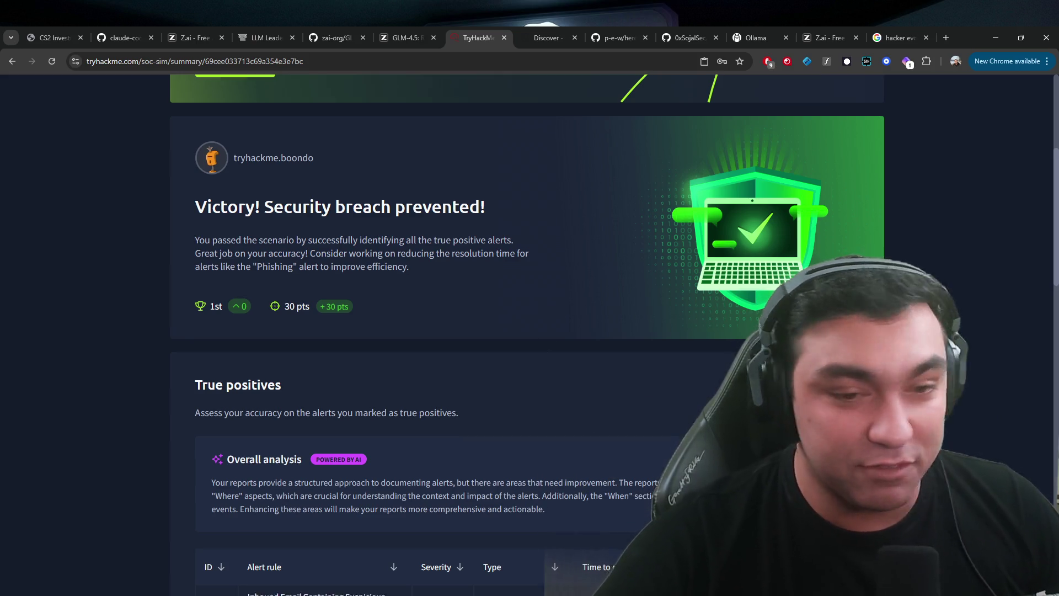
- Scroll through the alert results and view, then close, the case report for false positive 8814
scroll(559, 441, "down", 2)
scroll(600, 221, "down", 3)
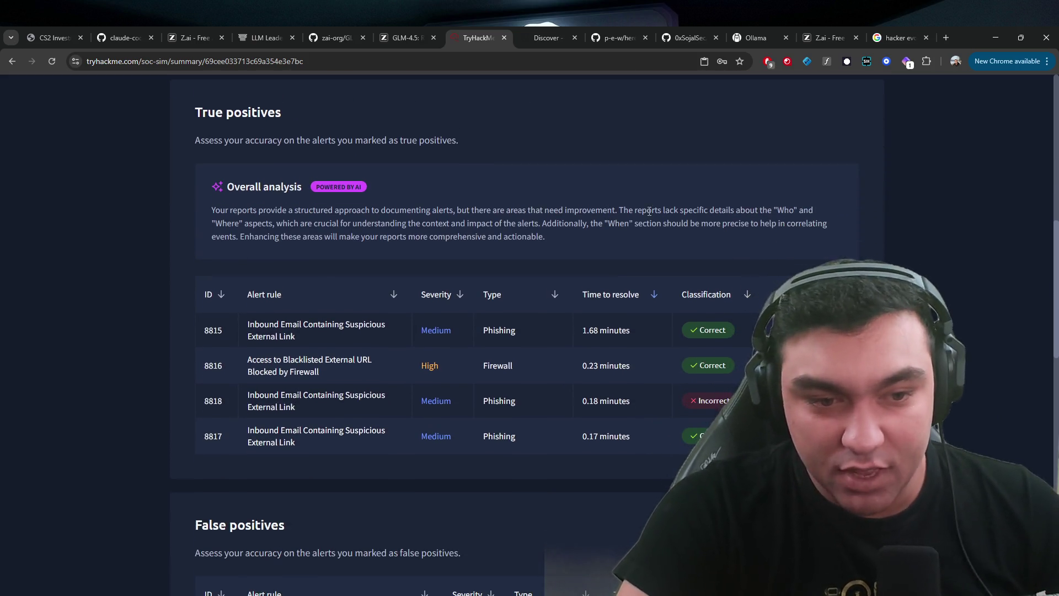
left_click(485, 395)
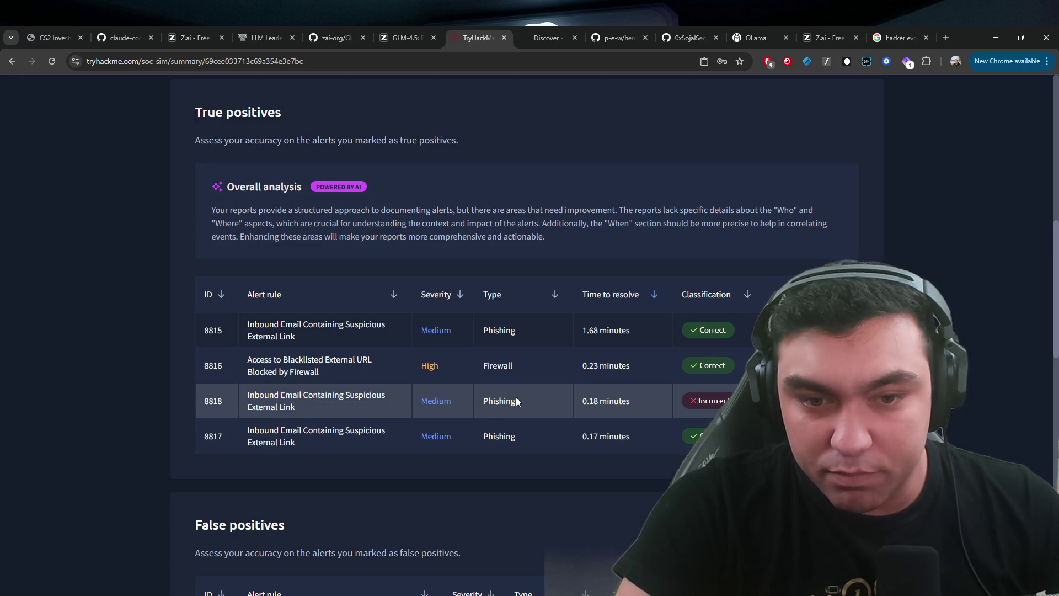
scroll(717, 370, "down", 2)
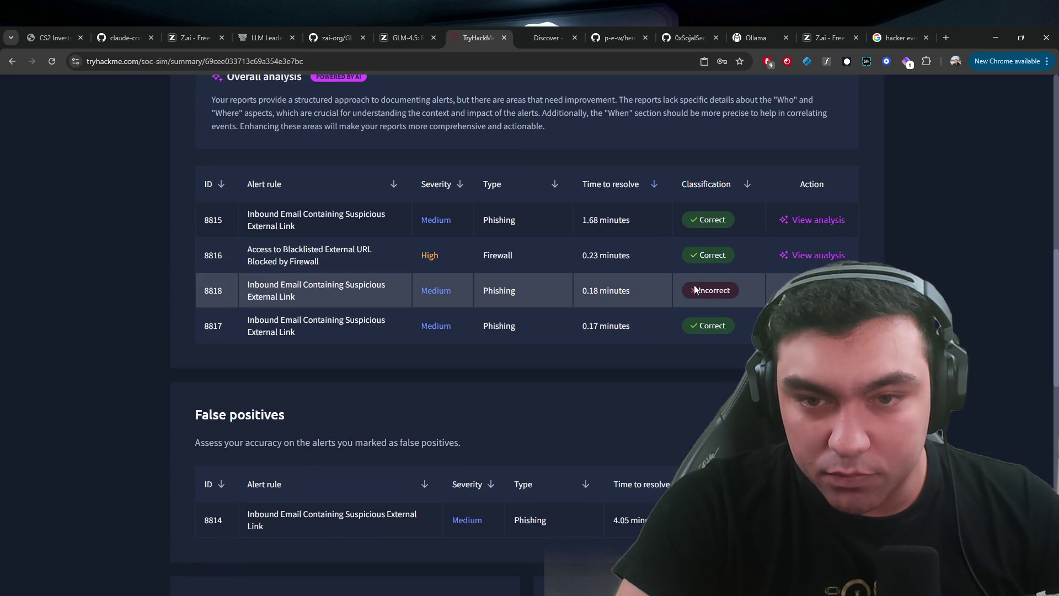
scroll(678, 264, "down", 3)
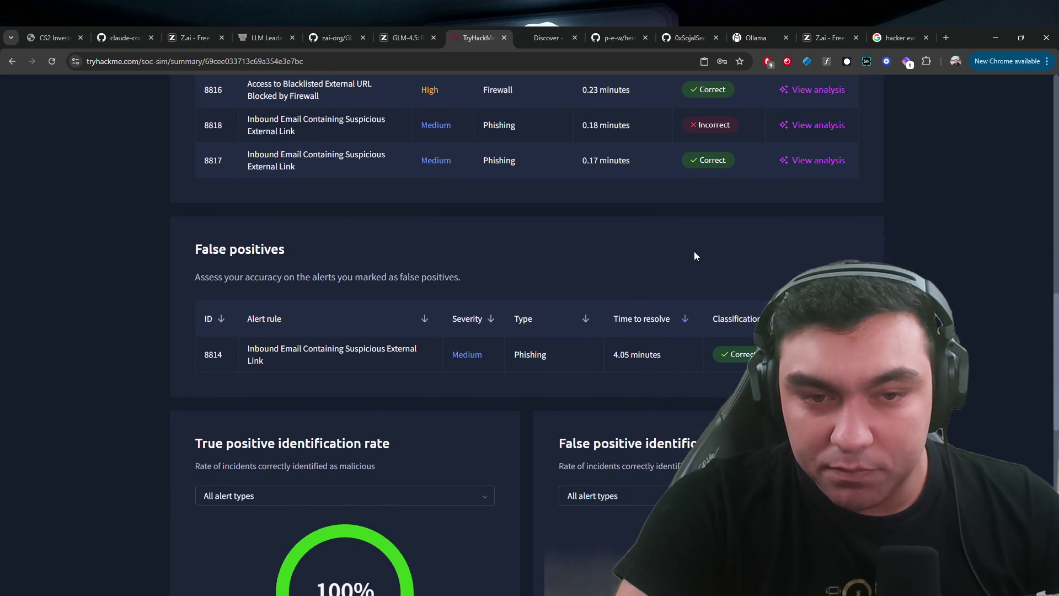
scroll(694, 250, "down", 2)
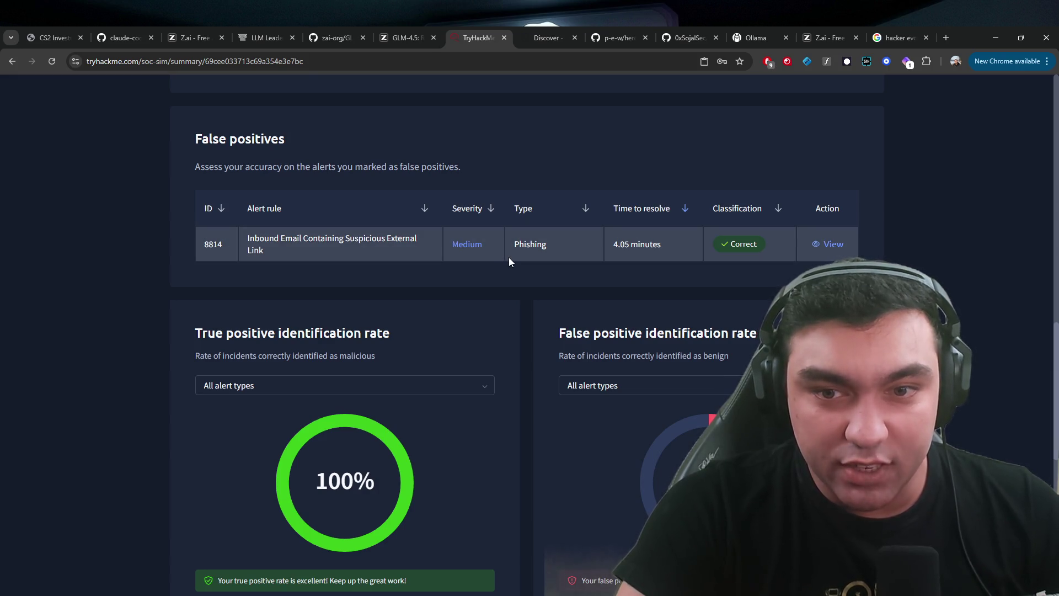
scroll(509, 257, "down", 1)
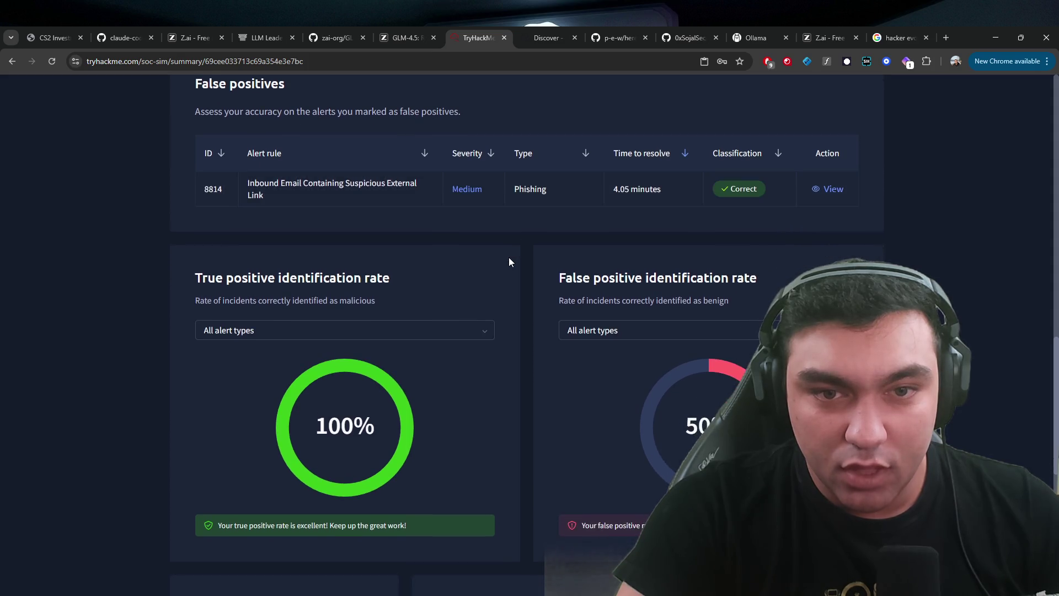
left_click_drag(224, 193, 856, 191)
left_click(829, 189)
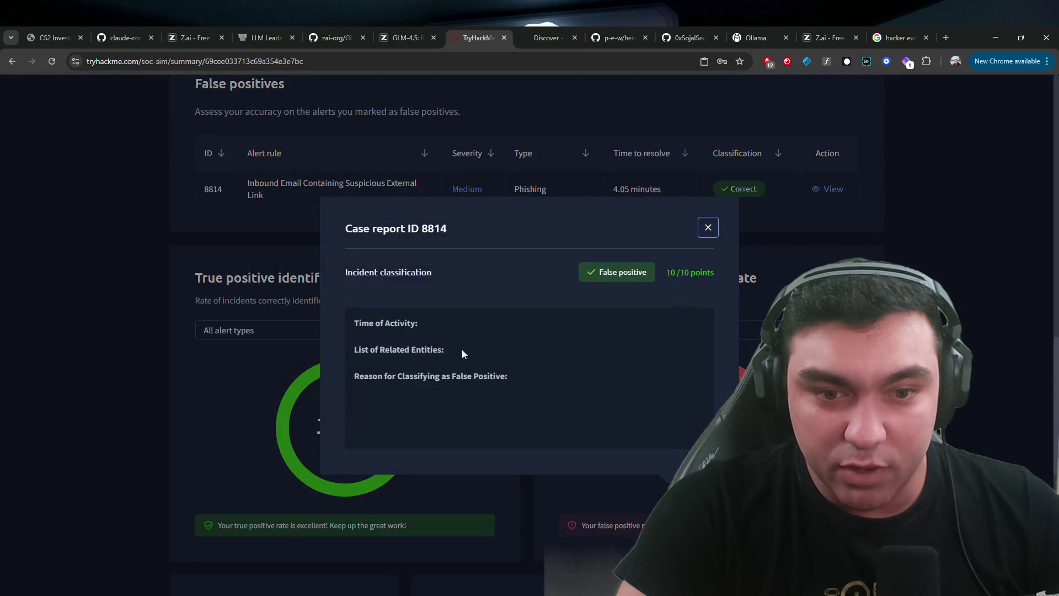
left_click(709, 228)
- Scroll down to the BlackCat scenario card and try to unlock it
scroll(709, 293, "up", 7)
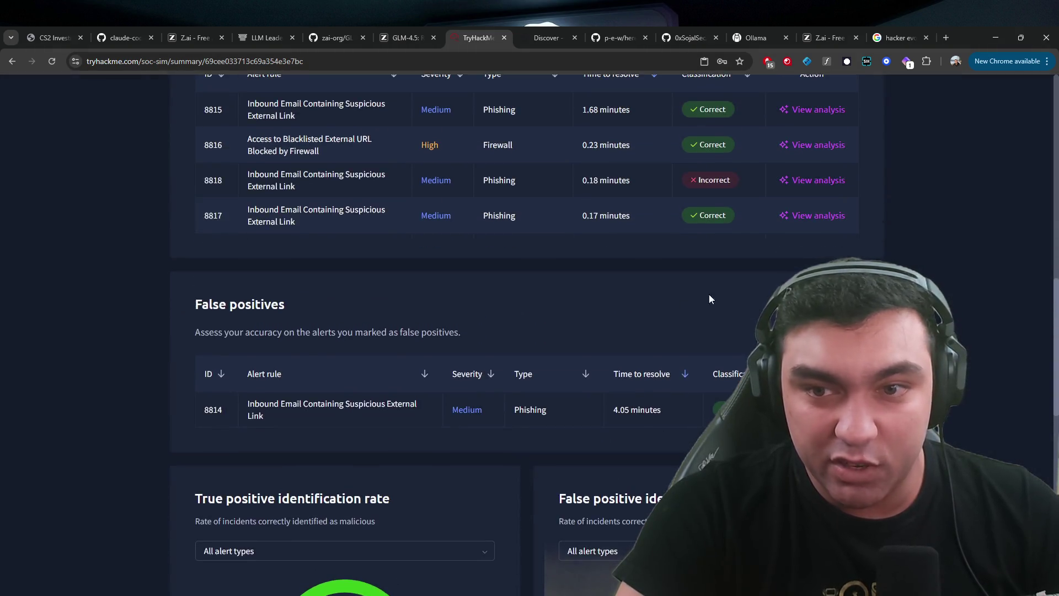
scroll(828, 342, "down", 4)
scroll(871, 211, "up", 2)
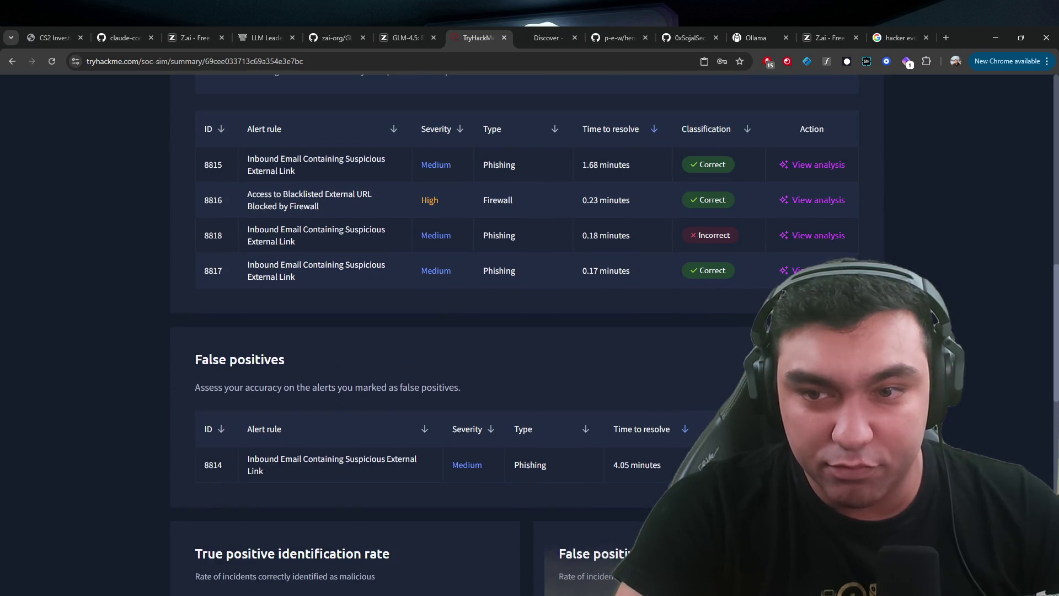
scroll(831, 249, "down", 5)
scroll(752, 223, "down", 4)
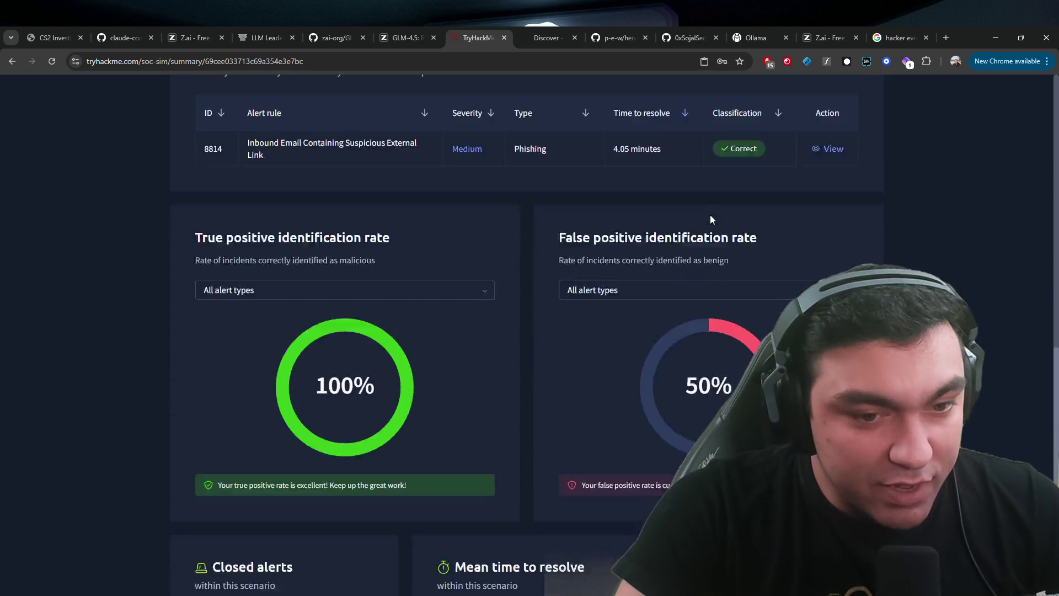
scroll(709, 215, "down", 4)
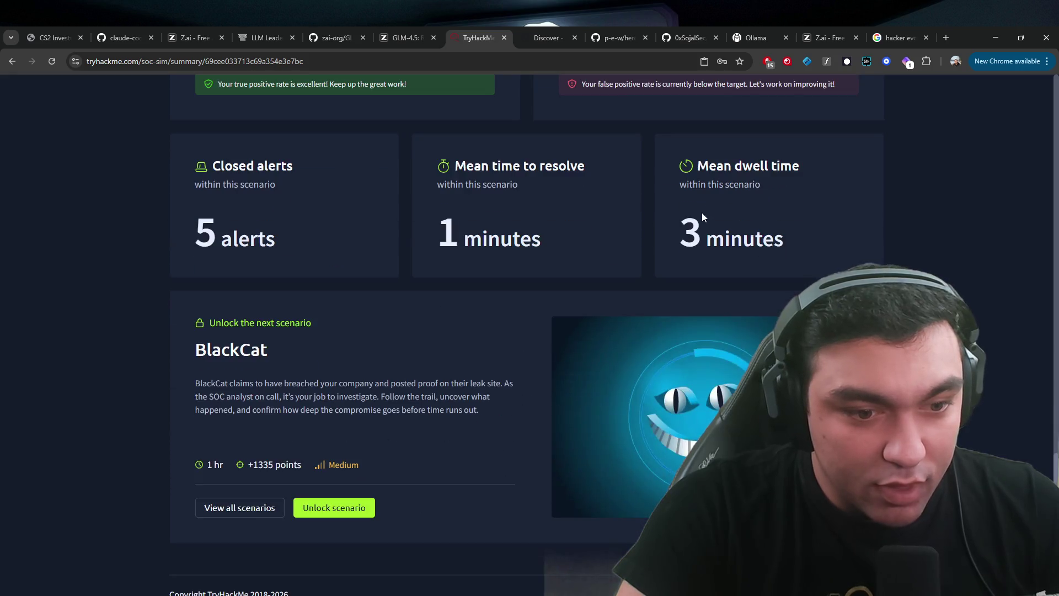
scroll(426, 251, "down", 1)
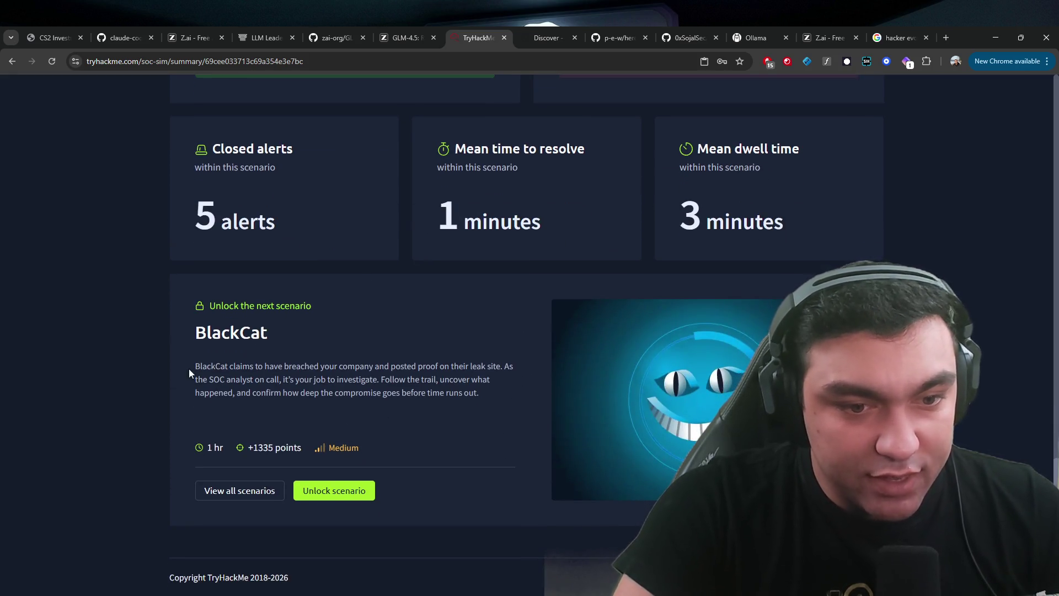
left_click_drag(189, 368, 512, 413)
left_click(512, 413)
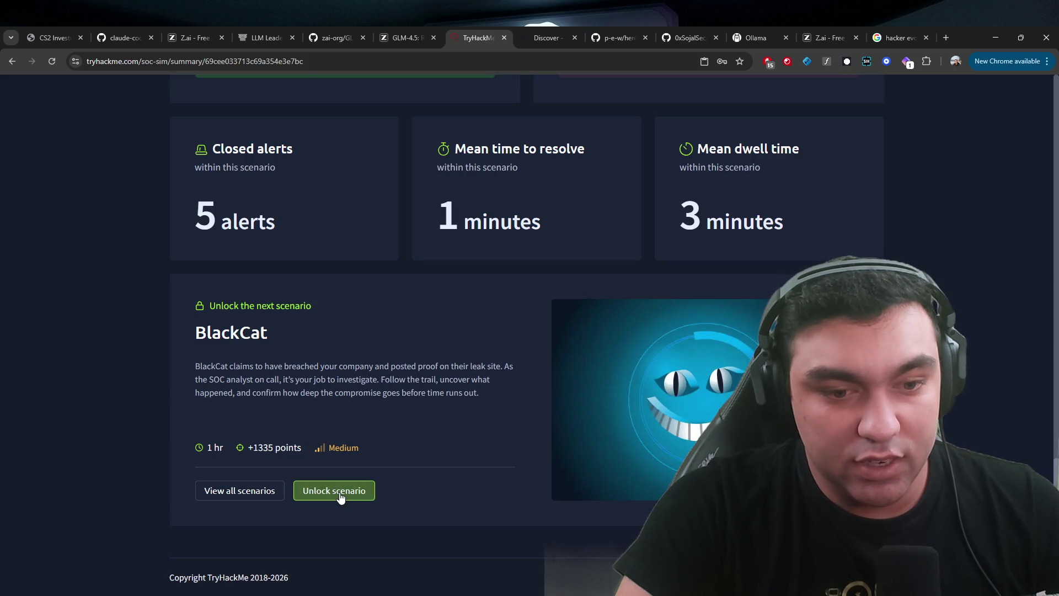
left_click(341, 496)
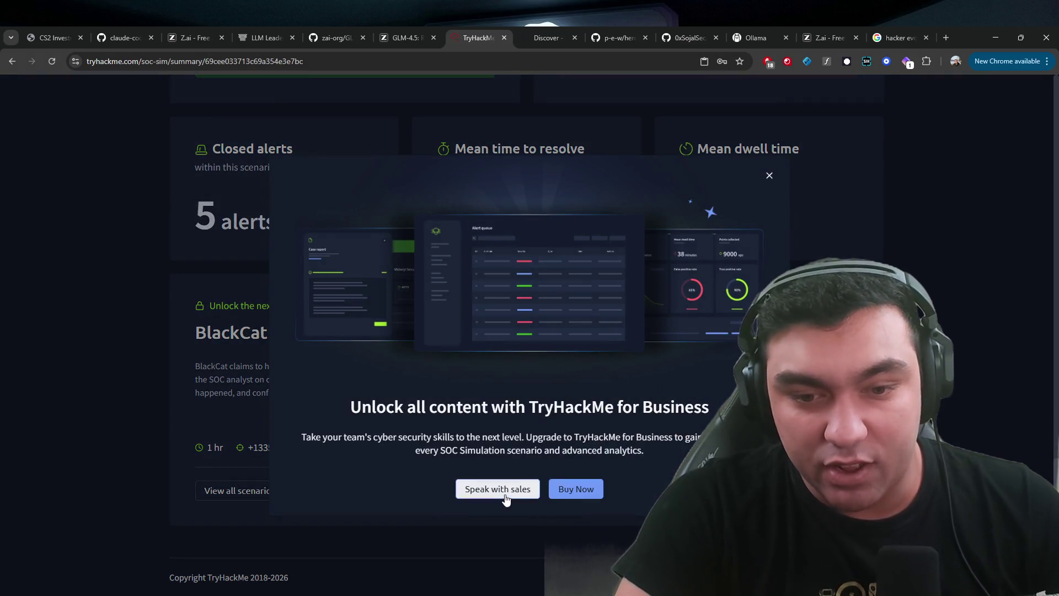
- Close the TryHackMe for Business upgrade prompt and scroll back to the summary's top
left_click(768, 176)
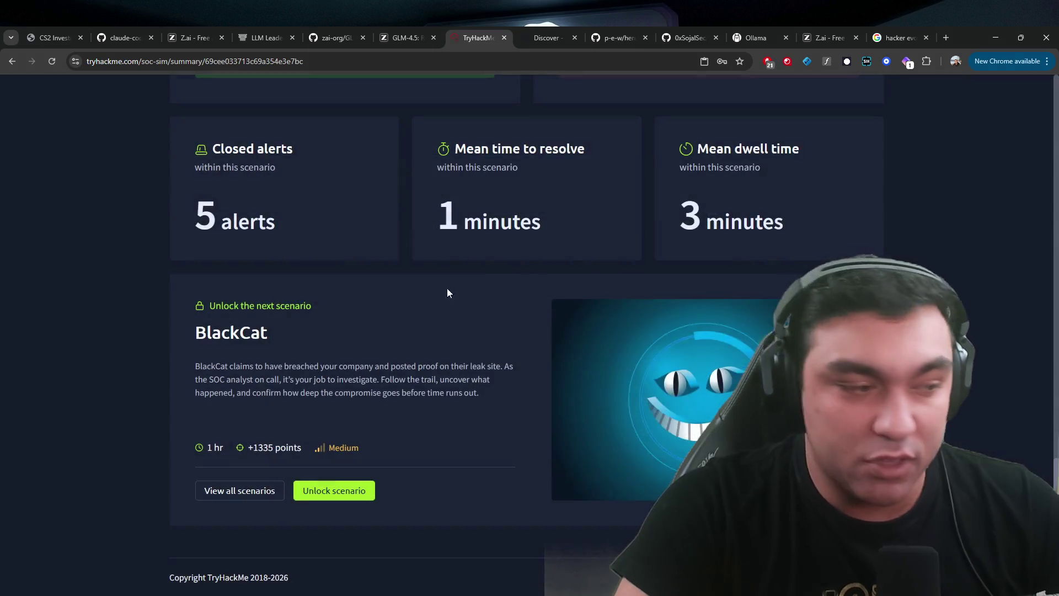
mouse_move(195, 380)
left_mouse_down()
mouse_move(468, 385)
mouse_move(86, 295)
left_mouse_up()
left_click(86, 296)
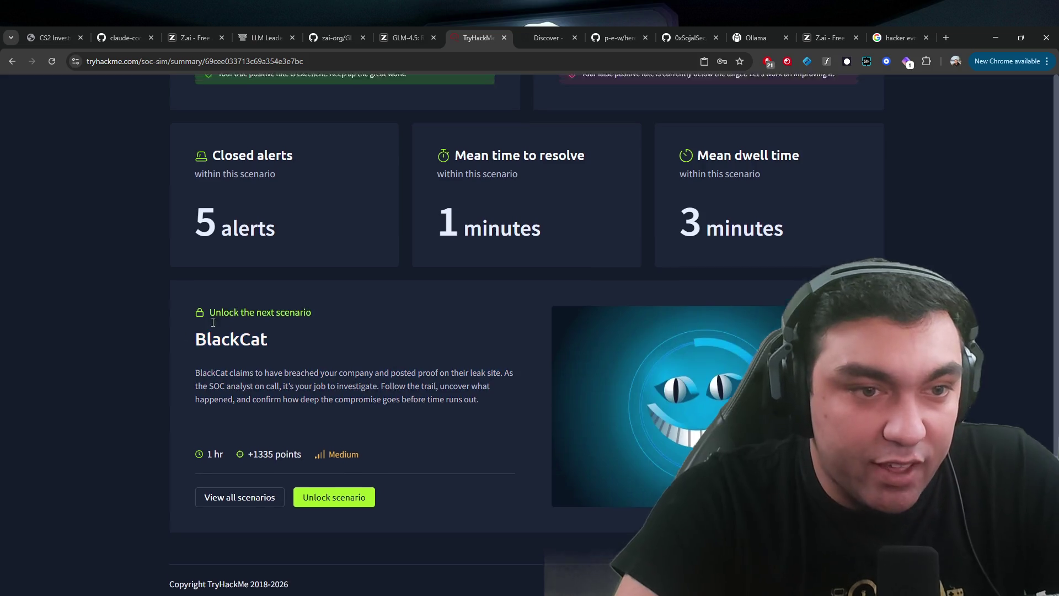
scroll(231, 319, "up", 10)
scroll(232, 319, "up", 15)
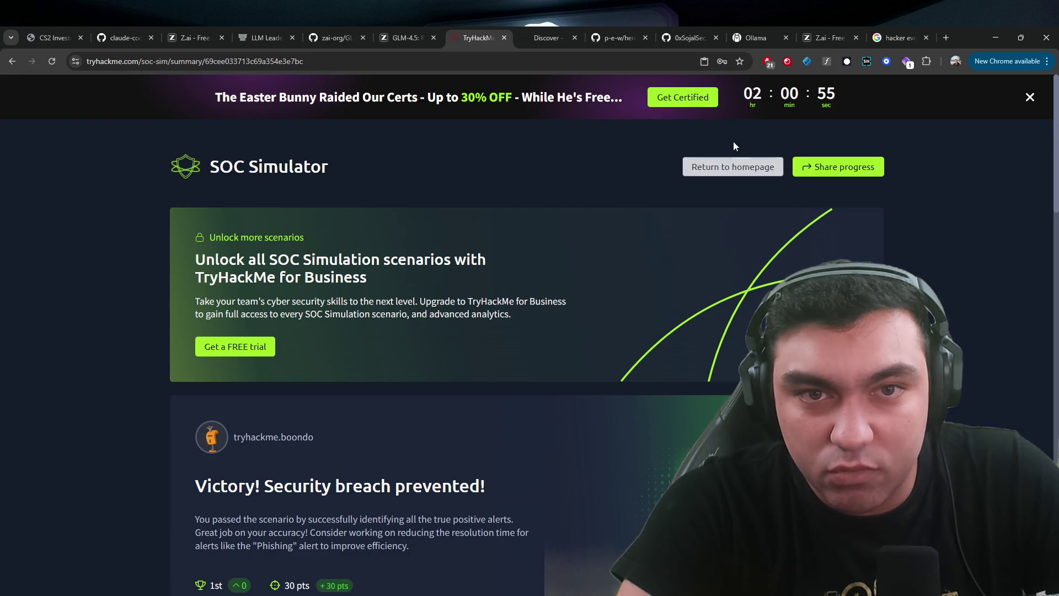
- Return to the homepage and give a recommendation score in the feedback survey
left_click(715, 168)
left_click(621, 334)
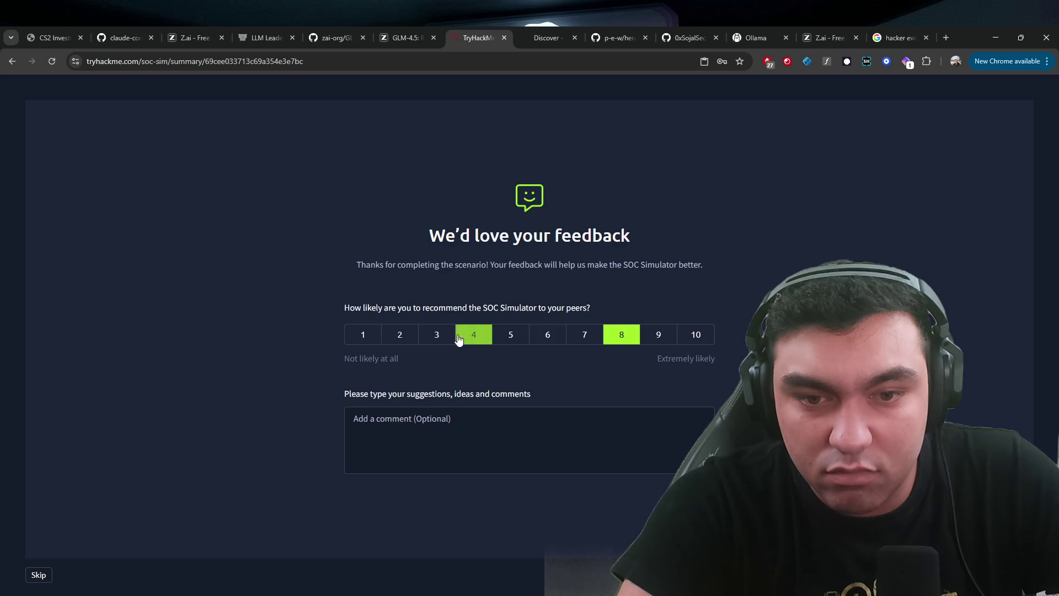
left_click(548, 335)
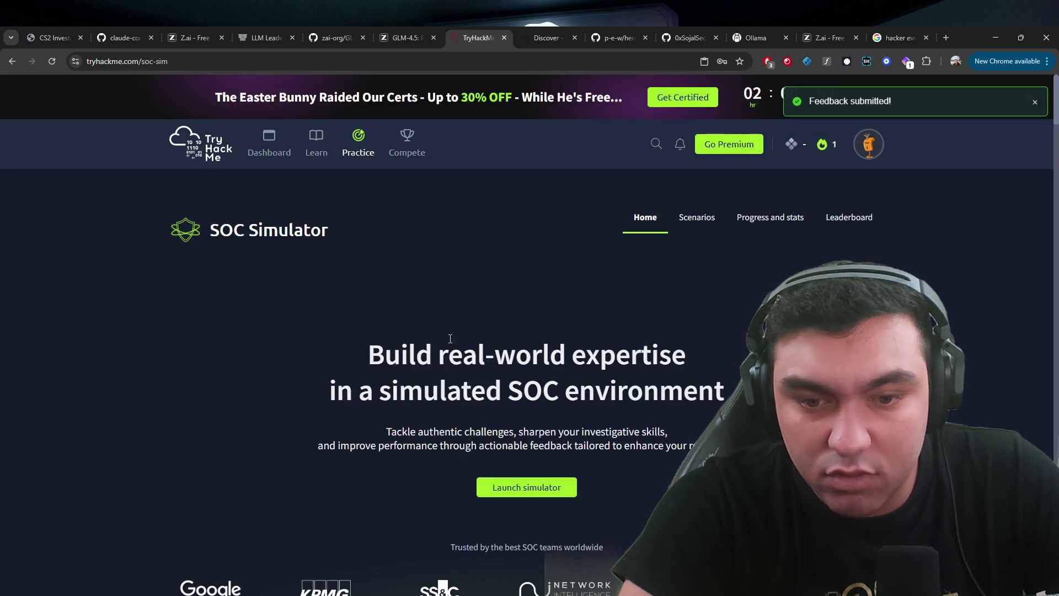
scroll(487, 324, "down", 5)
- Open the Scenarios list and start Phishing Unfolding, choosing Sentinel as the SIEM
left_click(506, 212)
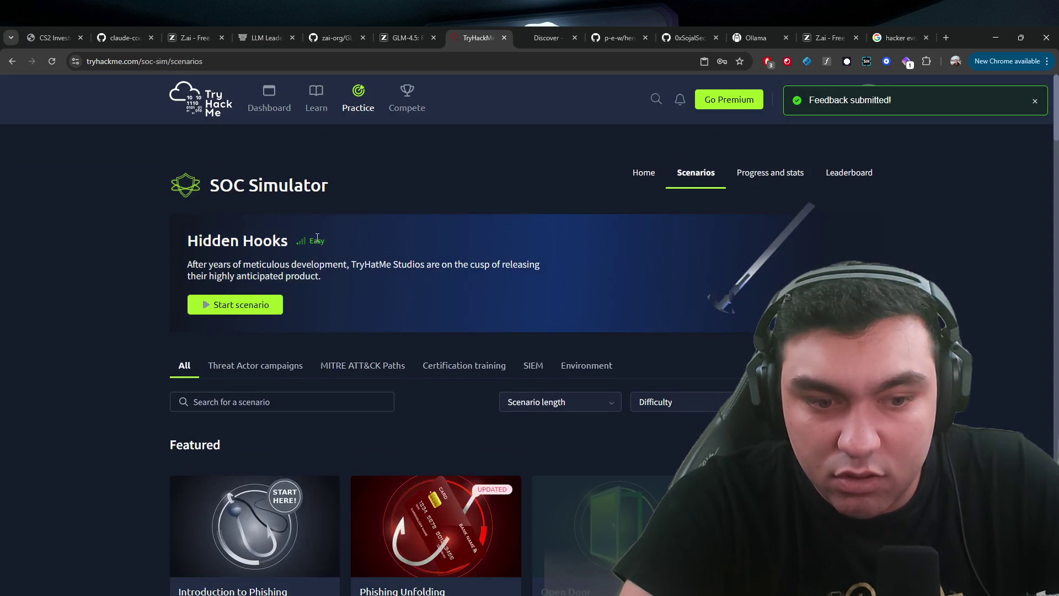
scroll(317, 240, "down", 5)
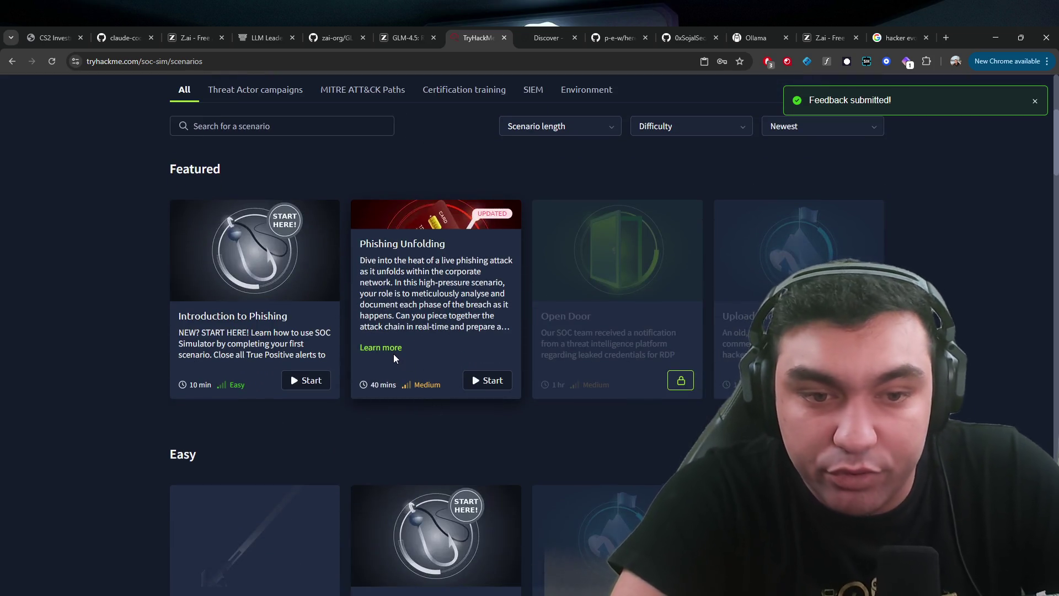
left_click(499, 384)
left_click(487, 385)
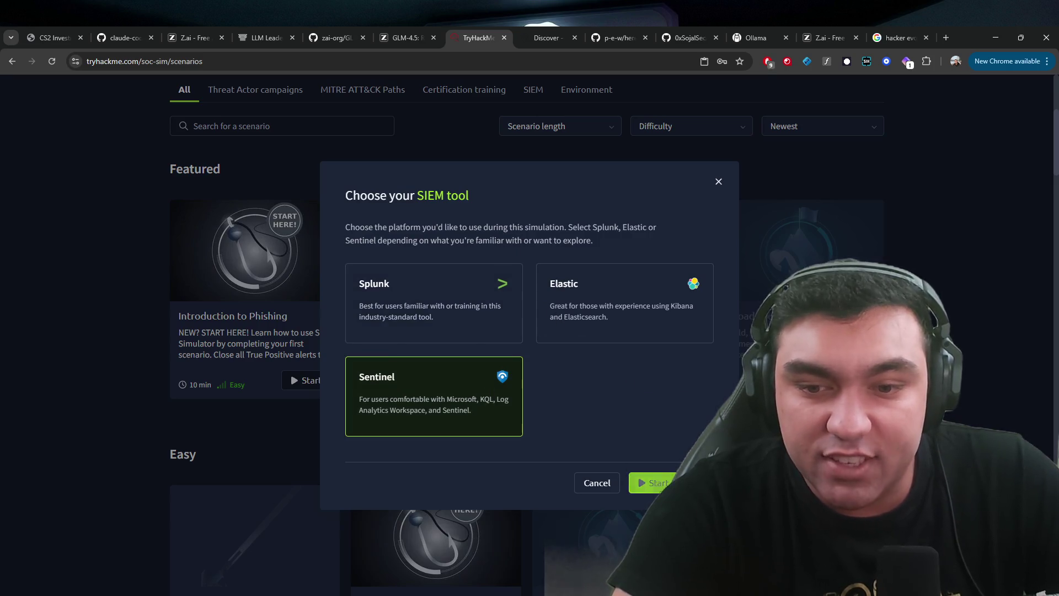
- Confirm the Sentinel launch and reach onboarding step 1 of 7, 'Find all the true positives'
left_click(653, 483)
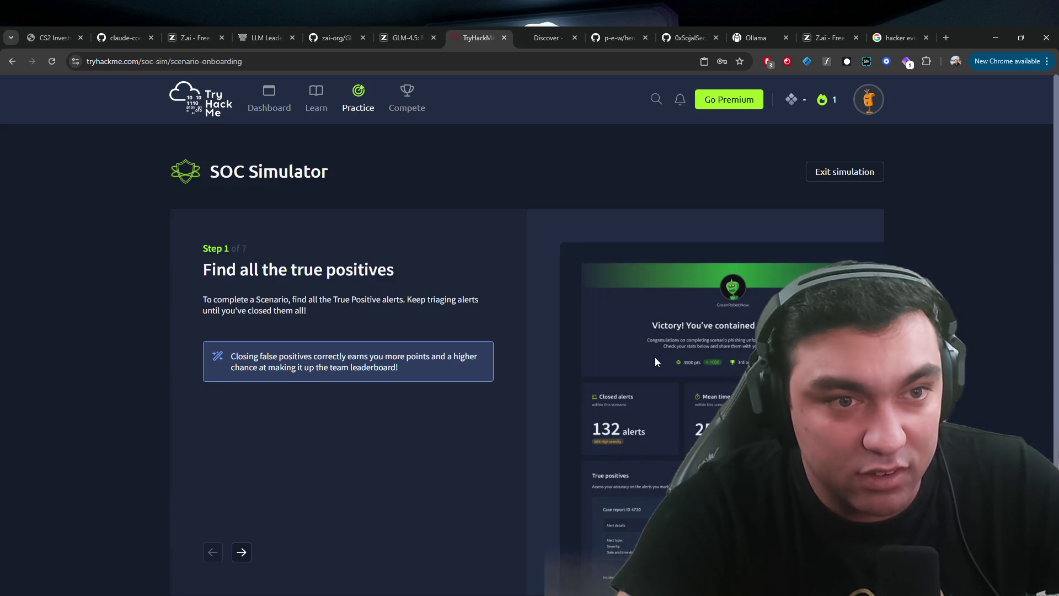
scroll(654, 357, "down", 1)
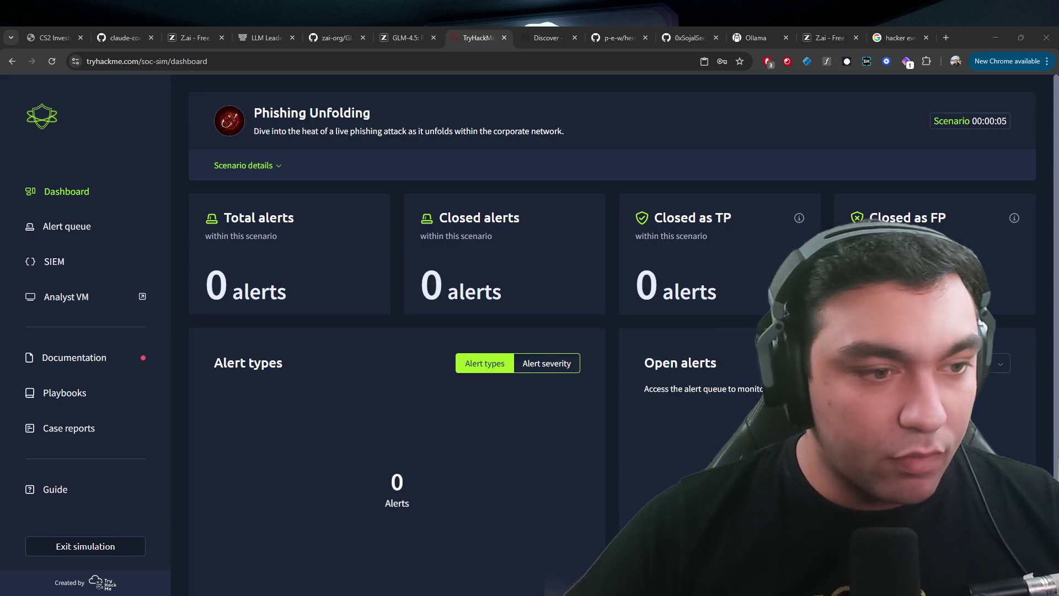
- Open the Analyst VM in a new tab and reconnect to it
scroll(607, 331, "down", 1)
left_click(66, 297)
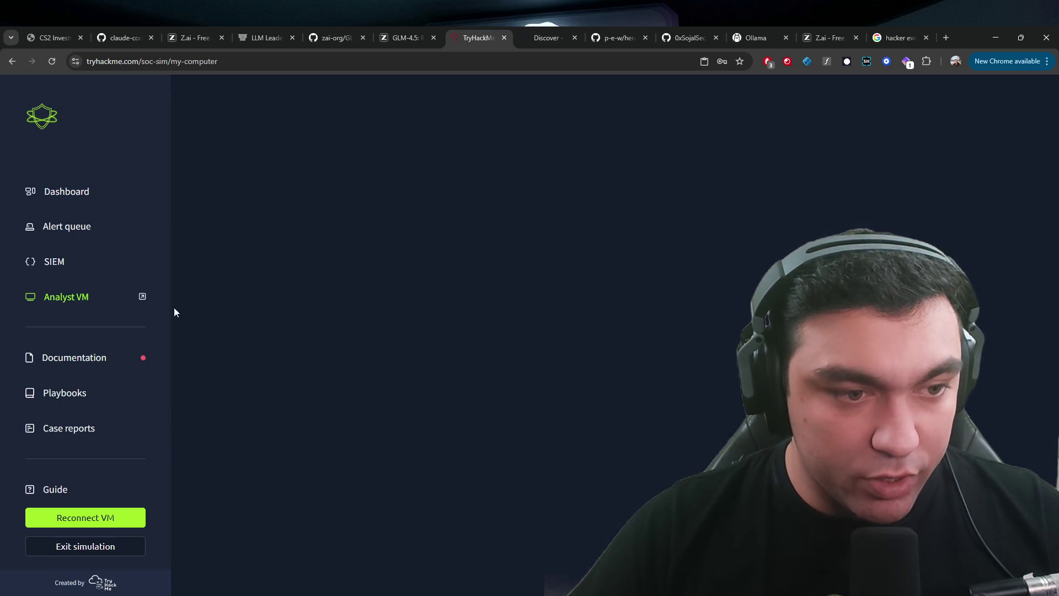
left_click(141, 300)
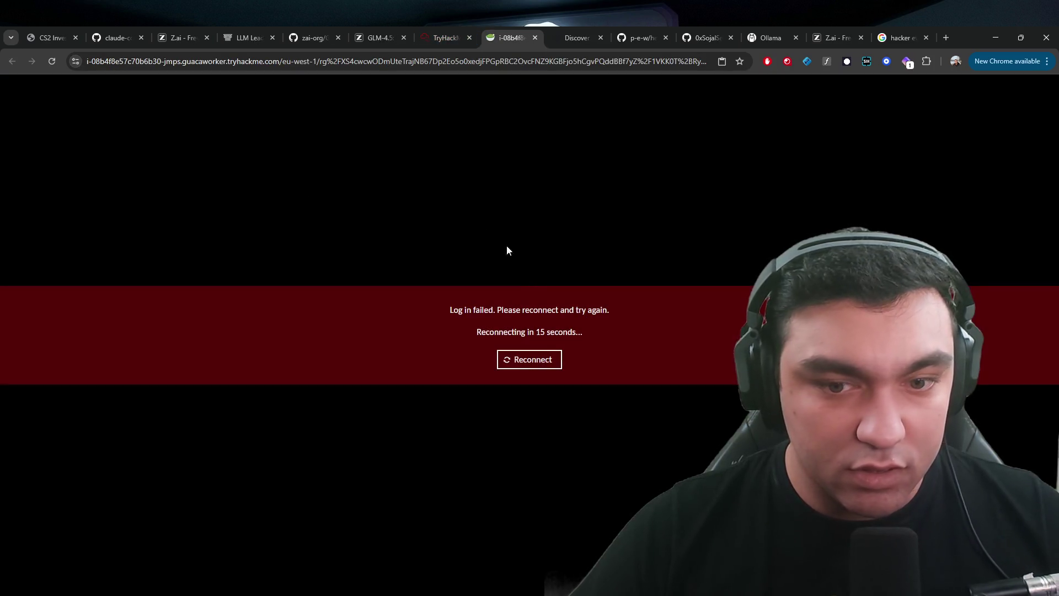
left_click(535, 360)
left_click(537, 365)
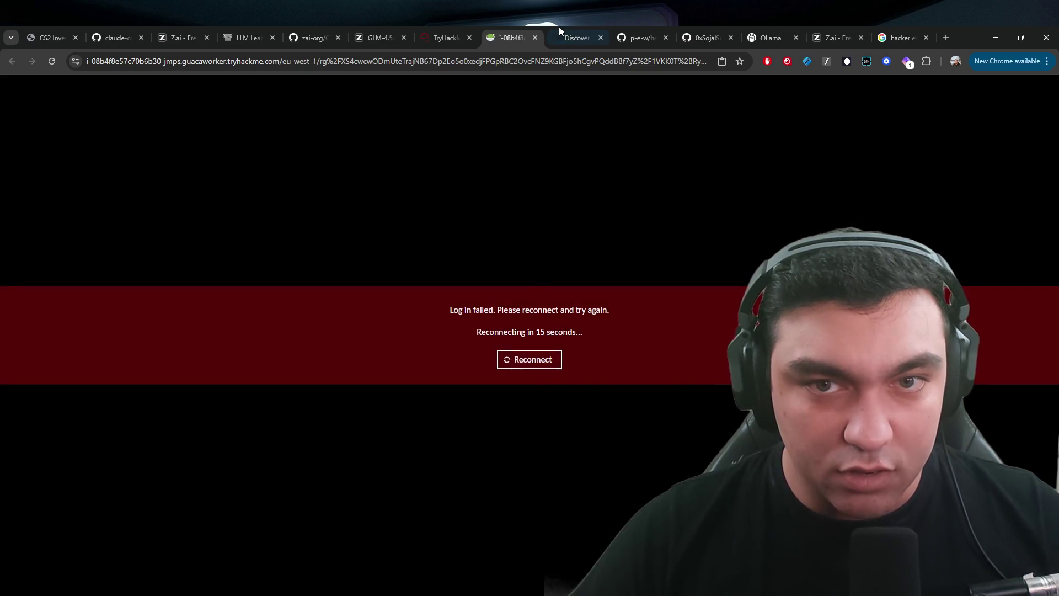
- Close the leftover Elastic Discover tab and follow the portal.azure.com link to sign-in
left_click(571, 36)
left_click_drag(550, 219, 566, 219)
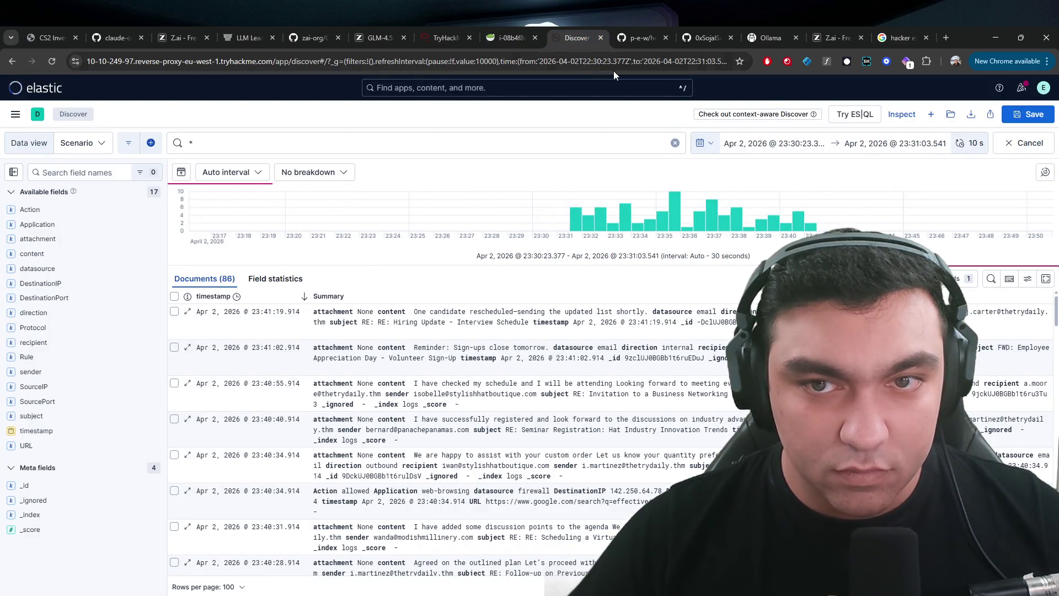
left_click(600, 37)
left_click(526, 39)
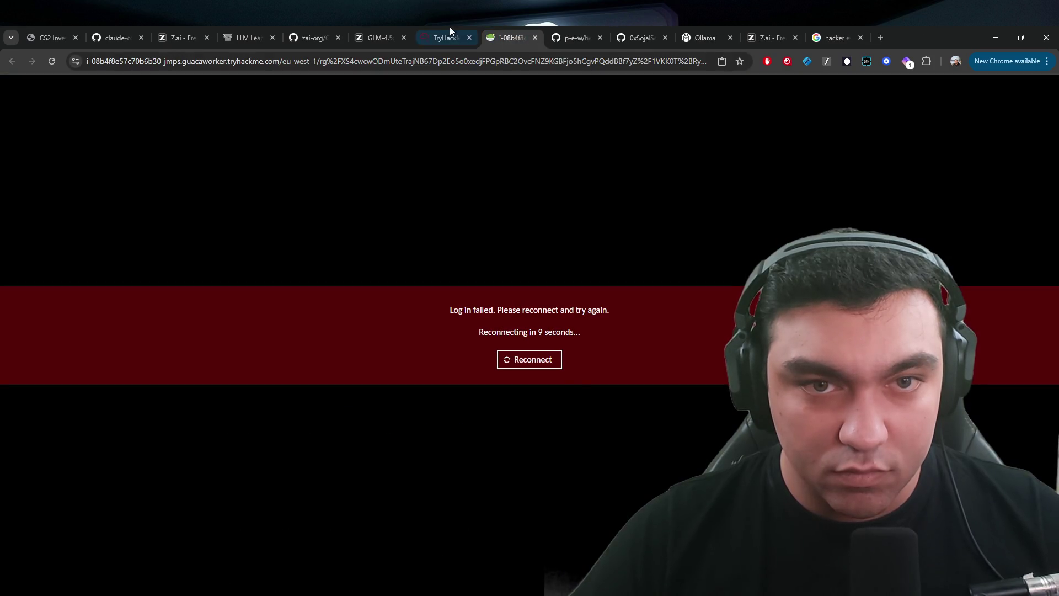
left_click(448, 28)
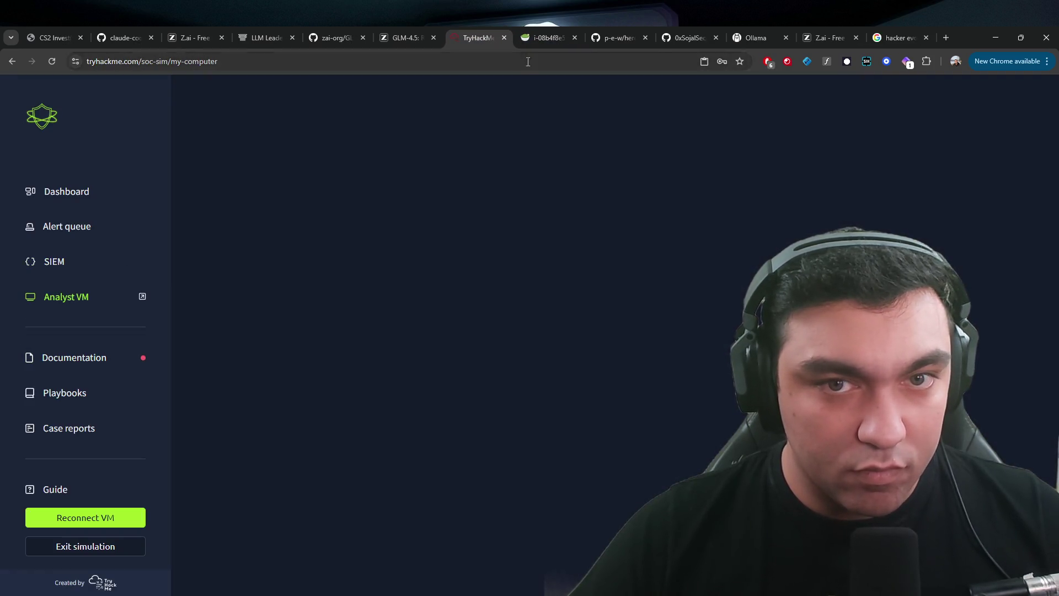
left_click(549, 33)
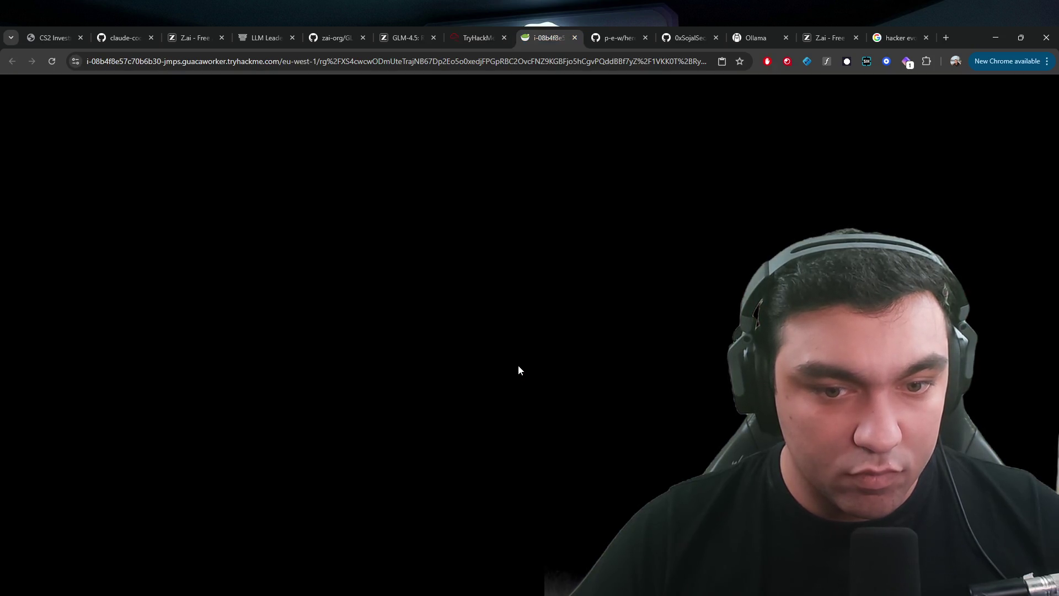
left_click(468, 28)
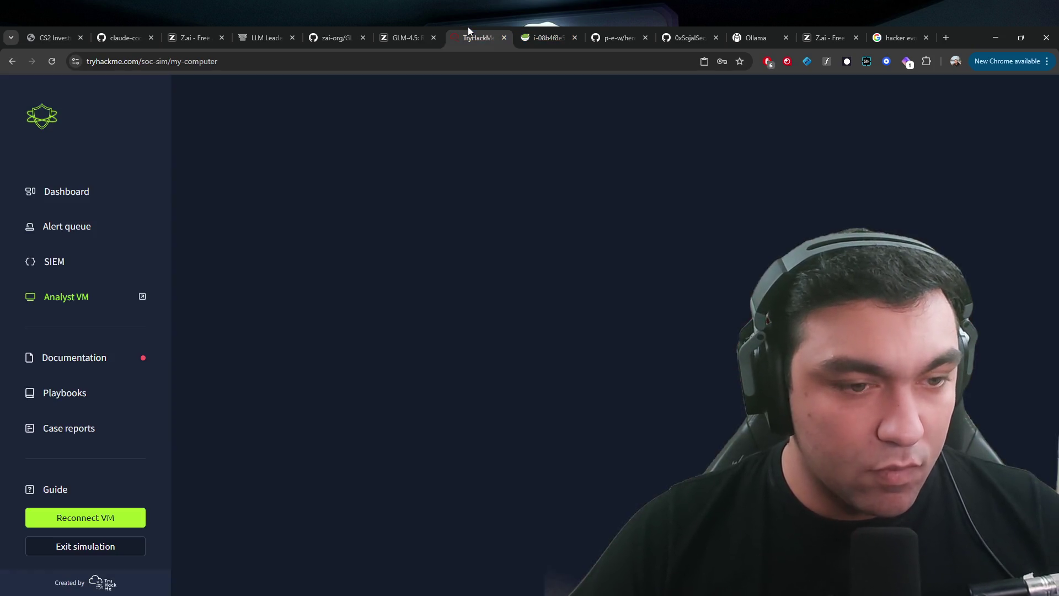
left_click(52, 264)
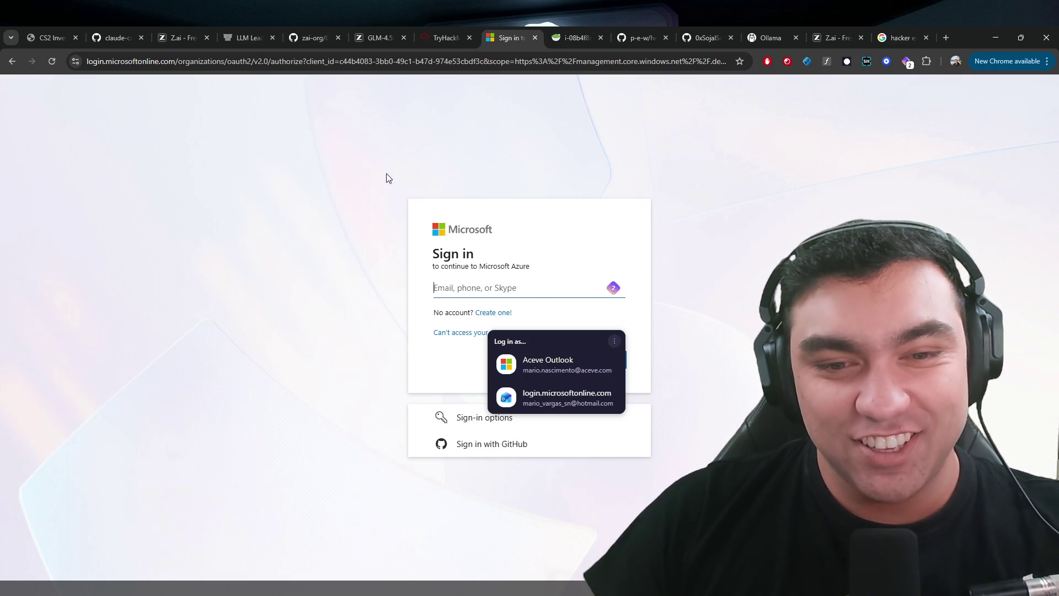
- Check the Guide, expand Scenario details on the Dashboard, and view the empty Alert queue
left_click(377, 172)
left_click(447, 30)
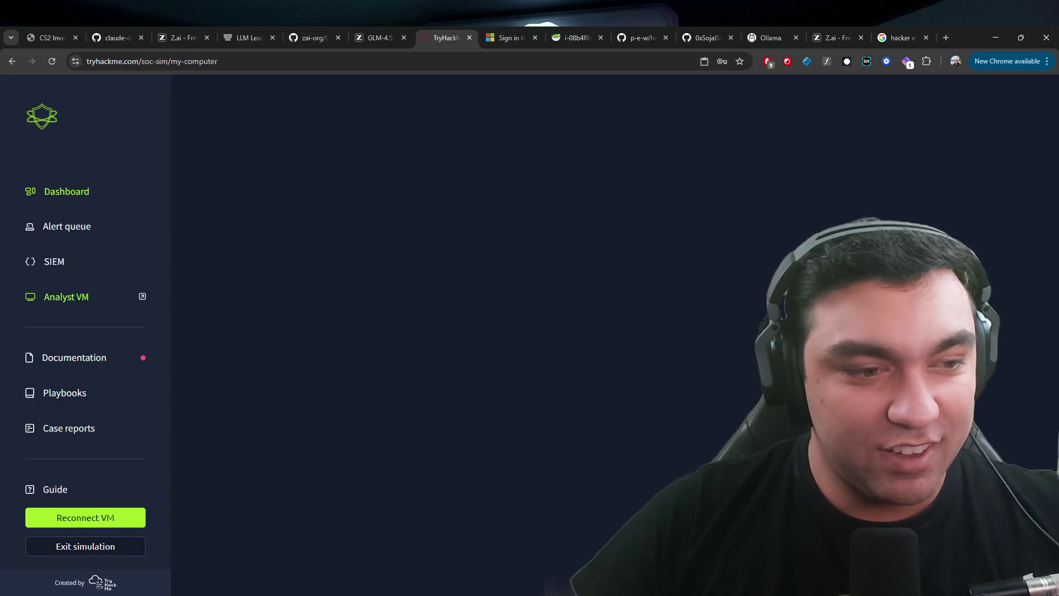
left_click(54, 492)
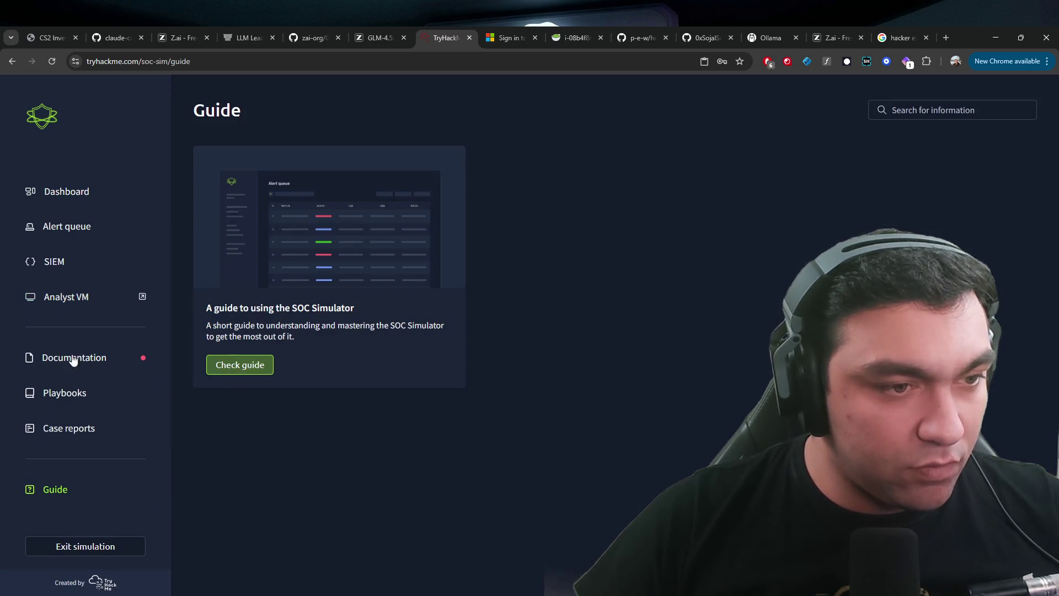
left_click(61, 191)
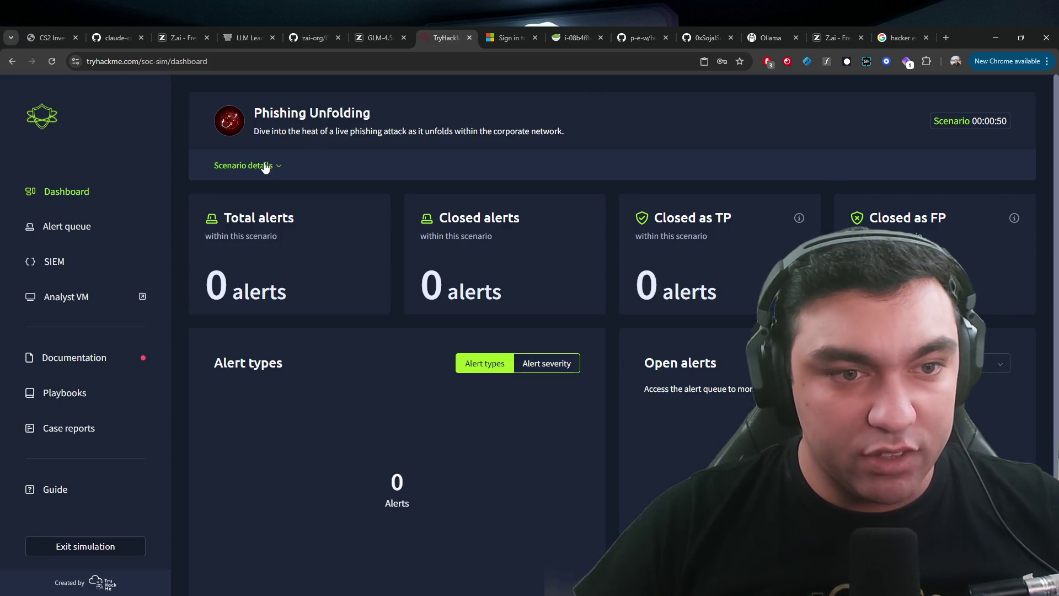
left_click(265, 166)
scroll(138, 302, "down", 5)
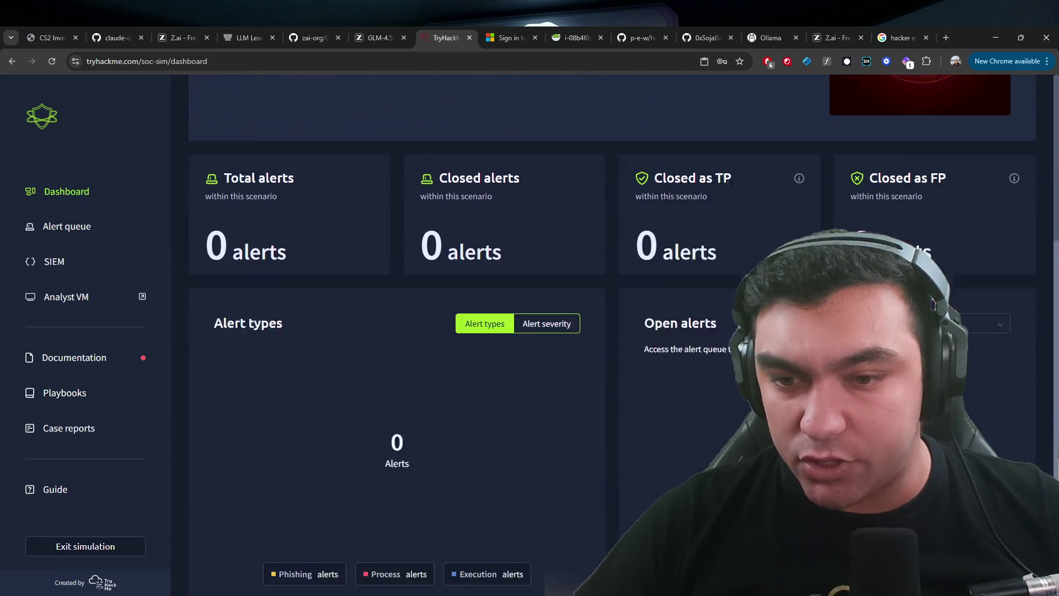
left_click(65, 228)
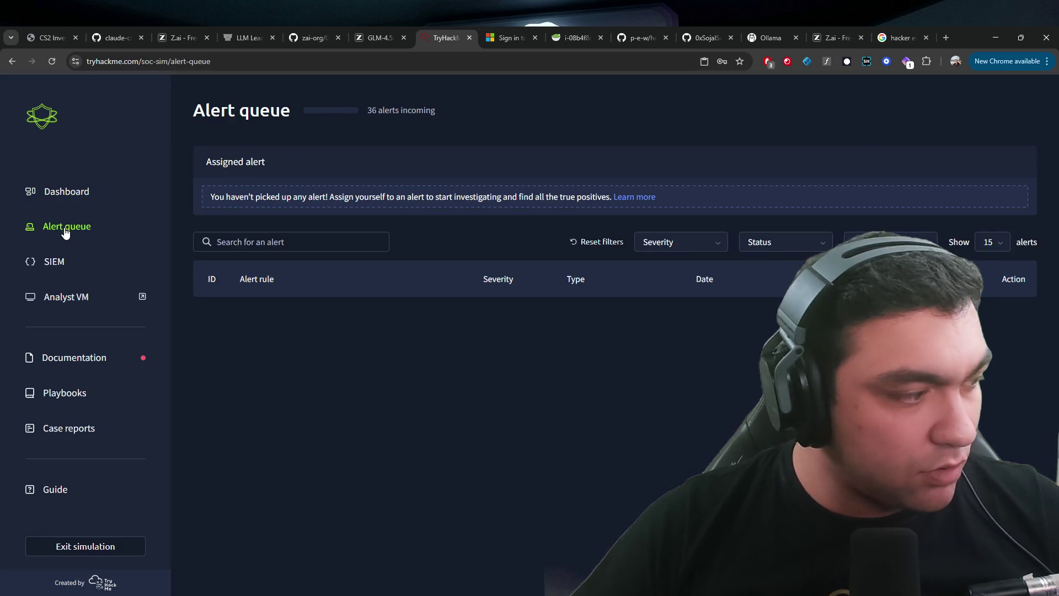
- Try the SIEM link's Microsoft sign-in, then open Documentation with the lab's Azure credentials
left_click(65, 260)
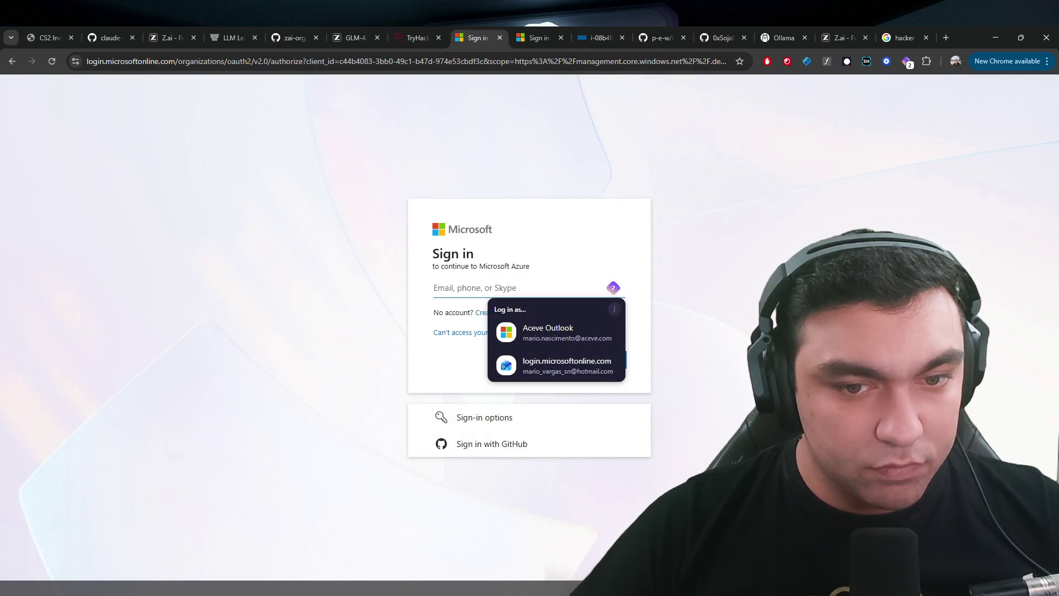
left_click(478, 292)
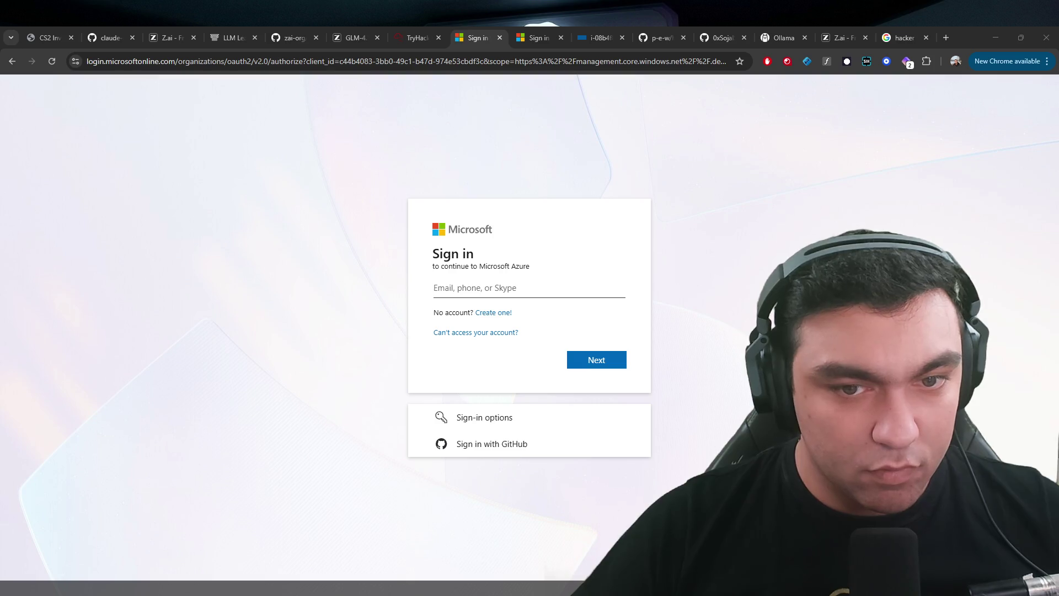
left_click(423, 34)
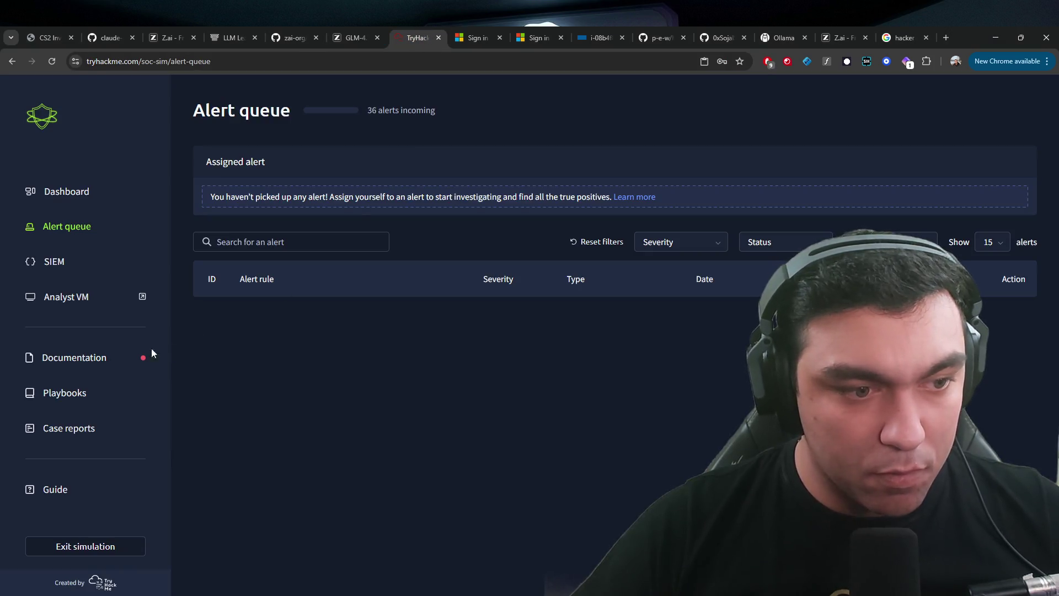
left_click(95, 359)
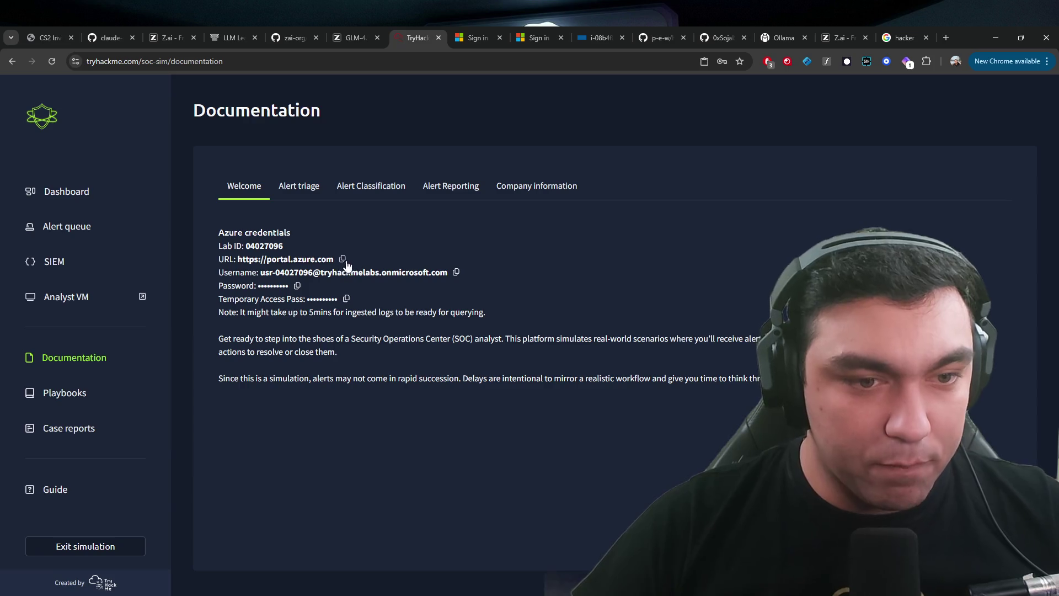
- Copy the lab username from Documentation into the Microsoft sign-in email field and continue
left_click(456, 273)
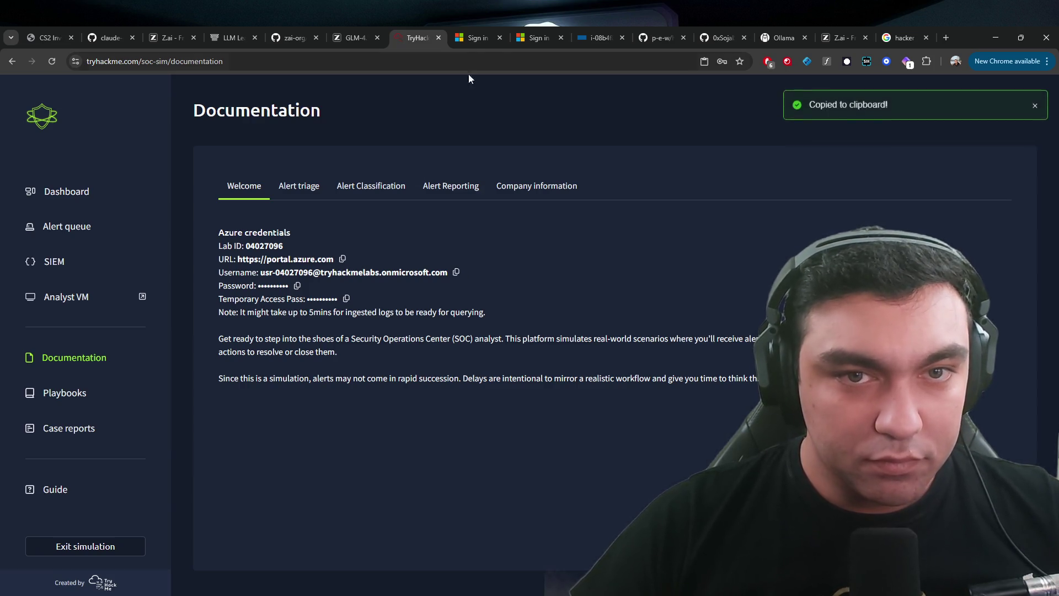
left_click(474, 38)
key("ctrl+v")
left_click(418, 37)
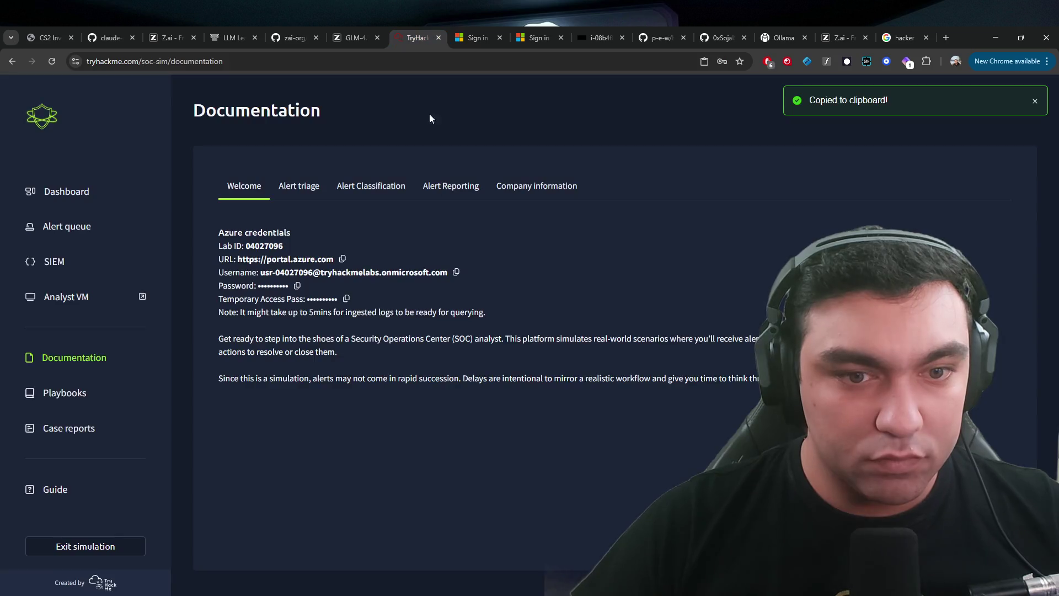
left_click(298, 286)
left_click(473, 37)
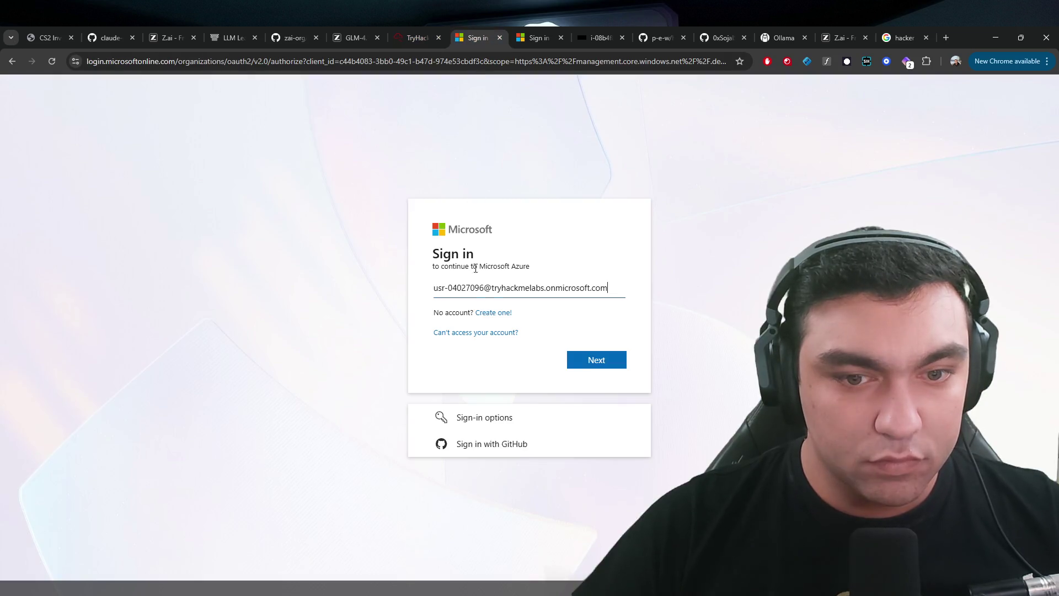
left_click(425, 37)
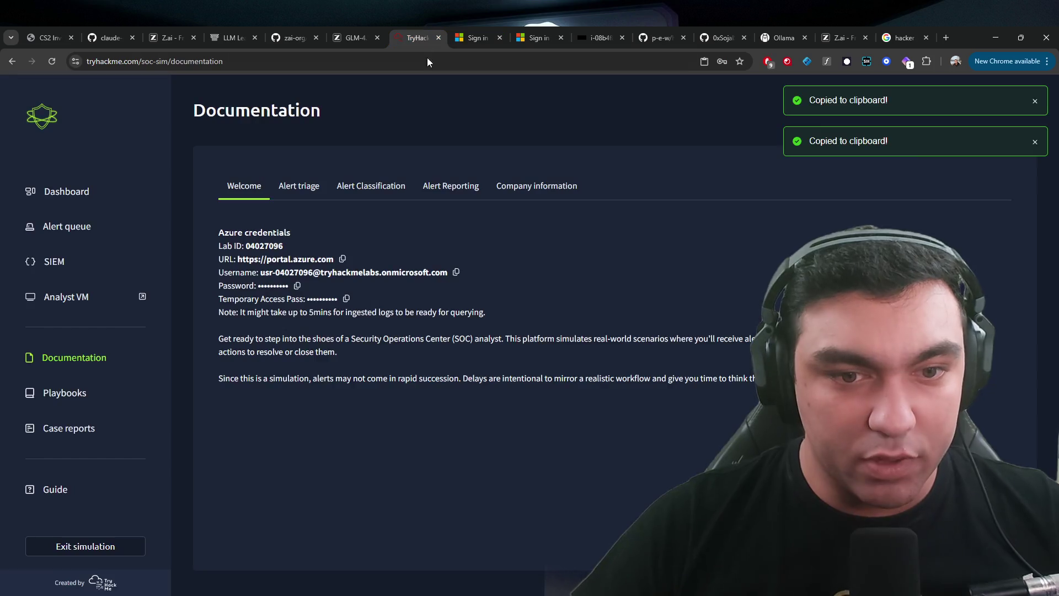
left_click(455, 271)
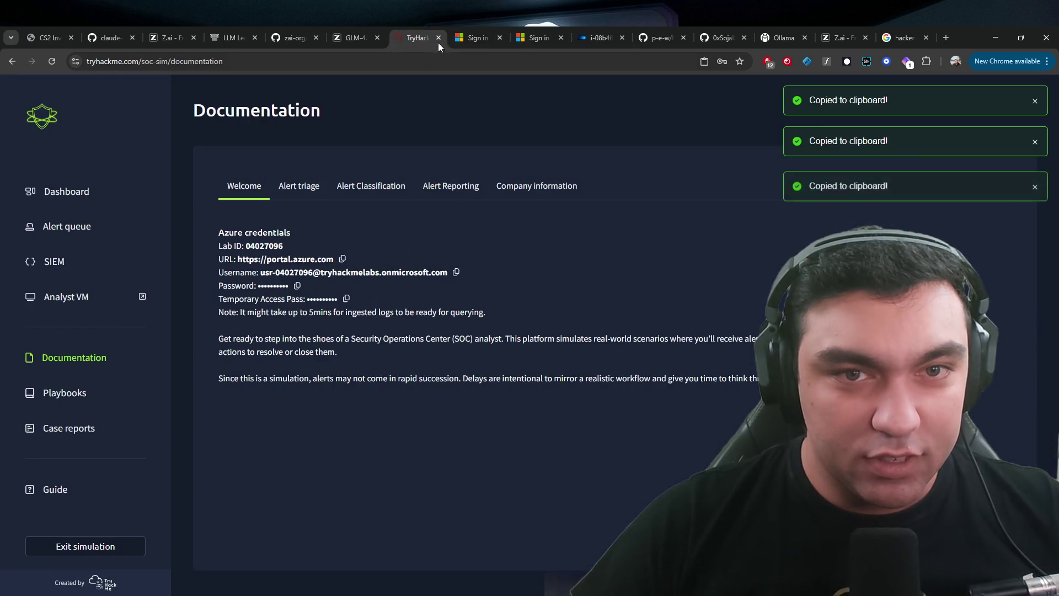
left_click(473, 37)
left_click_drag(595, 287, 352, 262)
key("ctrl+v")
left_click(601, 364)
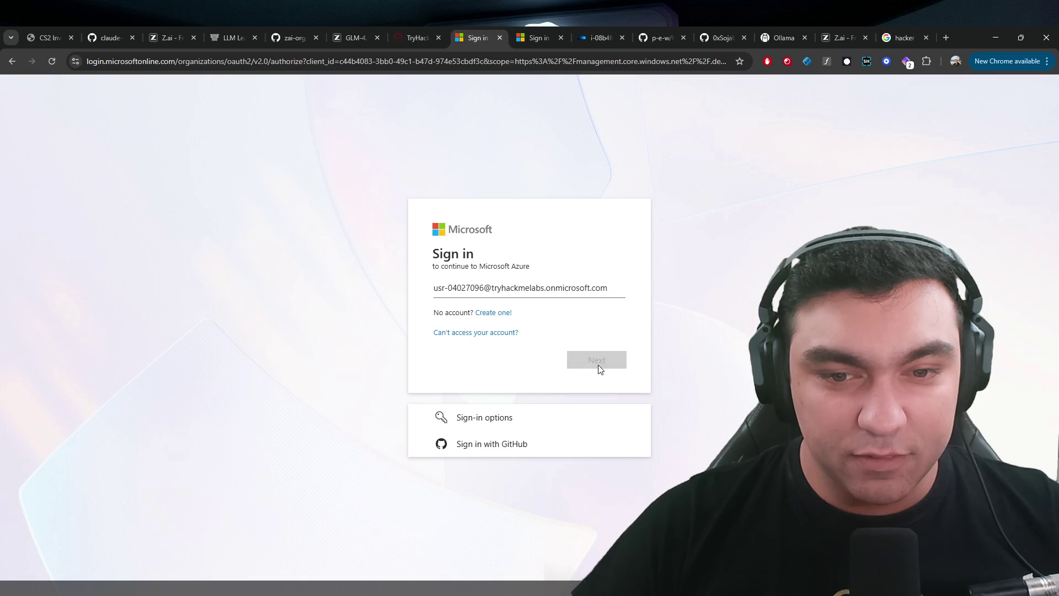
- Paste the Temporary Access Pass, sign in, and decline staying signed in
left_click(422, 33)
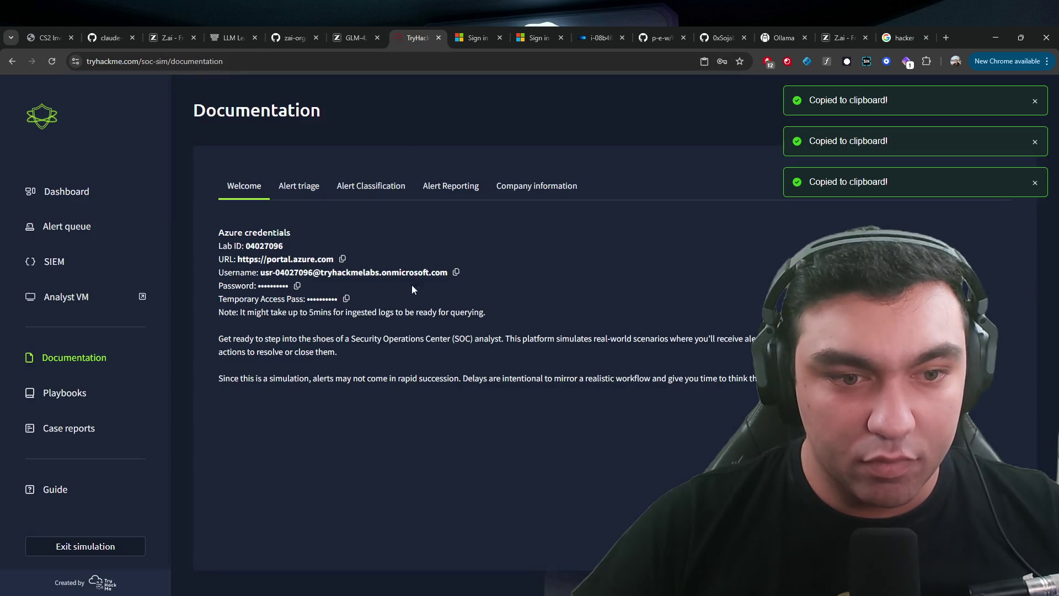
left_click(346, 299)
left_click(491, 37)
key("ctrl+v")
left_click(581, 394)
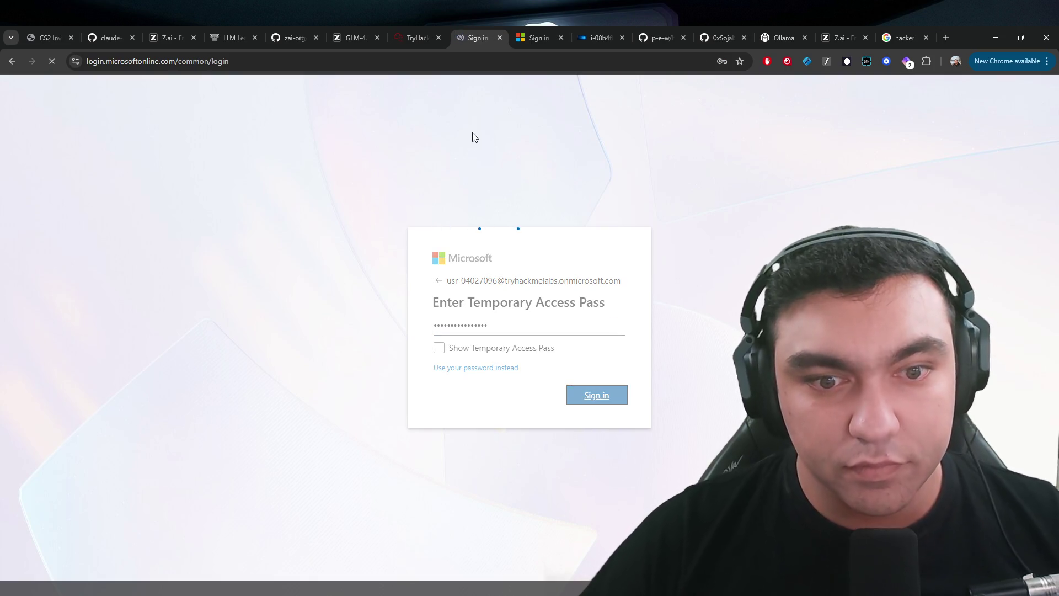
left_click(530, 390)
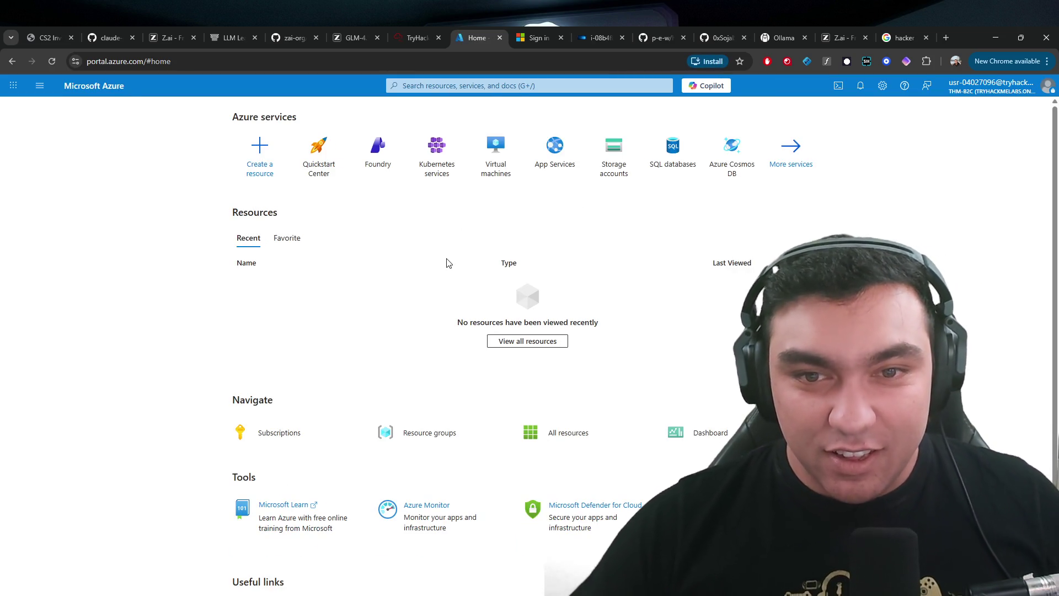
left_click(39, 87)
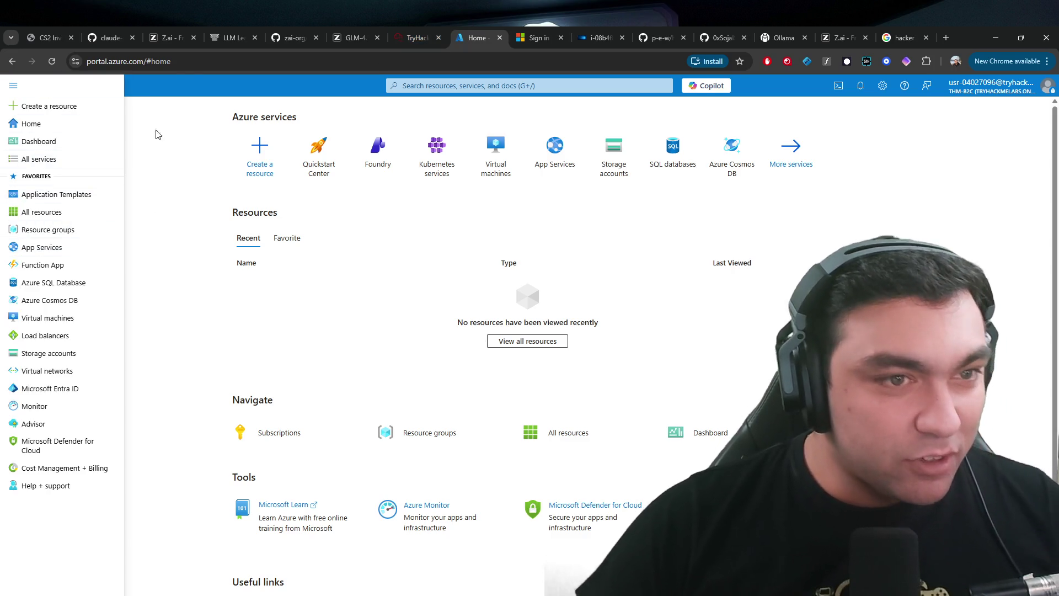
- Navigate the browser to security.microsoft.com
left_click(189, 65)
type("securi")
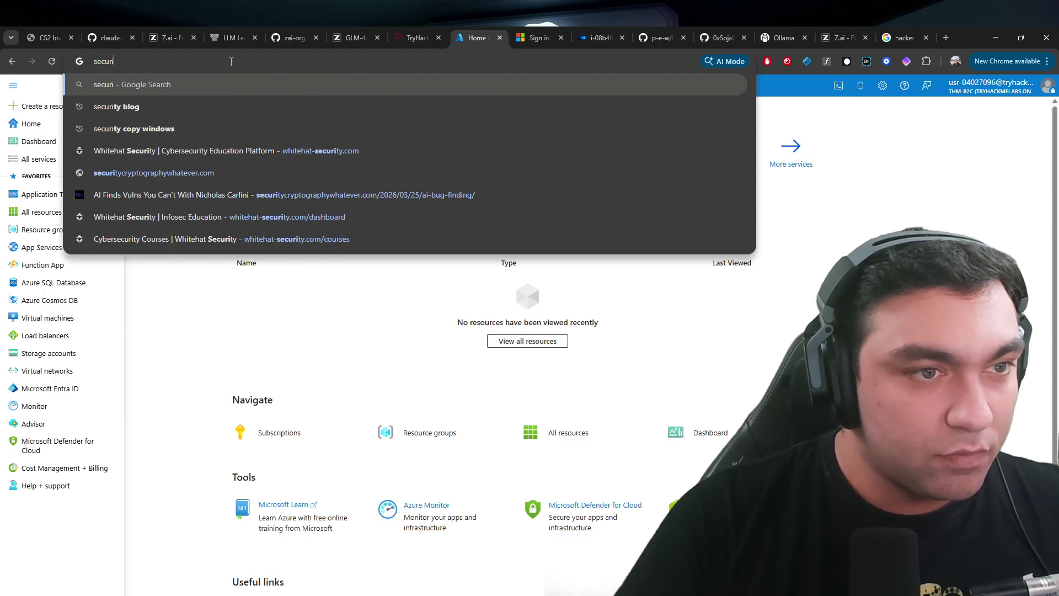
key("BackSpace")
key("BackSpace")
key("BackSpace")
type("securit")
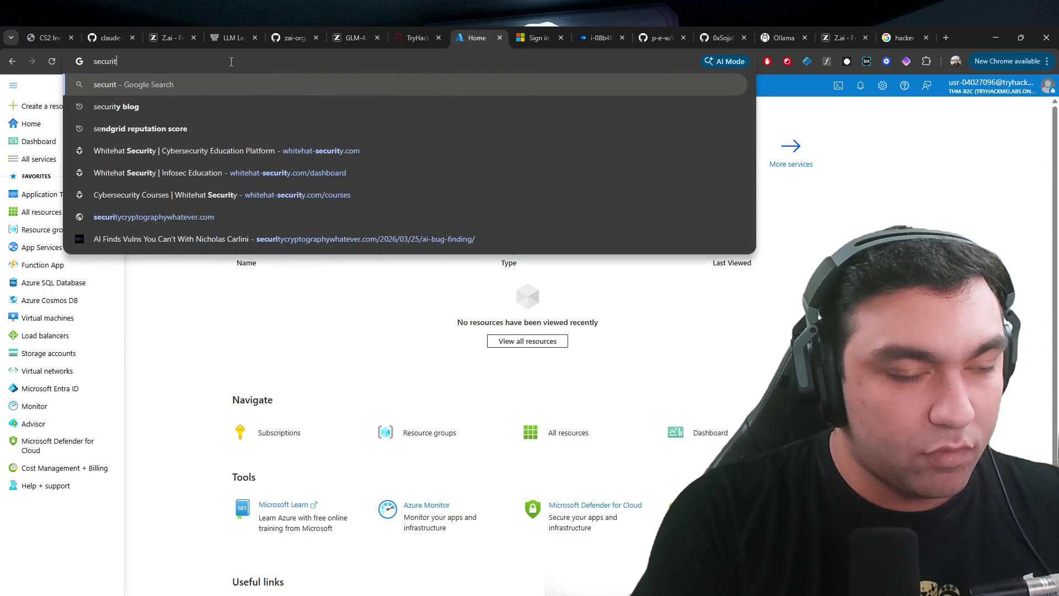
type("y.microsoft.com")
key("Return")
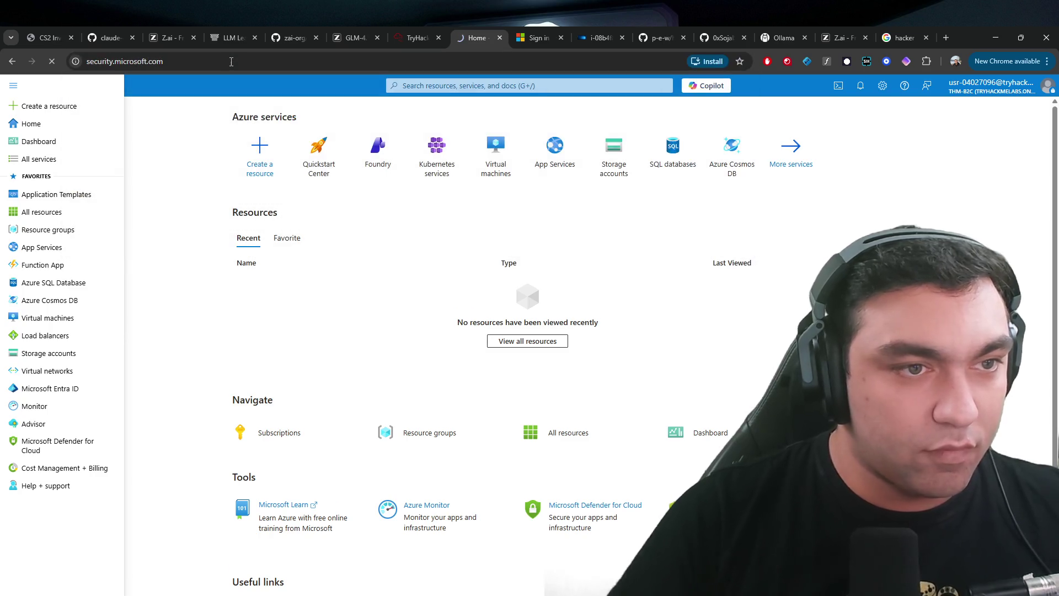
left_click(186, 69)
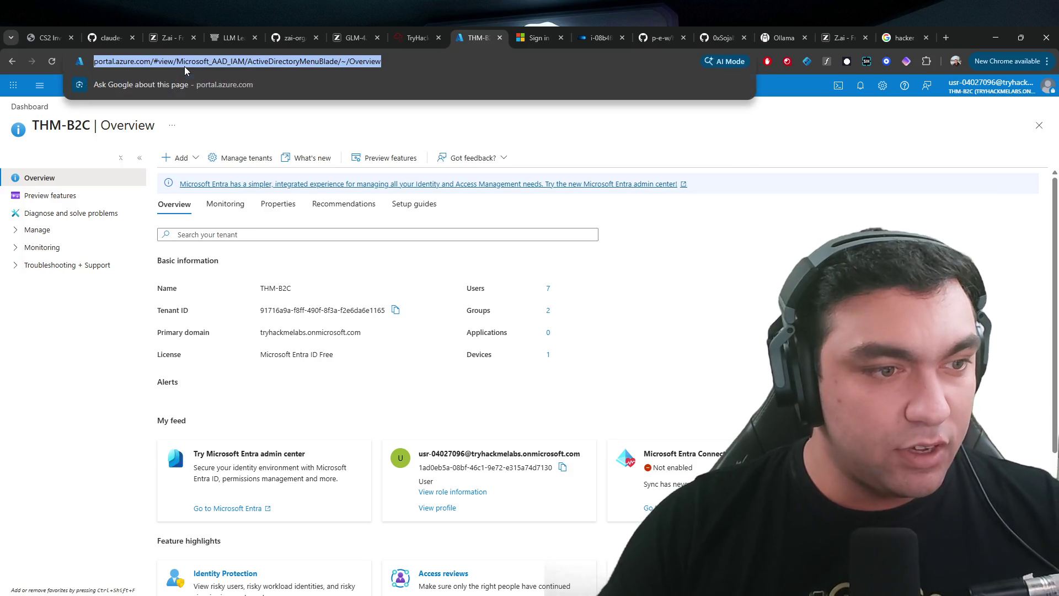
left_click(114, 331)
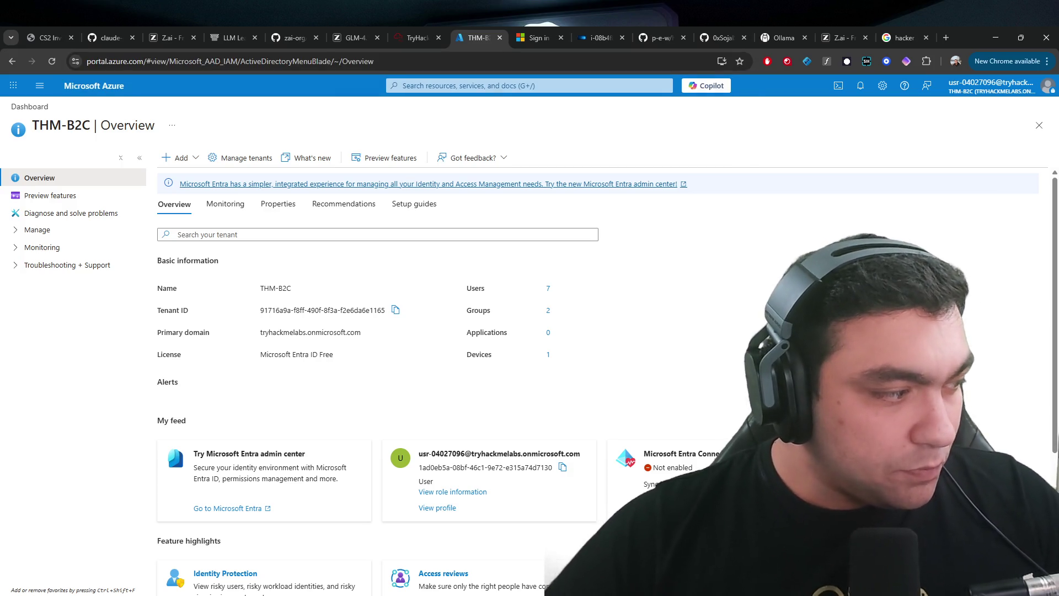
- Go to entra.microsoft.com to load the Entra admin center
key("ctrl+l")
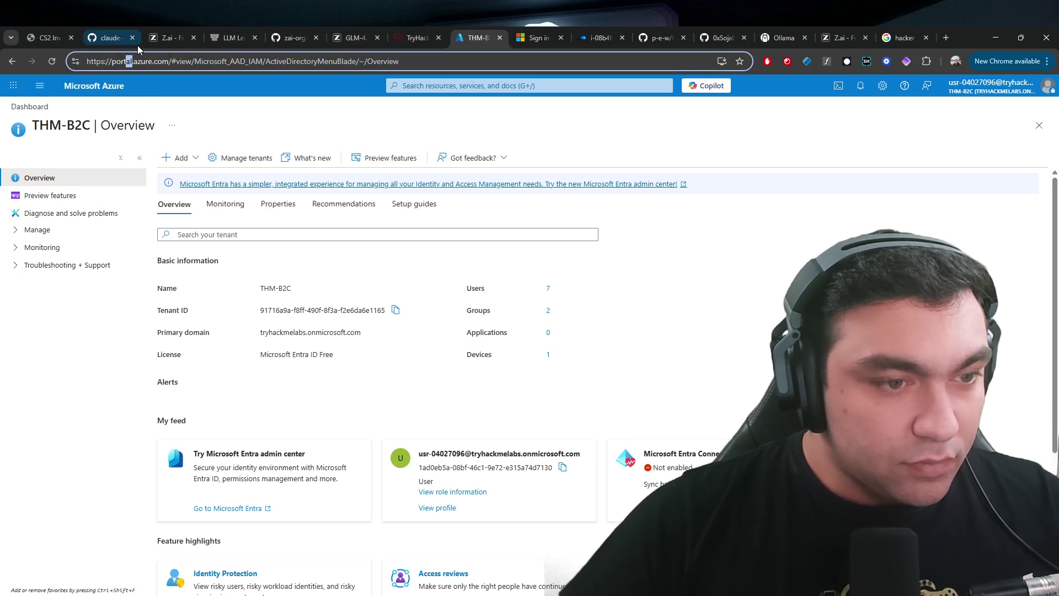
type("entra.mictosd")
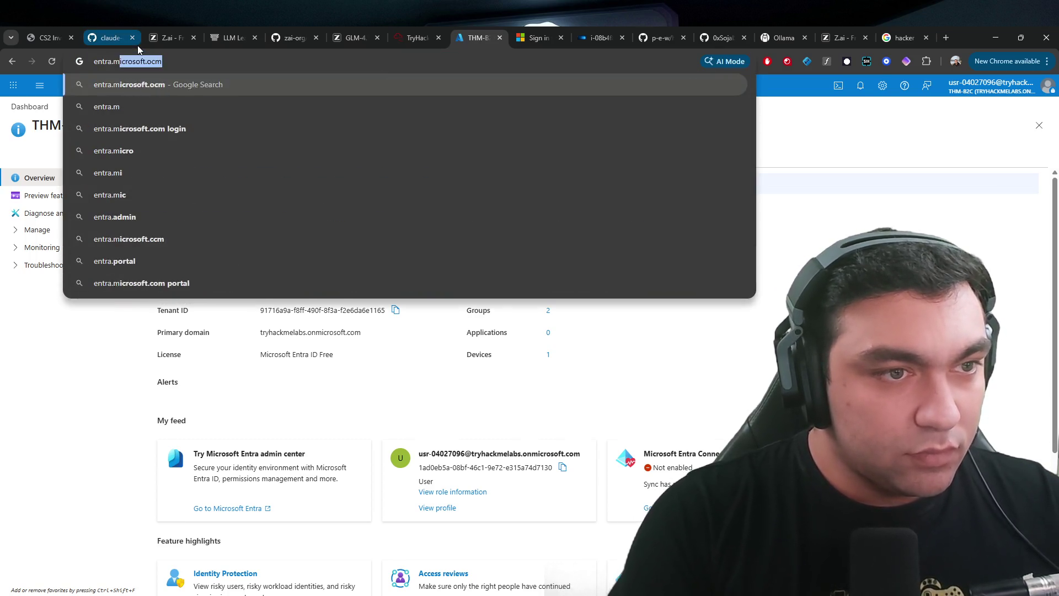
key("BackSpace")
key("BackSpace")
key("BackSpace")
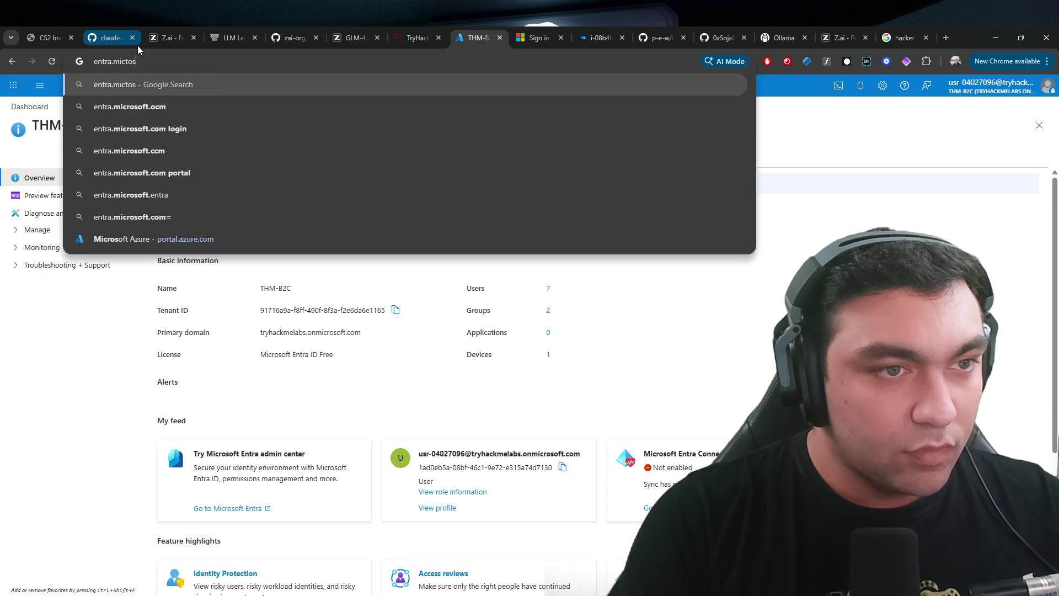
type("rosof")
key("BackSpace")
key("BackSpace")
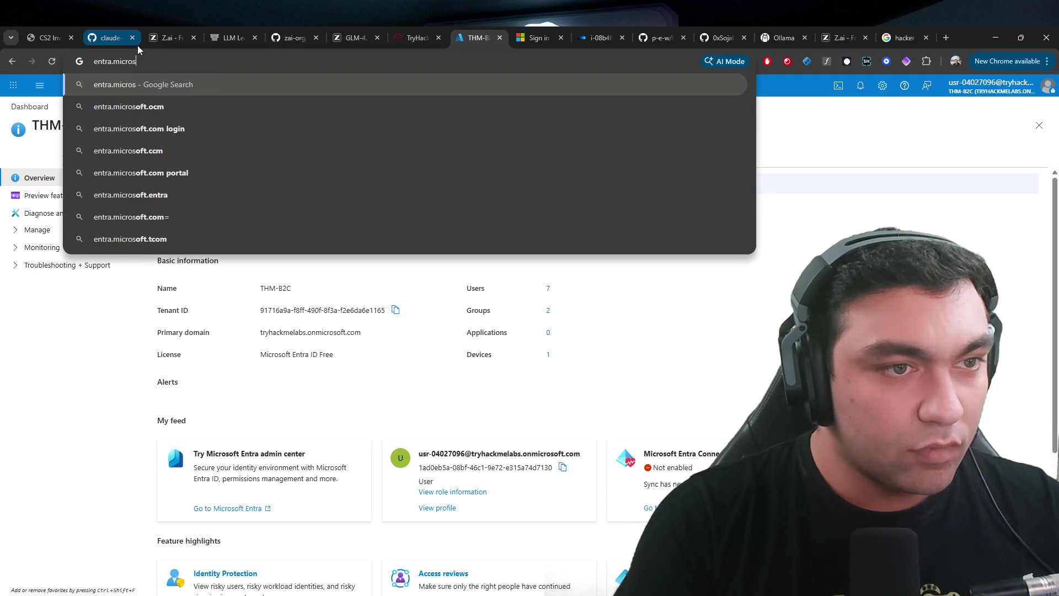
type("oft.com")
key("Return")
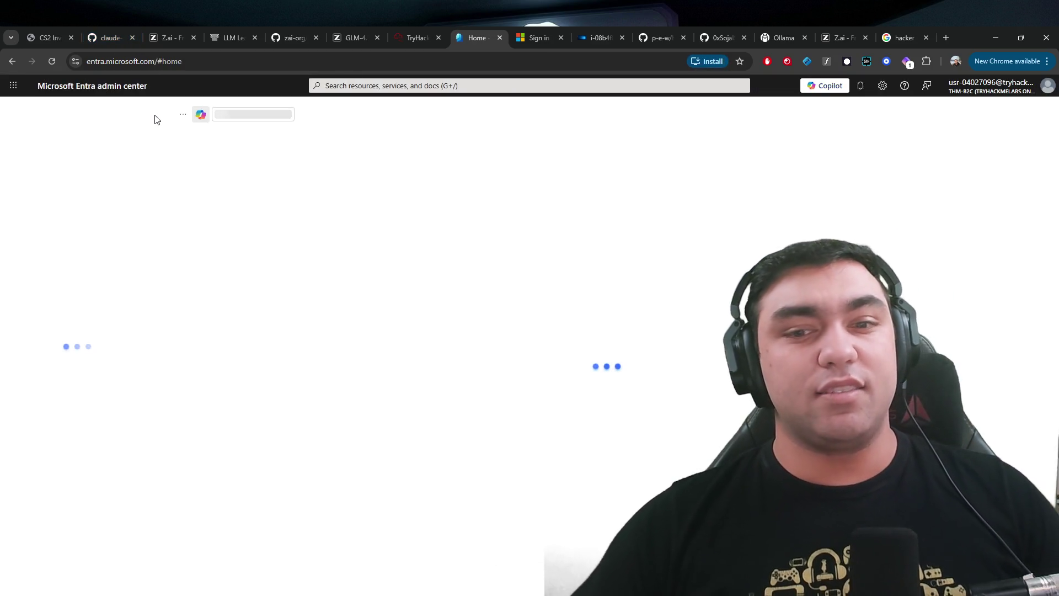
- Expand the first alert in the SOC alert queue, then open a new tab typing 'microsoft sentinel'
left_click(399, 40)
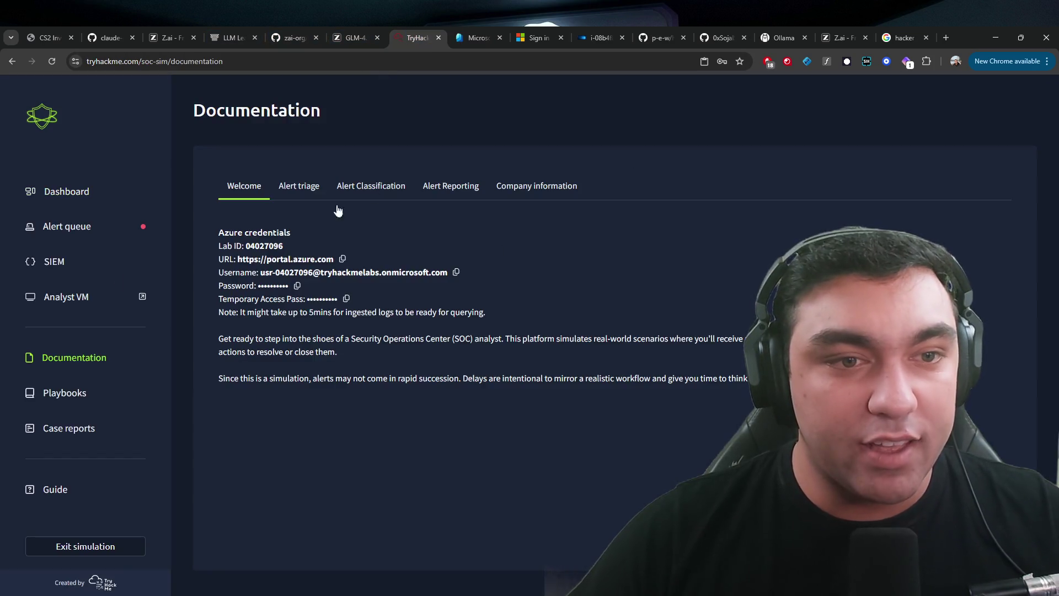
left_click(135, 226)
left_click(279, 328)
left_click(478, 38)
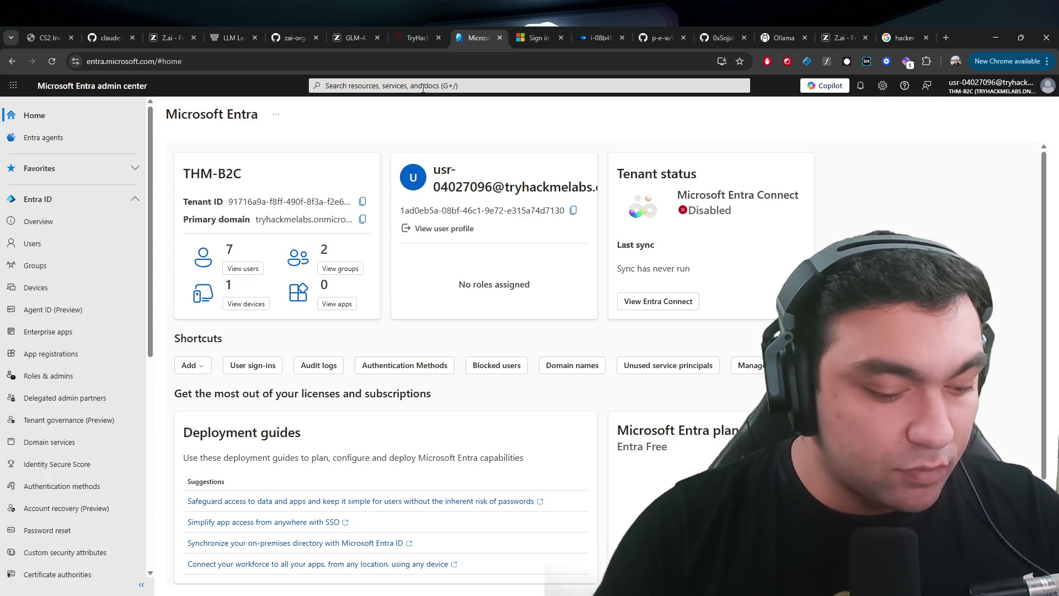
key("ctrl+t")
type("microsoft")
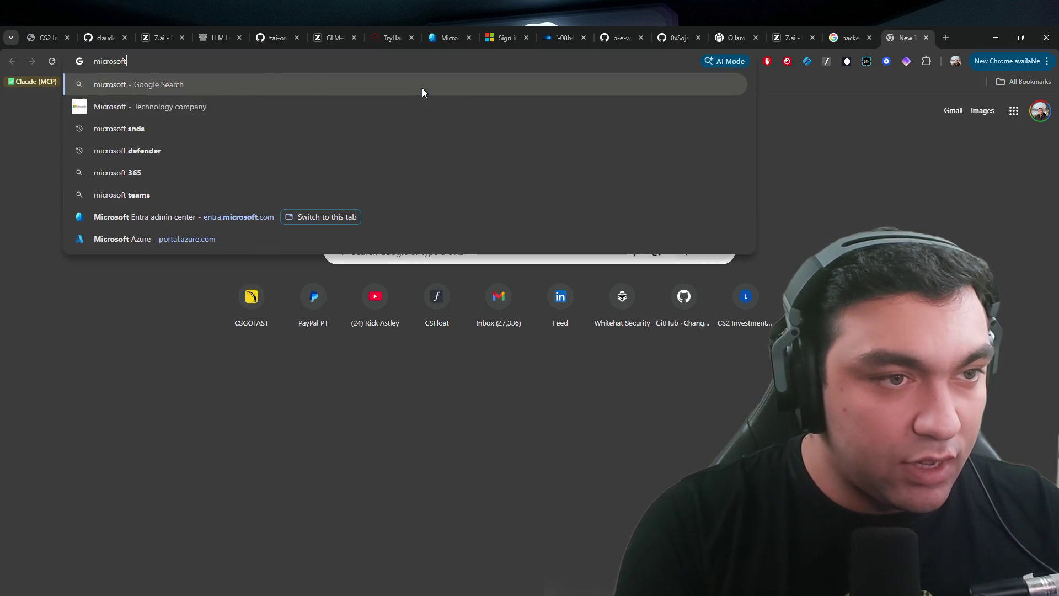
type(" sentinel")
- Search Google for 'microsoft sentinel', read the expanded AI Overview, then close the tab
key("Return")
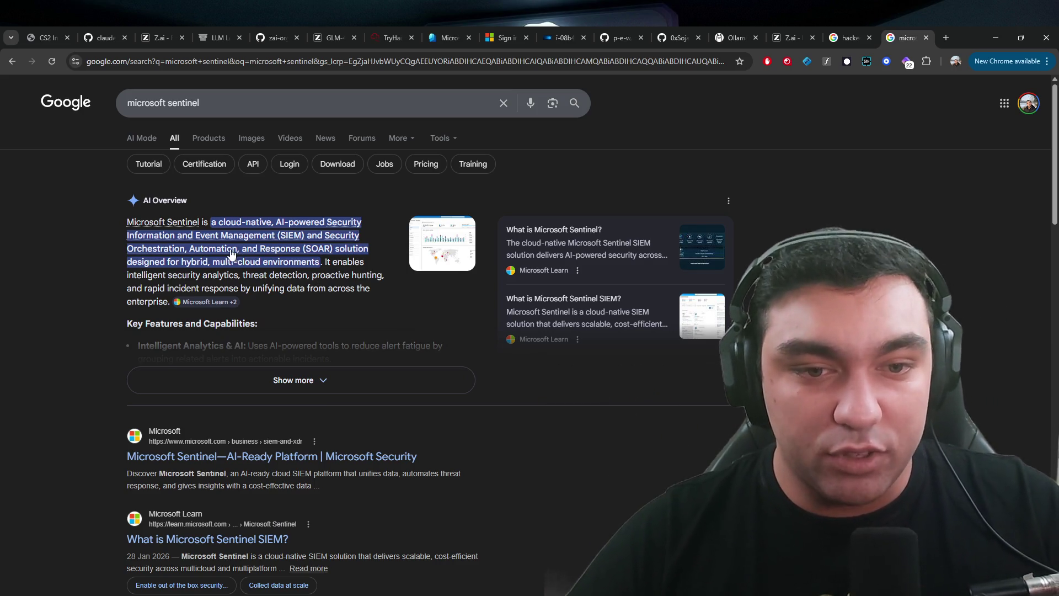
left_click(193, 380)
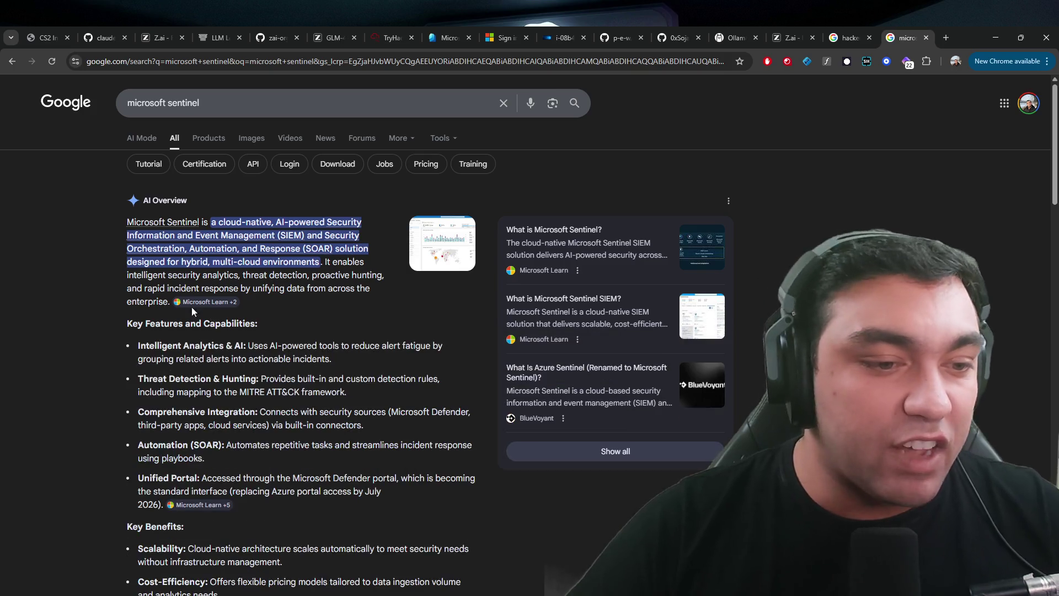
scroll(347, 373, "down", 1)
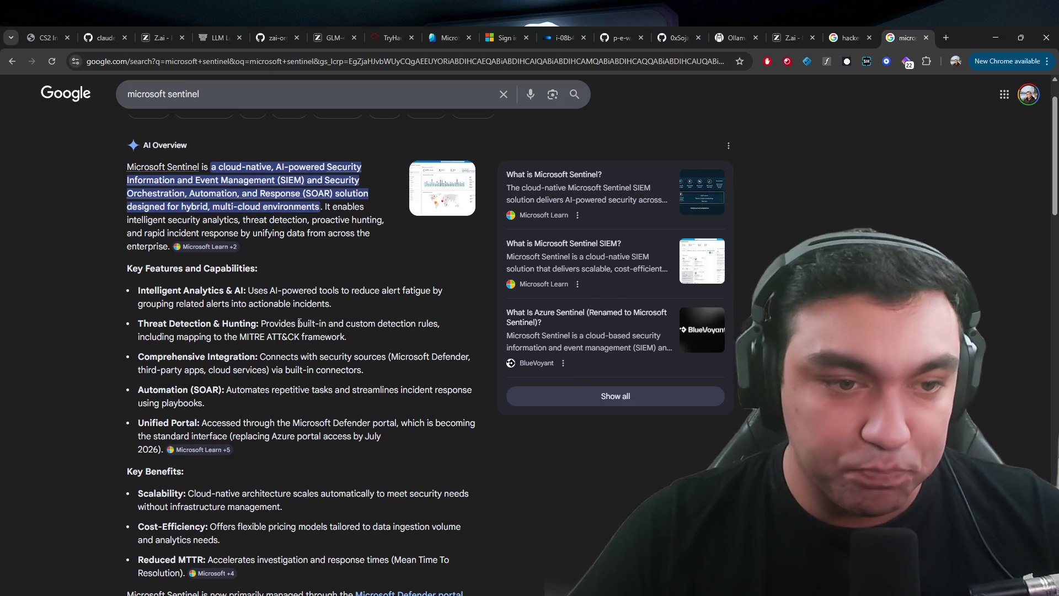
scroll(300, 323, "down", 5)
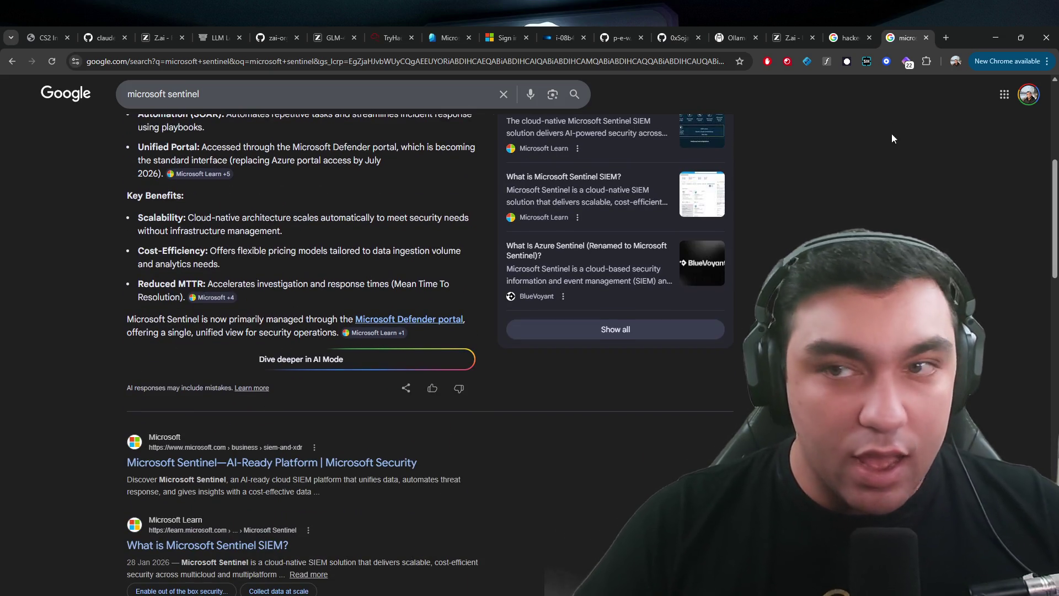
left_click(925, 37)
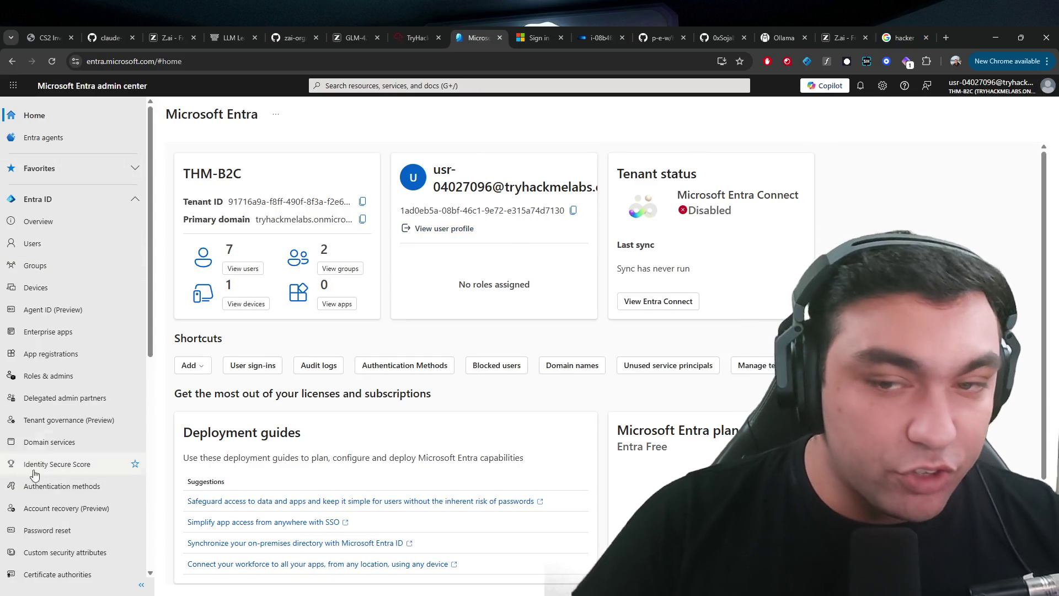
- Open the users list and view the breakglass user's sign-in logs
scroll(386, 358, "down", 2)
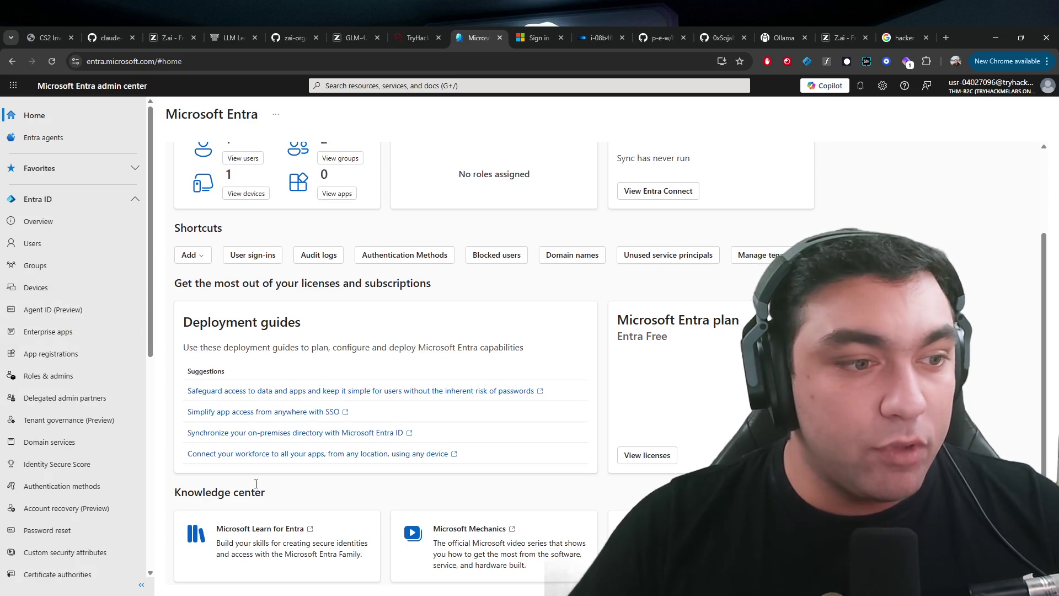
left_click(37, 245)
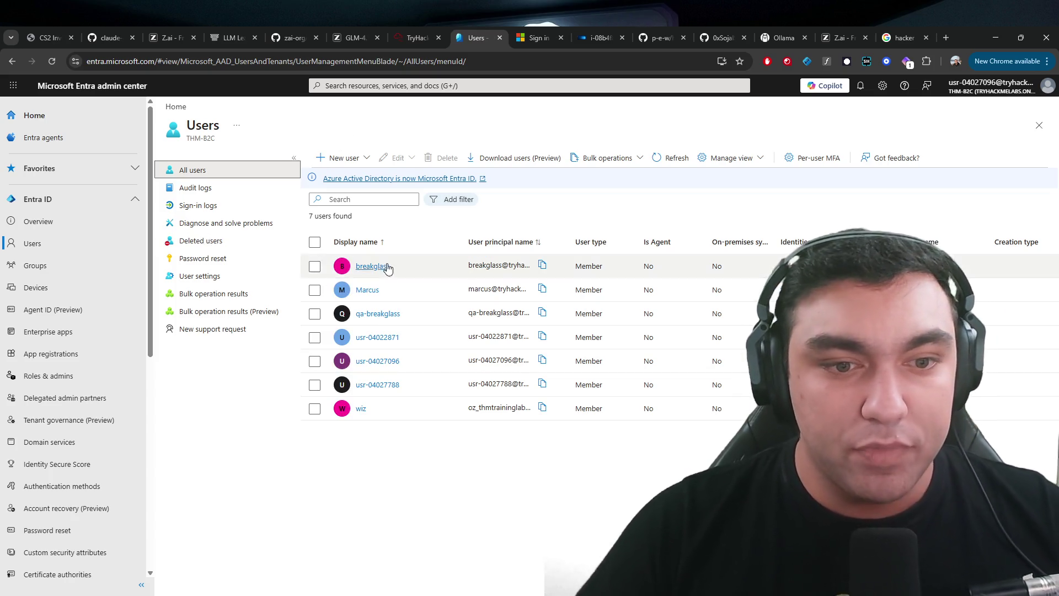
left_click(314, 241)
left_click(314, 241)
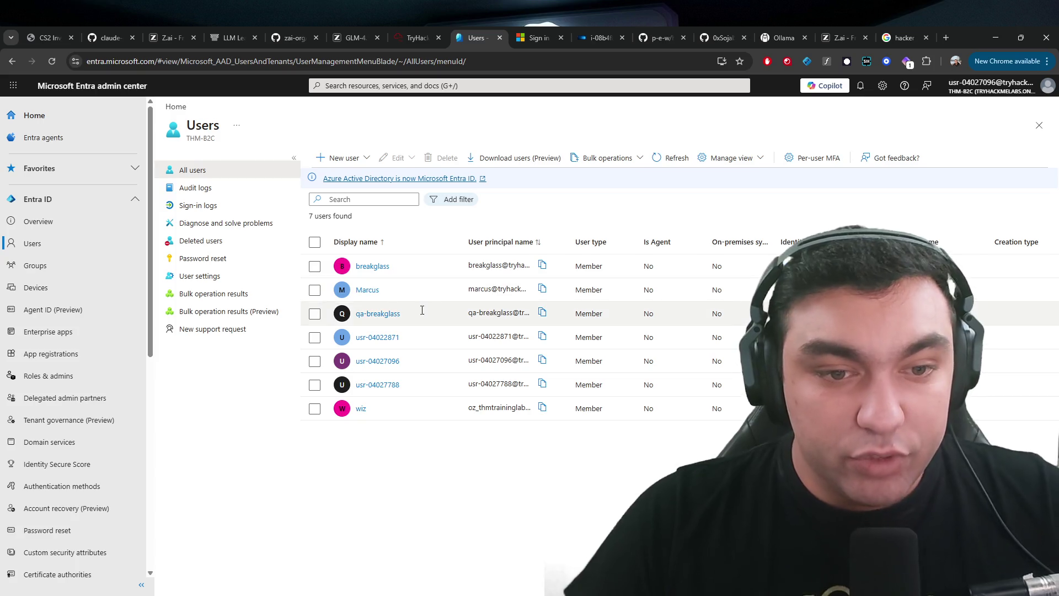
left_click(373, 270)
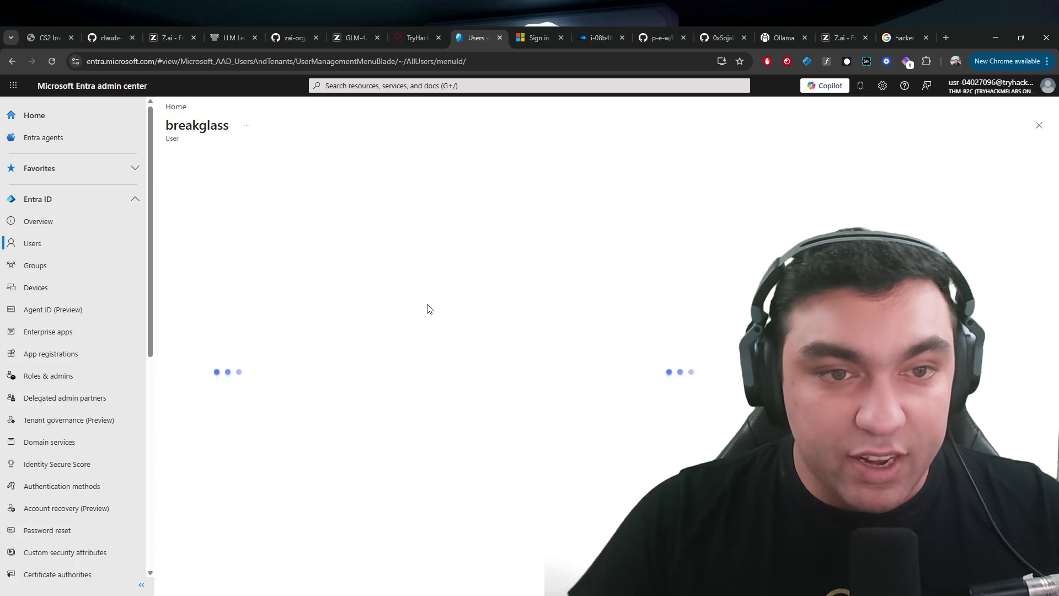
left_click(199, 215)
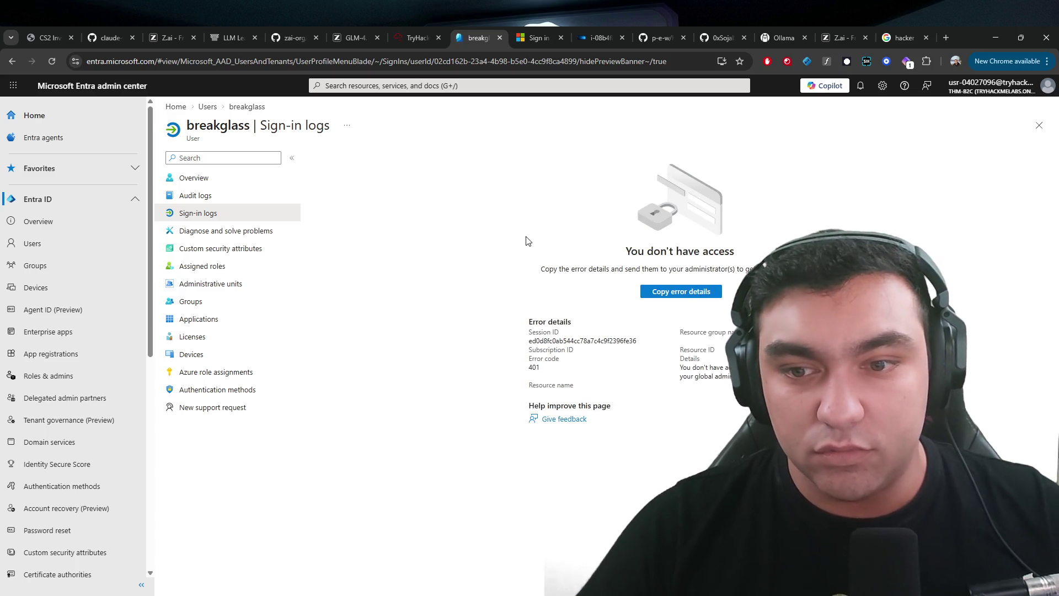
left_click(210, 107)
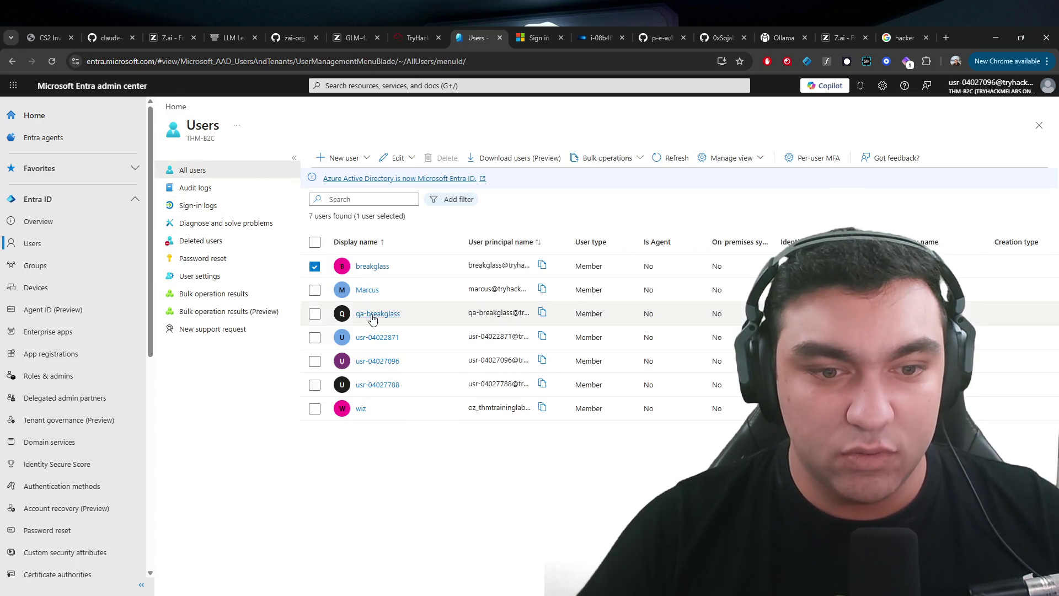
- Browse Sign-in logs, Audit logs, Diagnose and solve problems, Deleted users and User settings, then open a member user from All users
left_click(221, 206)
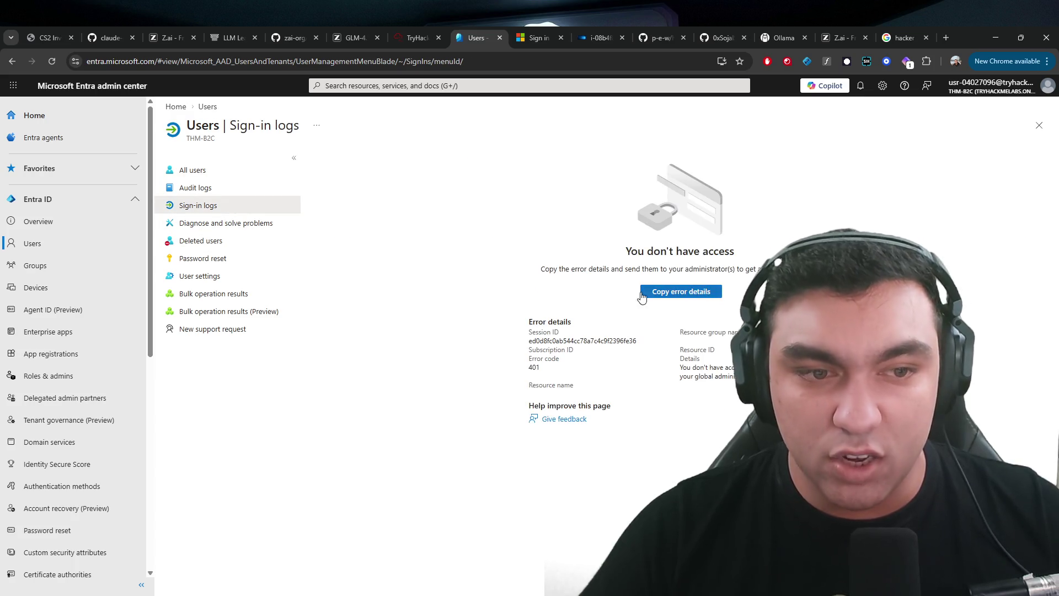
left_click(194, 192)
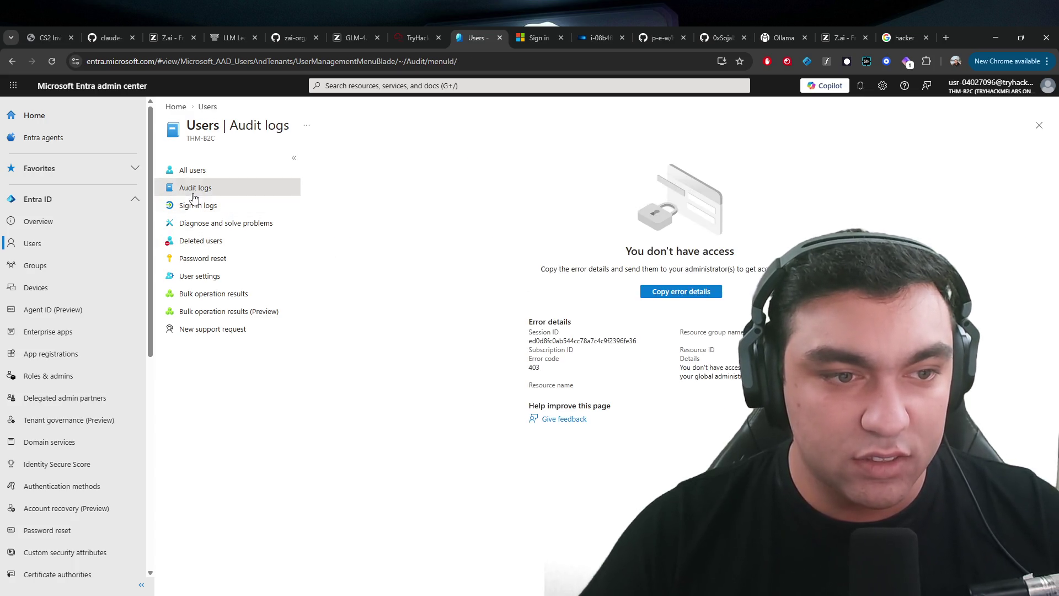
left_click(194, 223)
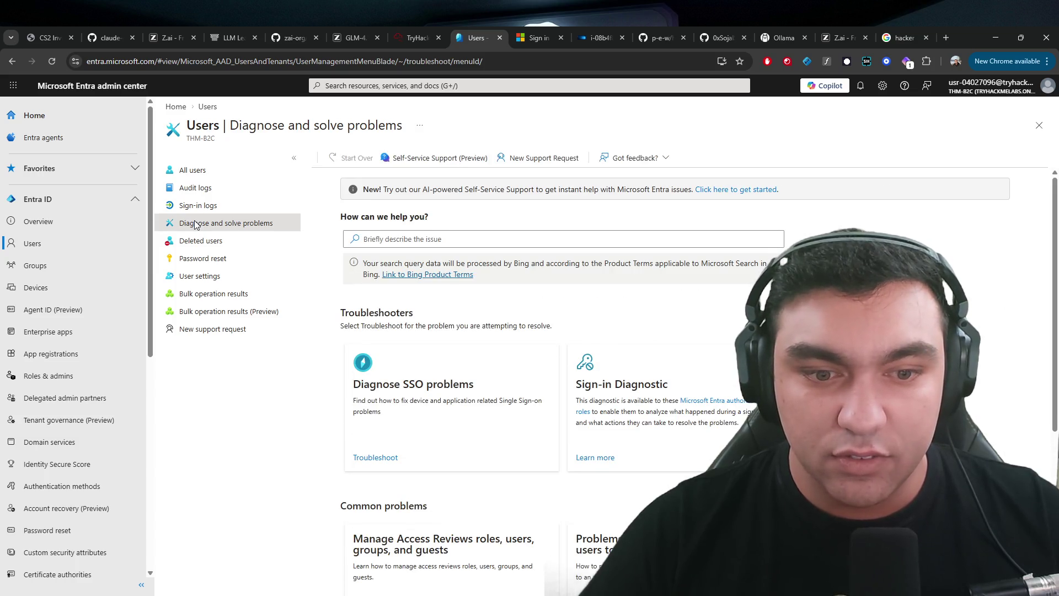
left_click(196, 241)
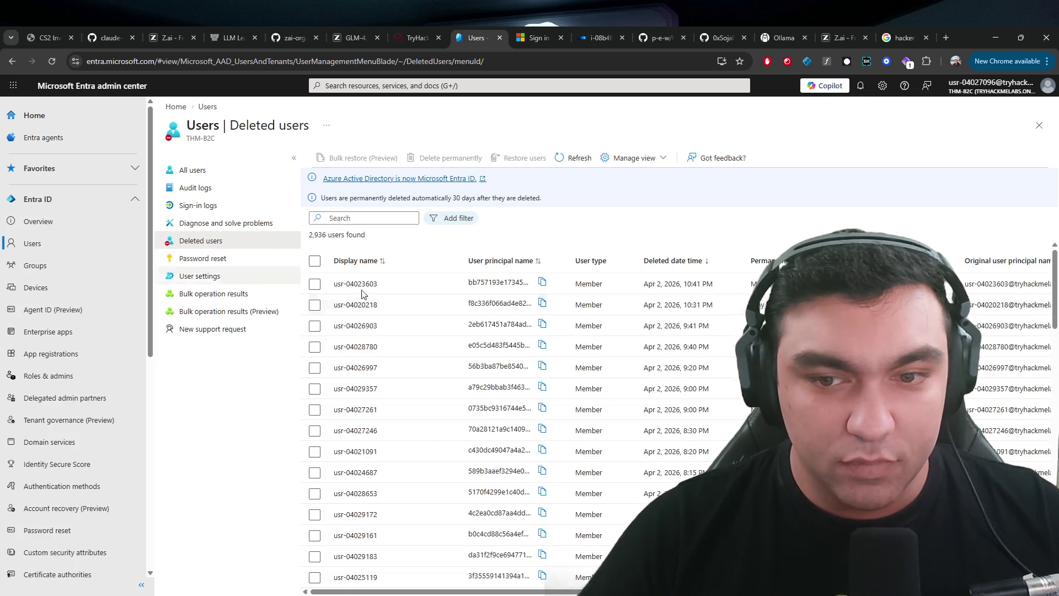
left_click(223, 277)
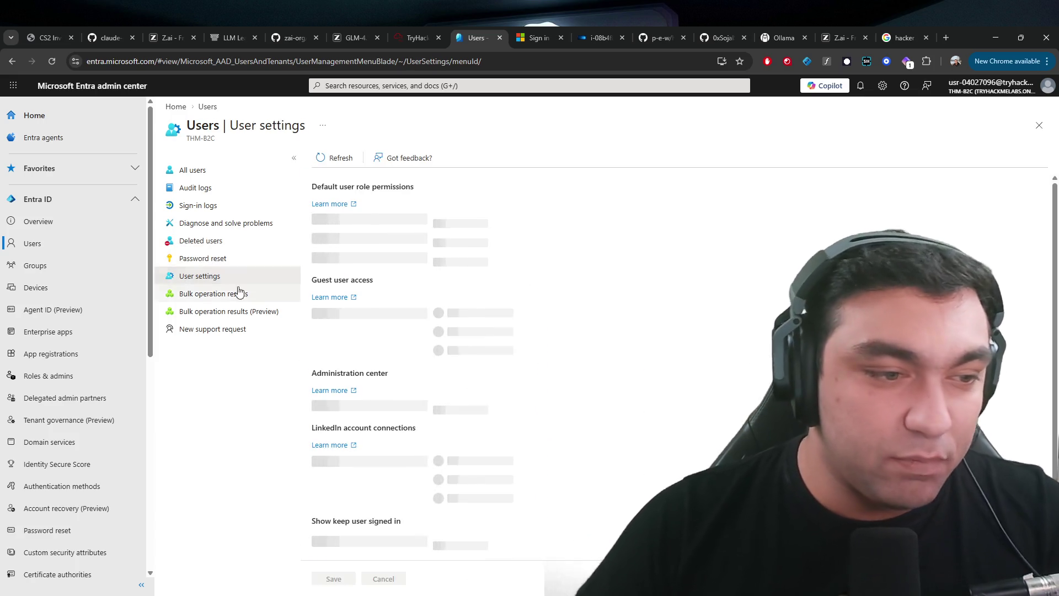
scroll(137, 342, "down", 5)
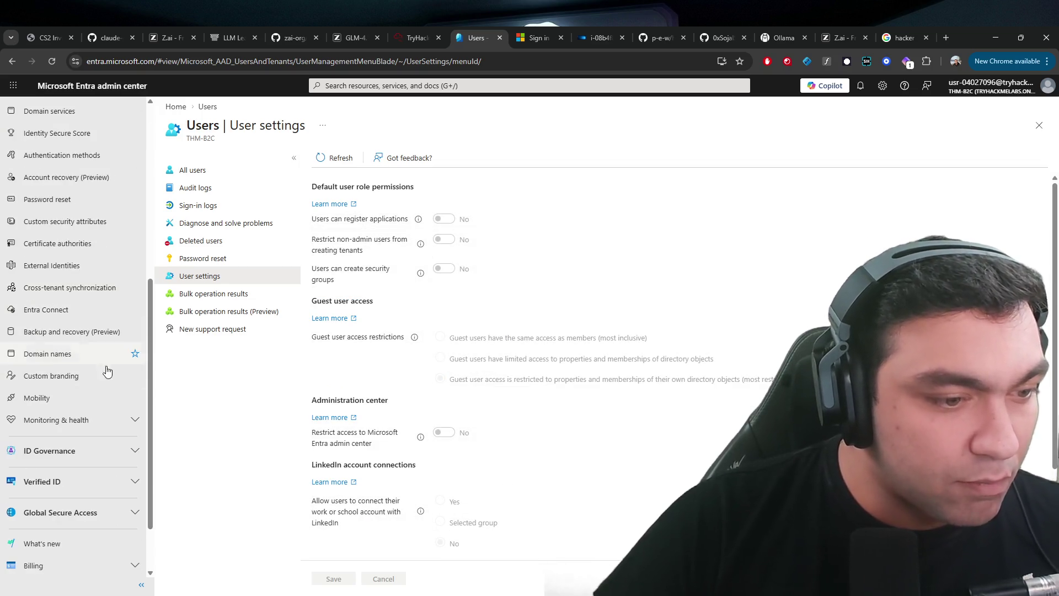
scroll(117, 494, "up", 5)
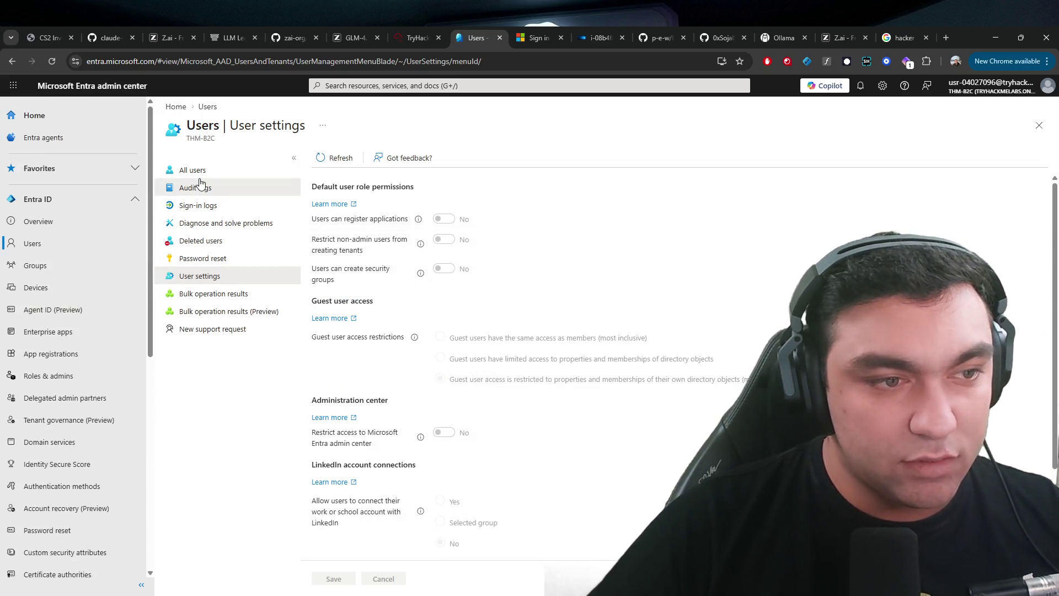
left_click(198, 170)
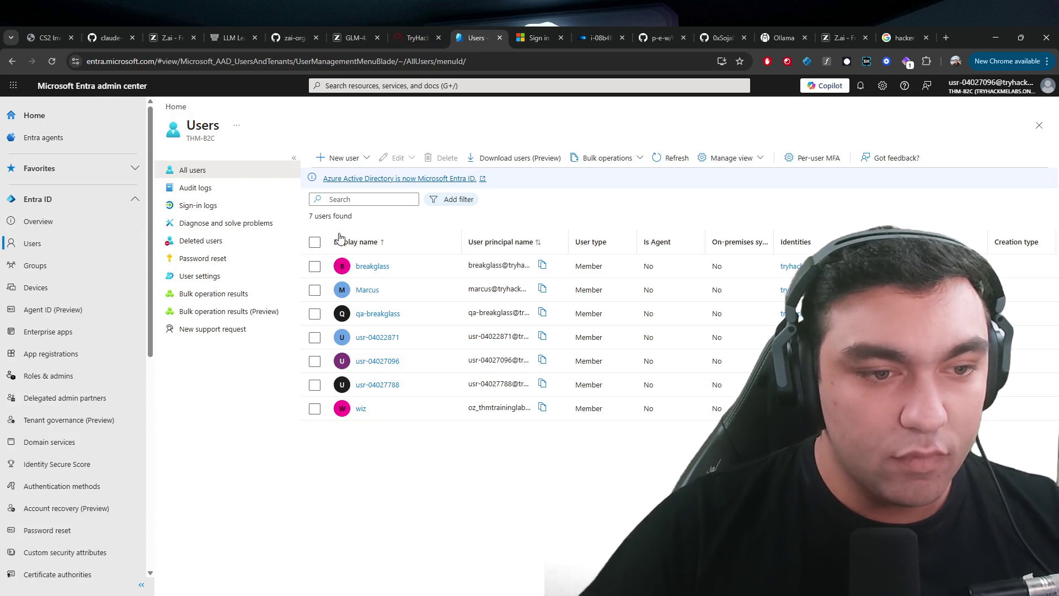
left_click(366, 290)
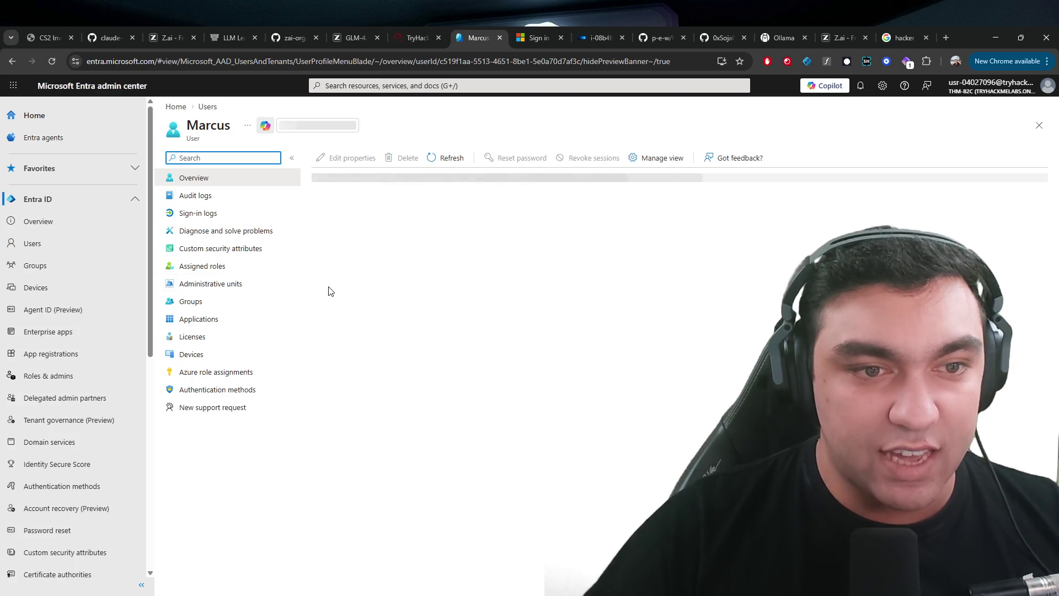
- Attempt a password reset for Marcus, review his applications and audit logs, then check the alert queue
left_click(524, 153)
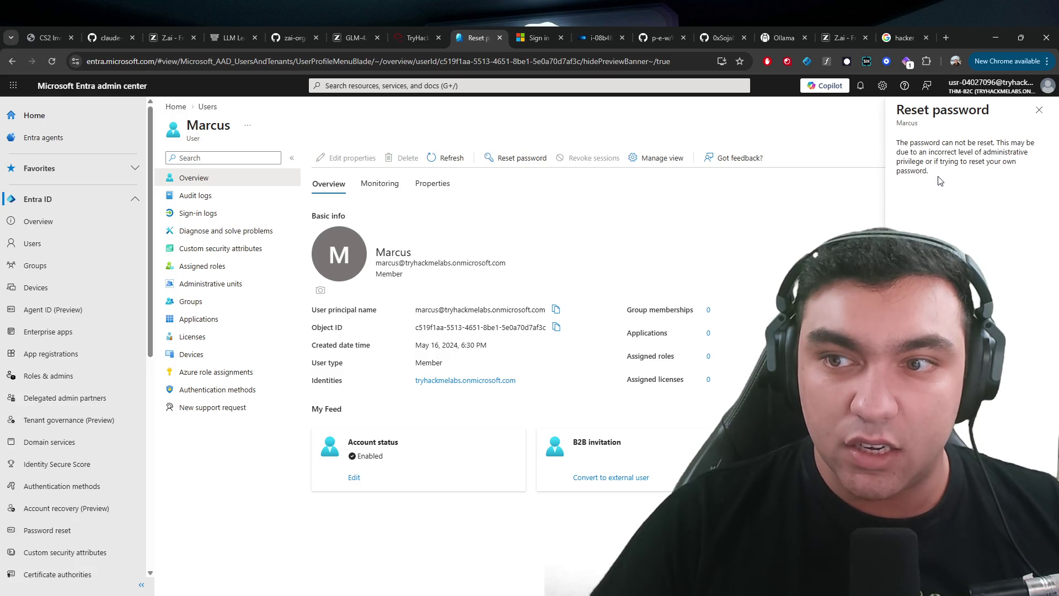
left_click(1039, 110)
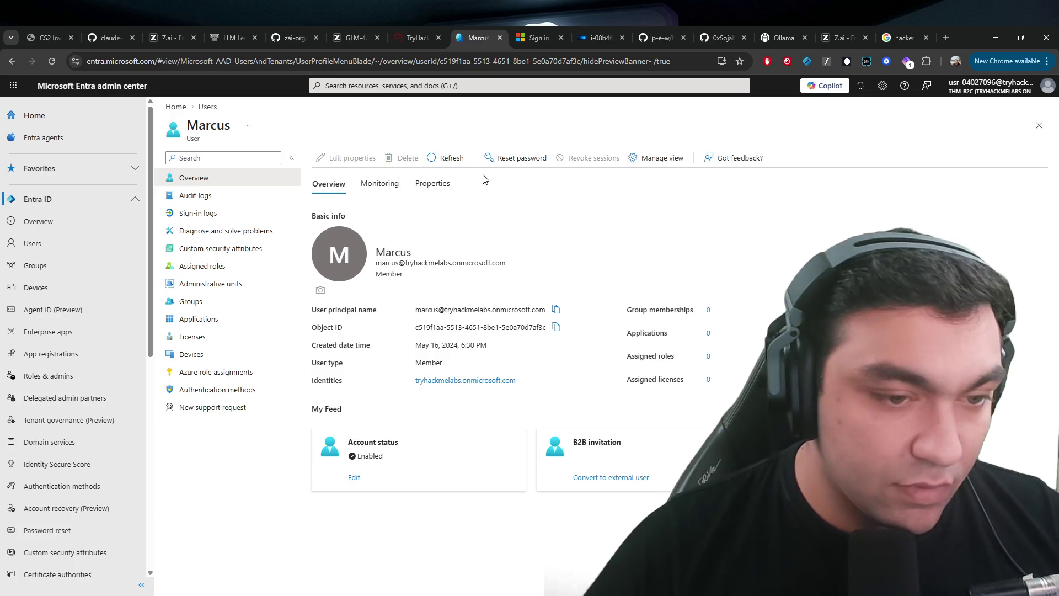
left_click(199, 319)
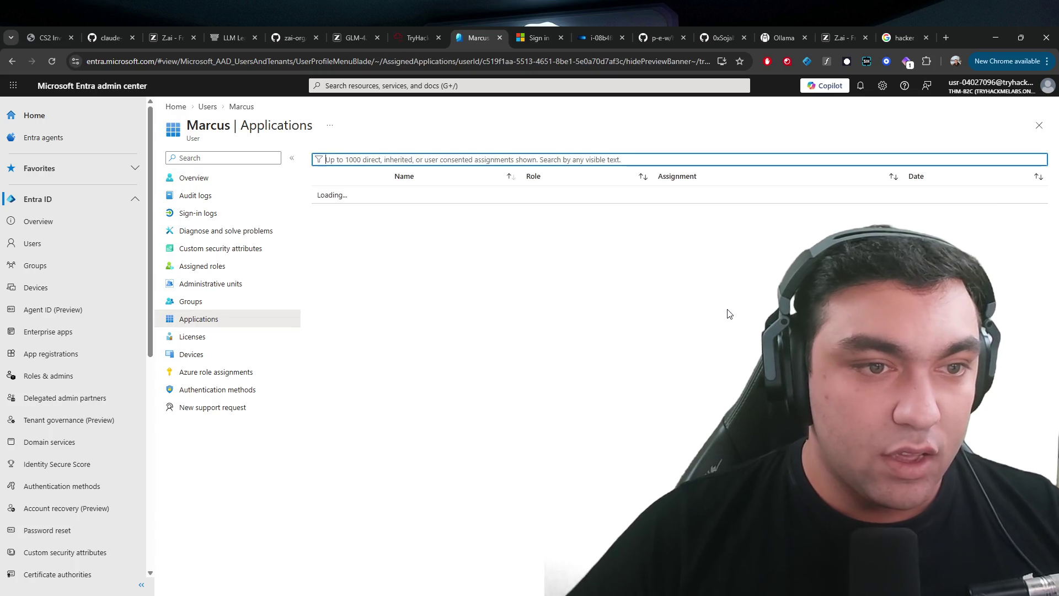
left_click(220, 195)
left_click(202, 184)
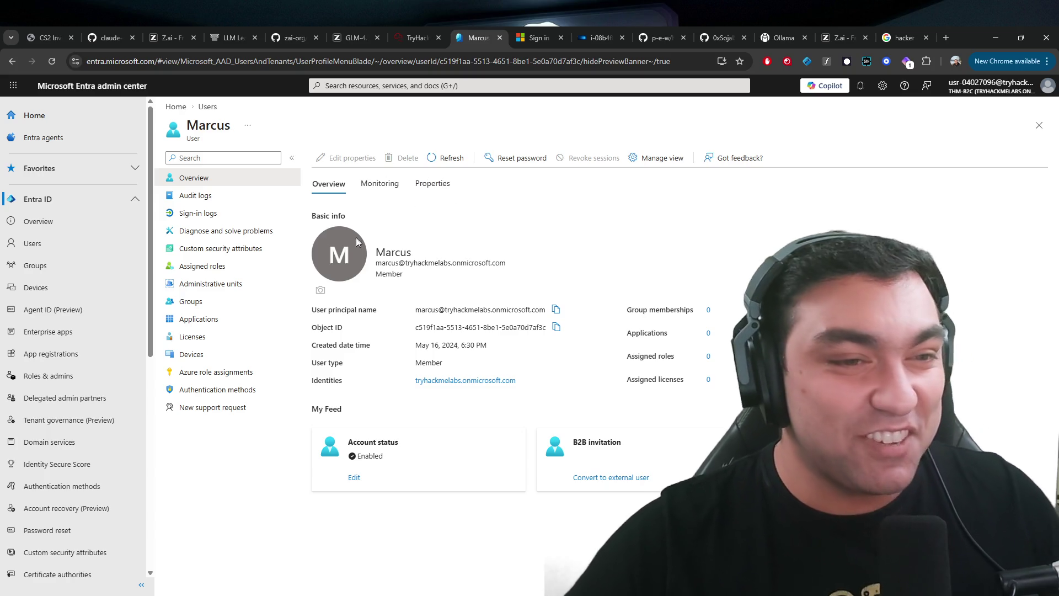
left_click(428, 28)
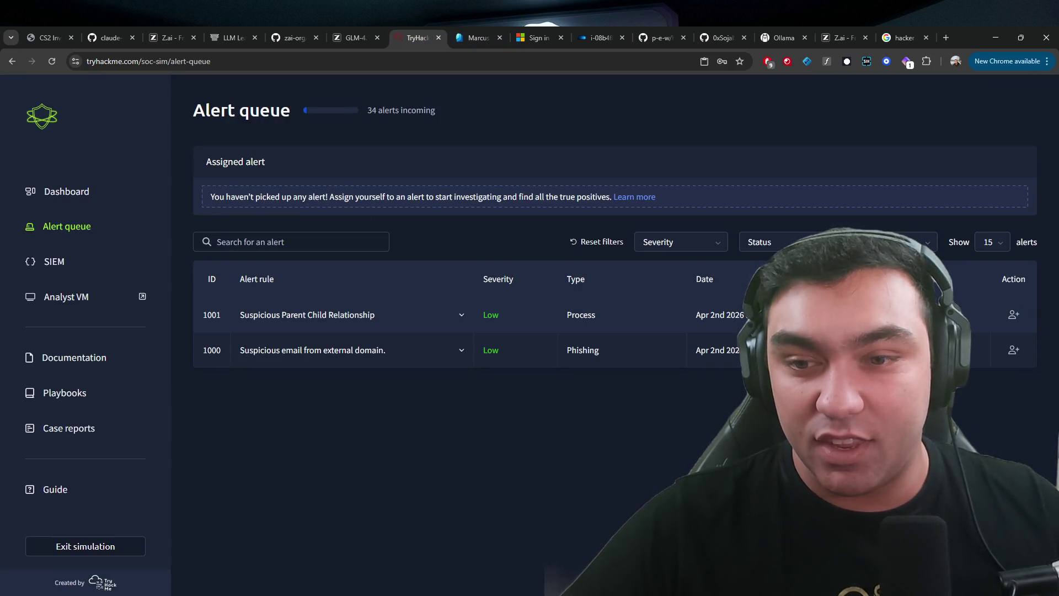
- Expand alert 1001 and read through its process details, then collapse it
left_click(359, 323)
scroll(514, 358, "down", 1)
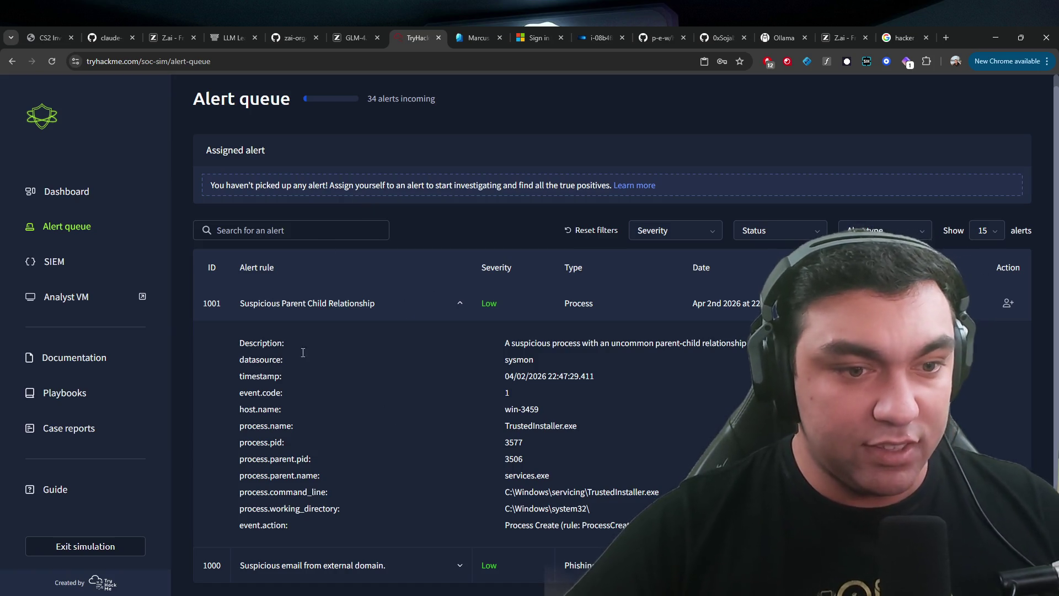
left_click_drag(236, 338, 606, 568)
mouse_move(606, 529)
left_mouse_down()
mouse_move(386, 344)
mouse_move(224, 282)
left_mouse_up()
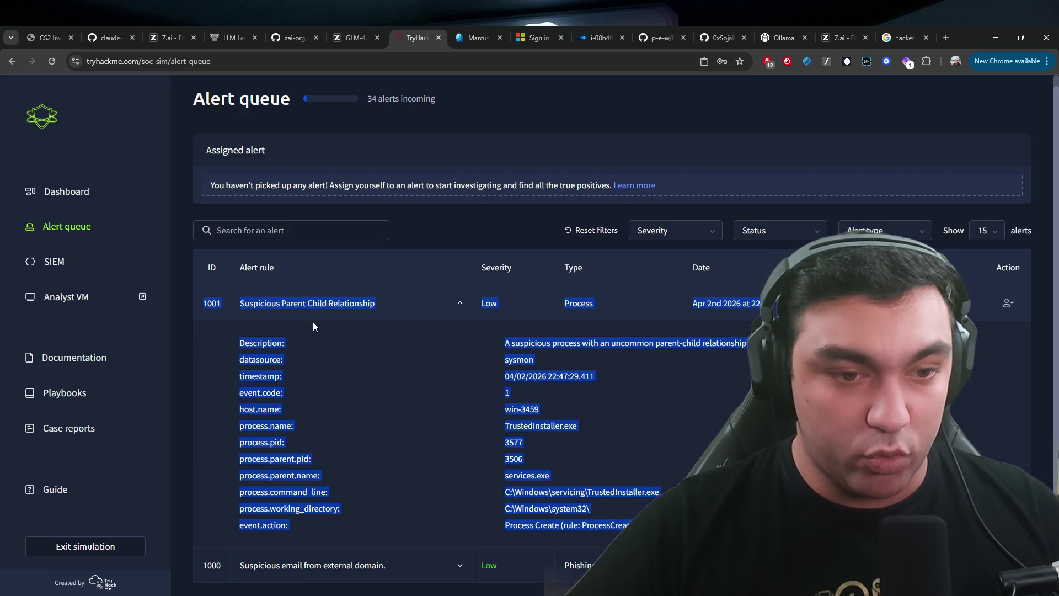
left_click(518, 359)
left_click_drag(576, 376, 595, 367)
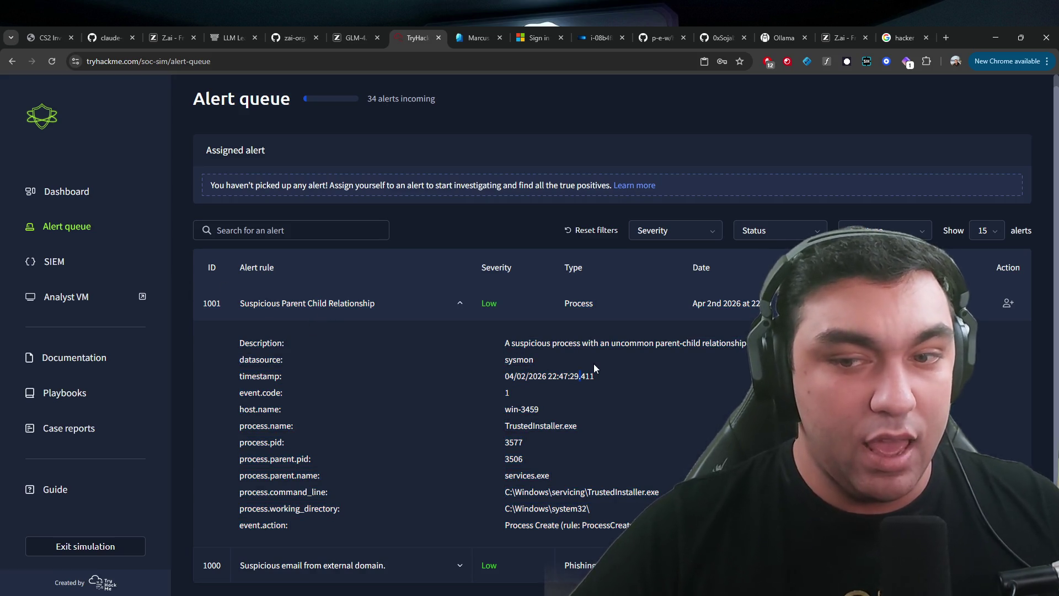
left_click(411, 304)
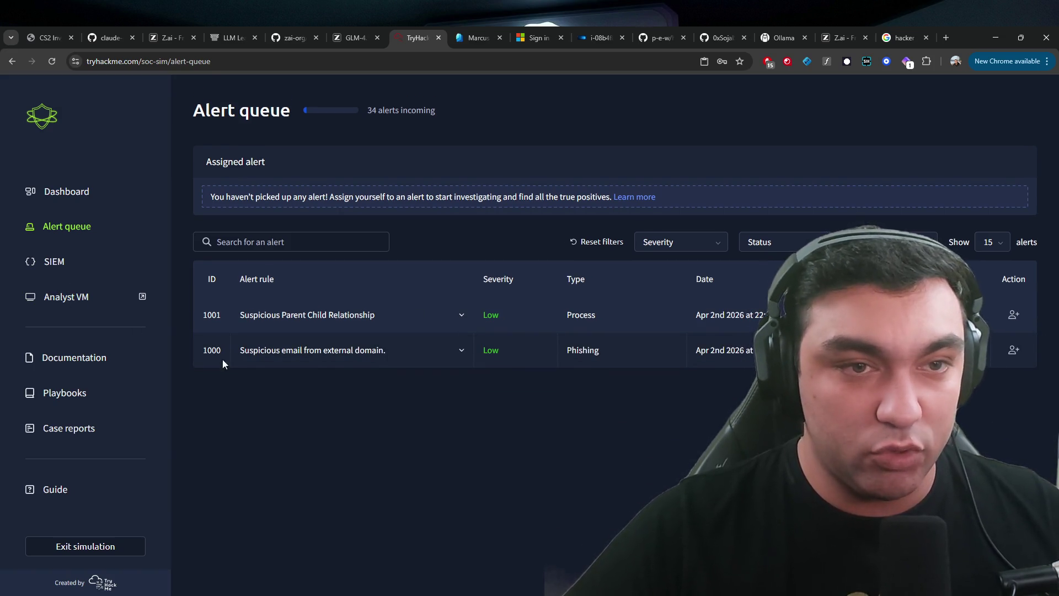
- Return to Marcus's user page in the Entra admin center
left_click(463, 38)
left_click(425, 33)
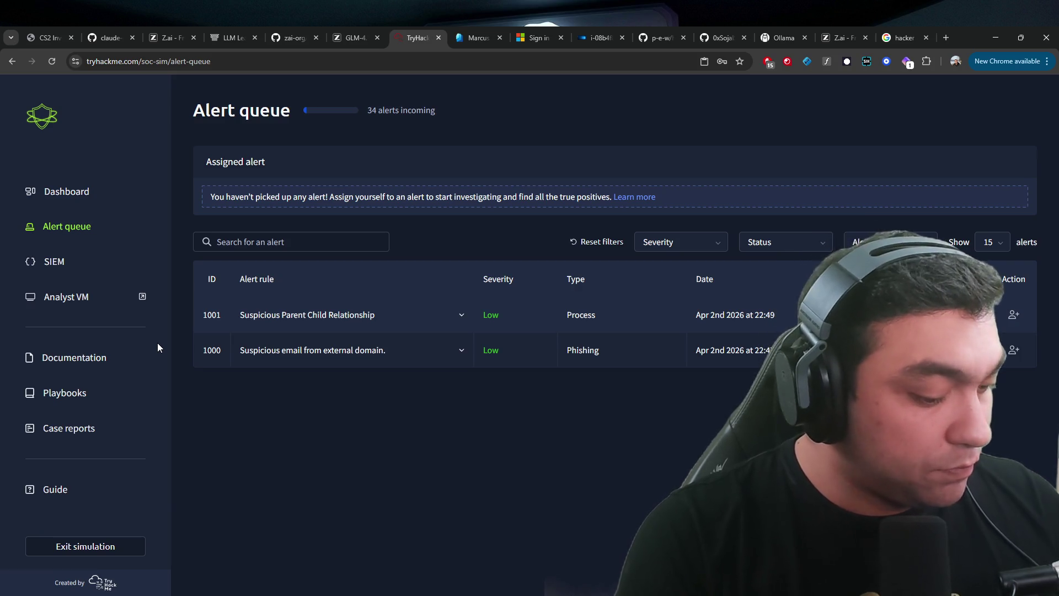
key("ctrl+Tab")
left_click(102, 65)
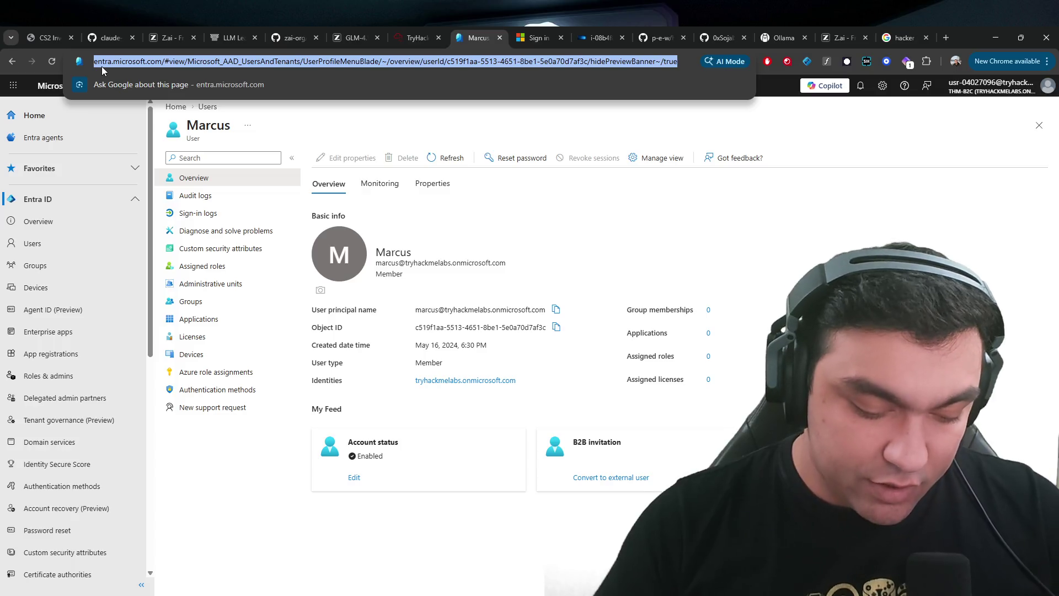
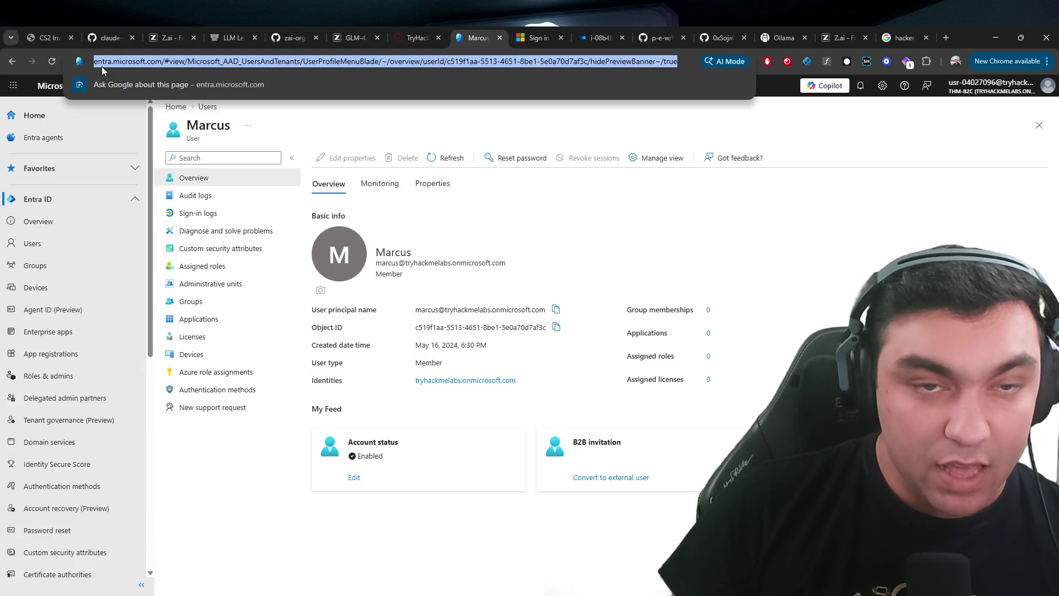
- Search Google for 'ugreen' in a new tab and open the UGREEN Official Store
key("ctrl+t")
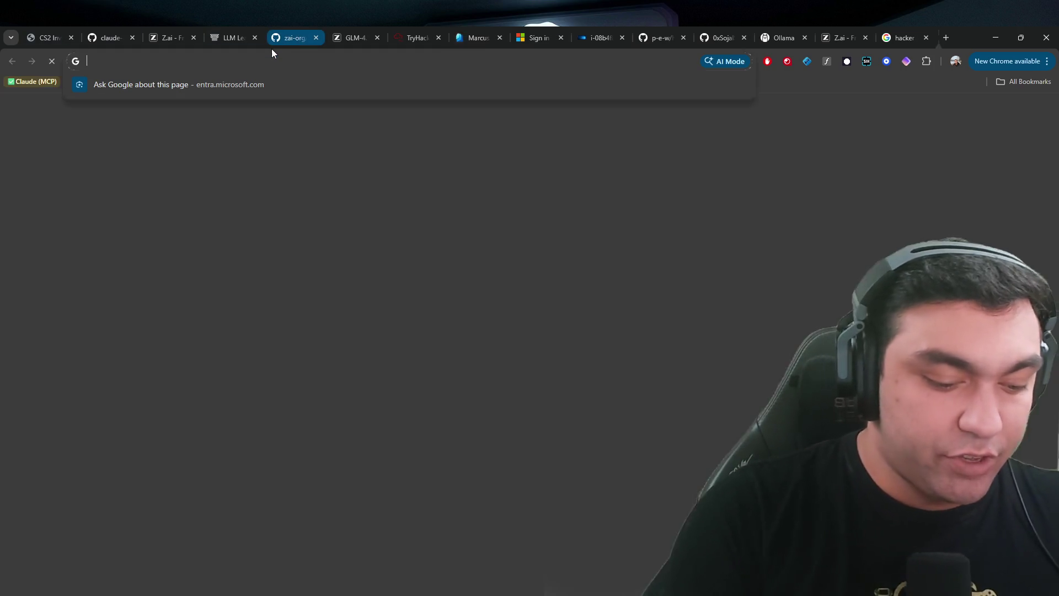
type("ugreen")
key("Return")
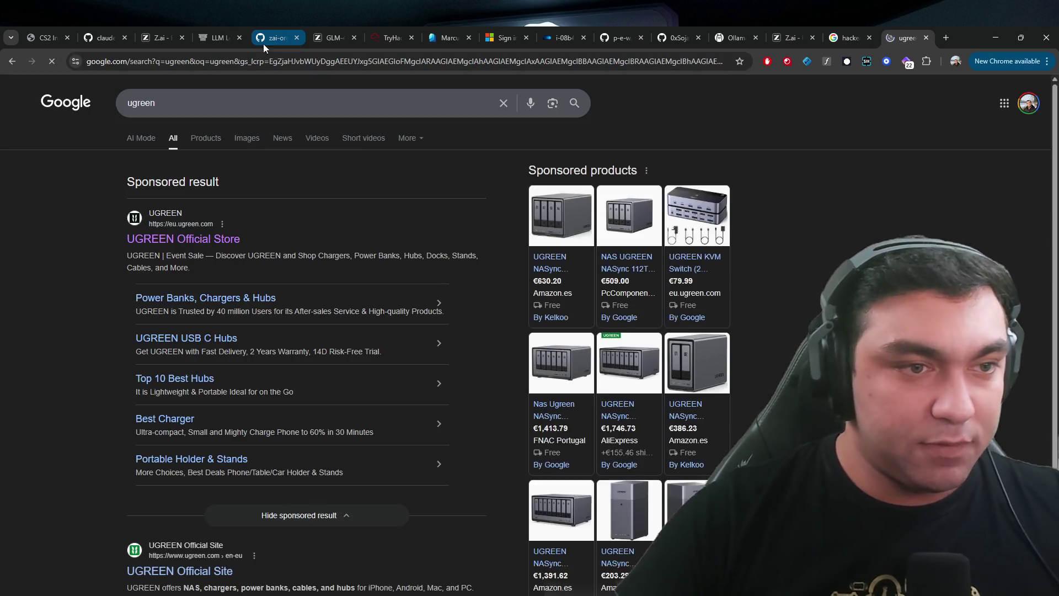
left_click(182, 239)
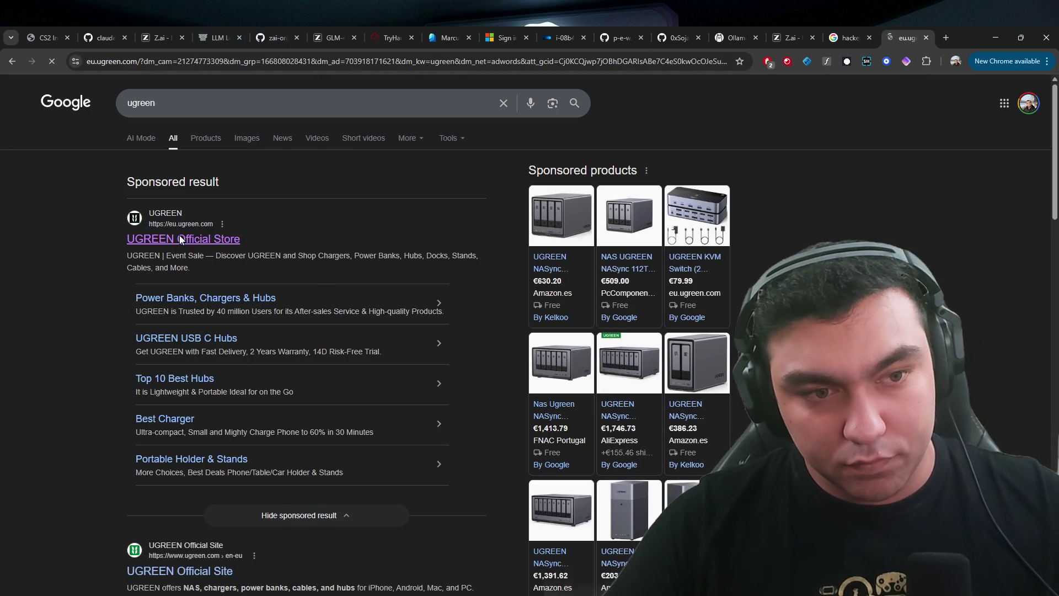
- Open the Maxidok Thunderbolt 5 docking station page and scroll to its Details at a Glance table
scroll(245, 284, "down", 10)
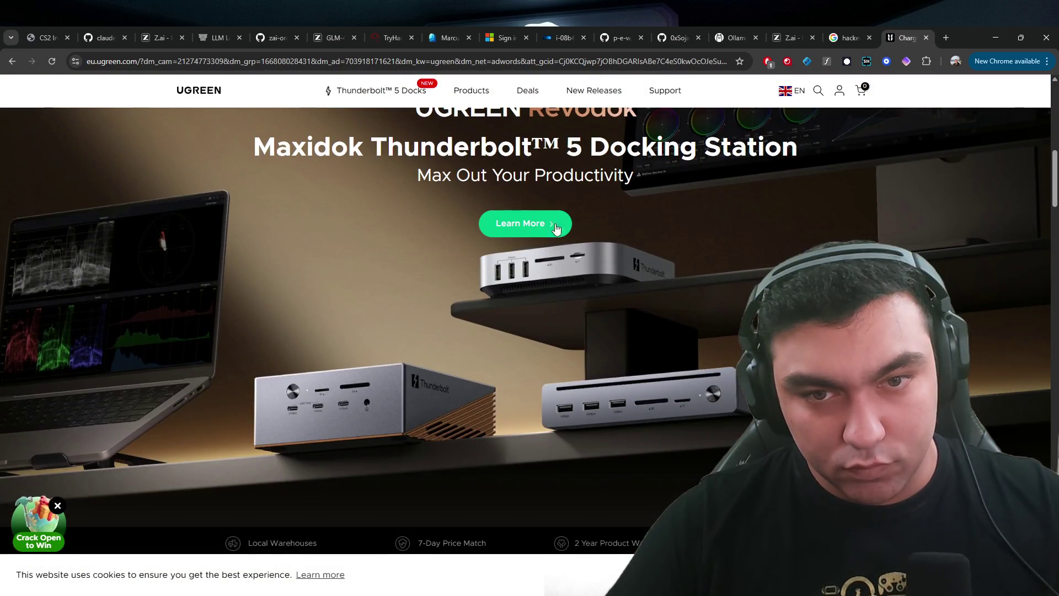
left_click(539, 226)
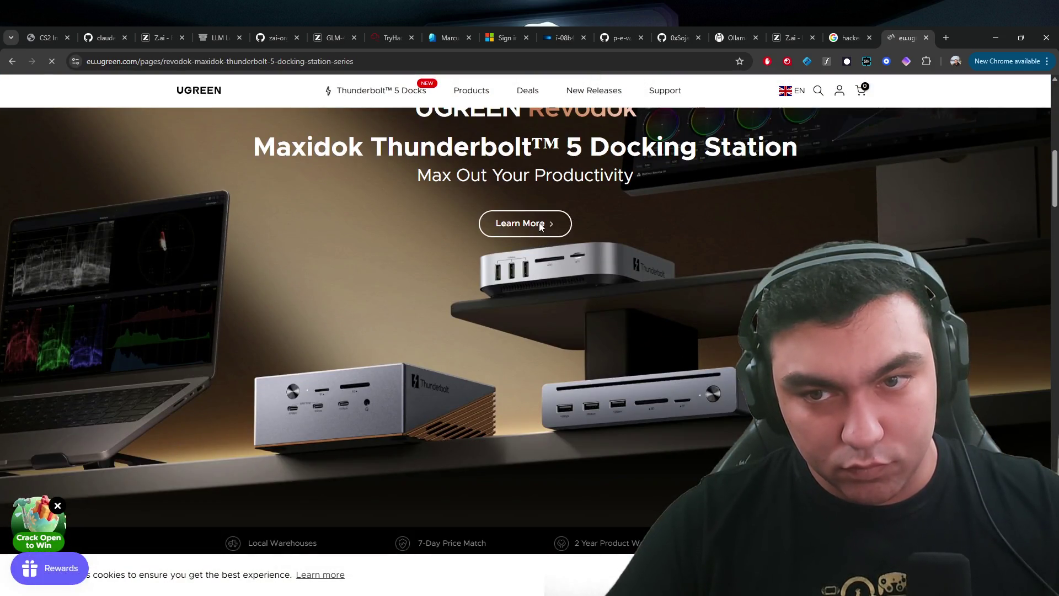
scroll(539, 231, "down", 4)
scroll(538, 226, "down", 8)
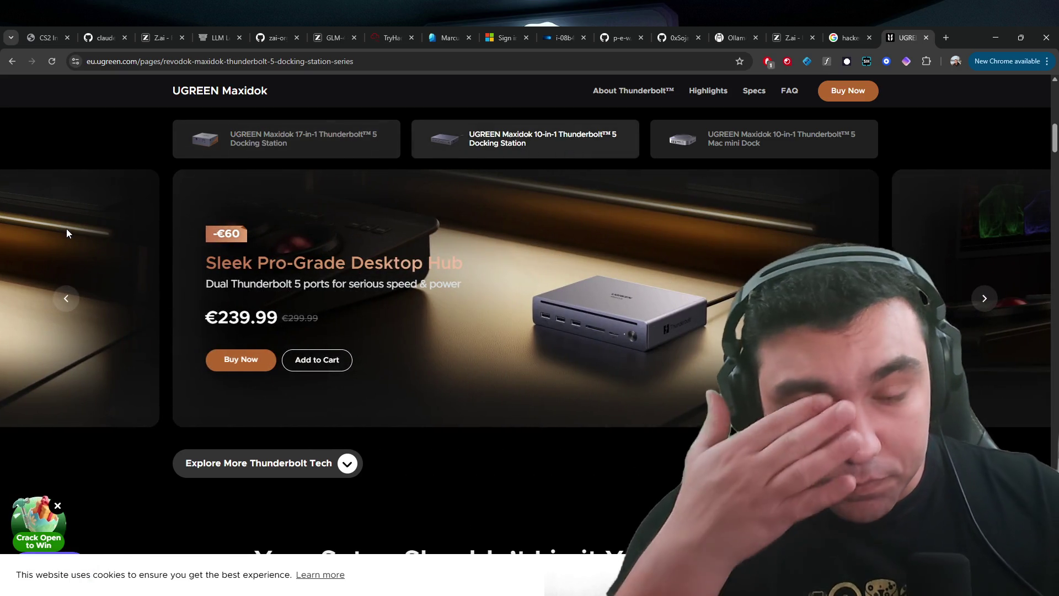
left_click(131, 243)
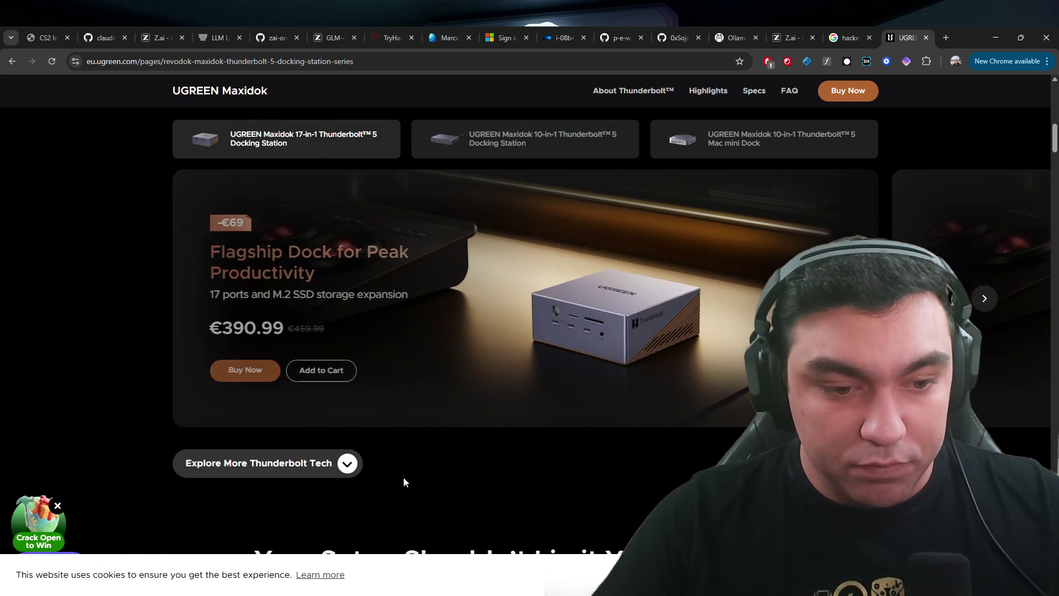
scroll(354, 466, "down", 10)
scroll(568, 343, "down", 15)
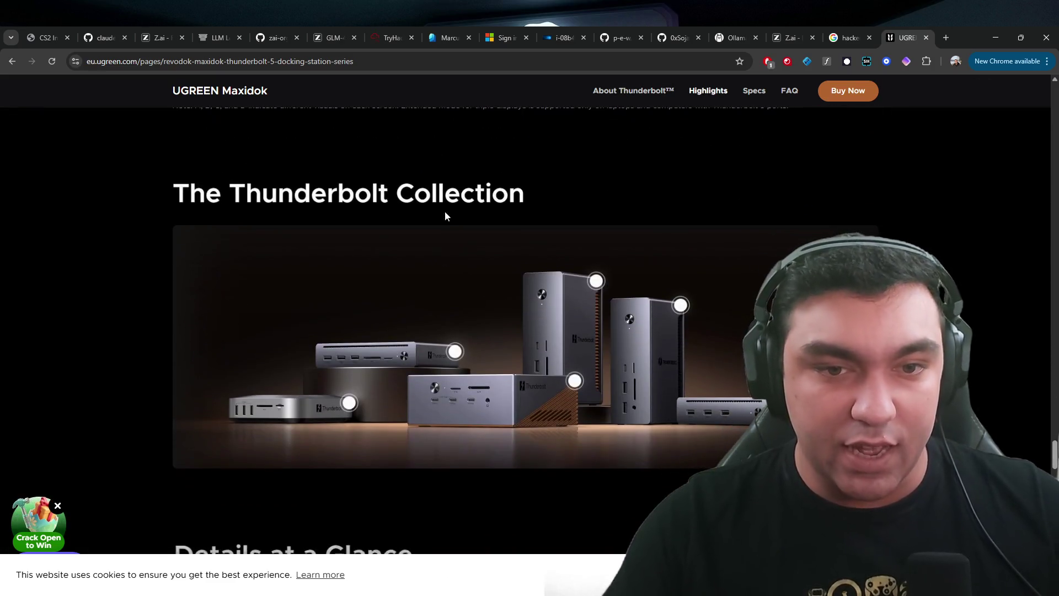
scroll(494, 325, "down", 3)
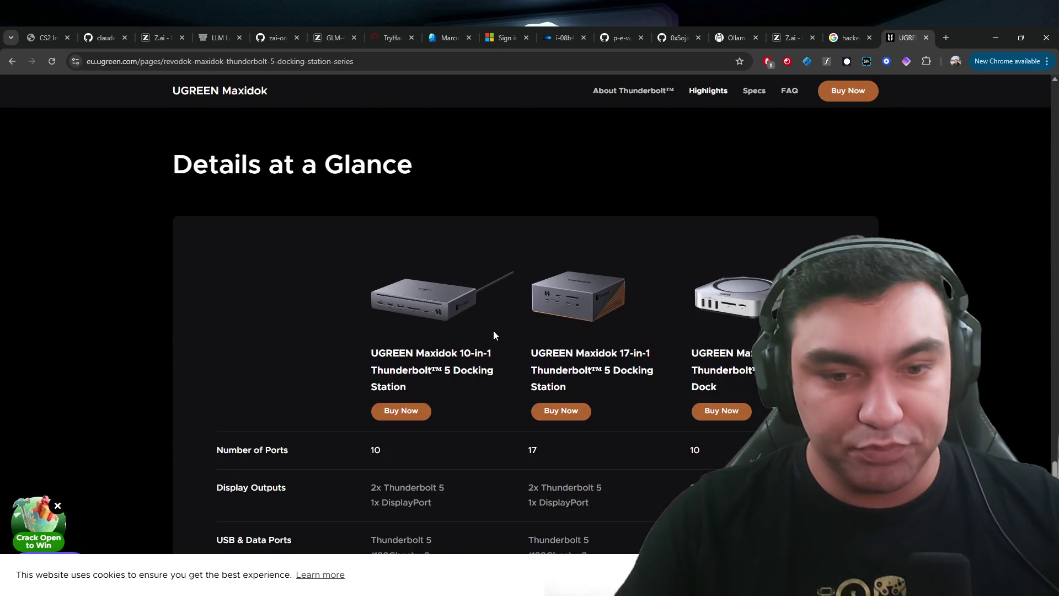
key("ctrl+k")
- Close the UGREEN shop tab and switch back to the TryHackMe alert queue tab
key("ctrl+w")
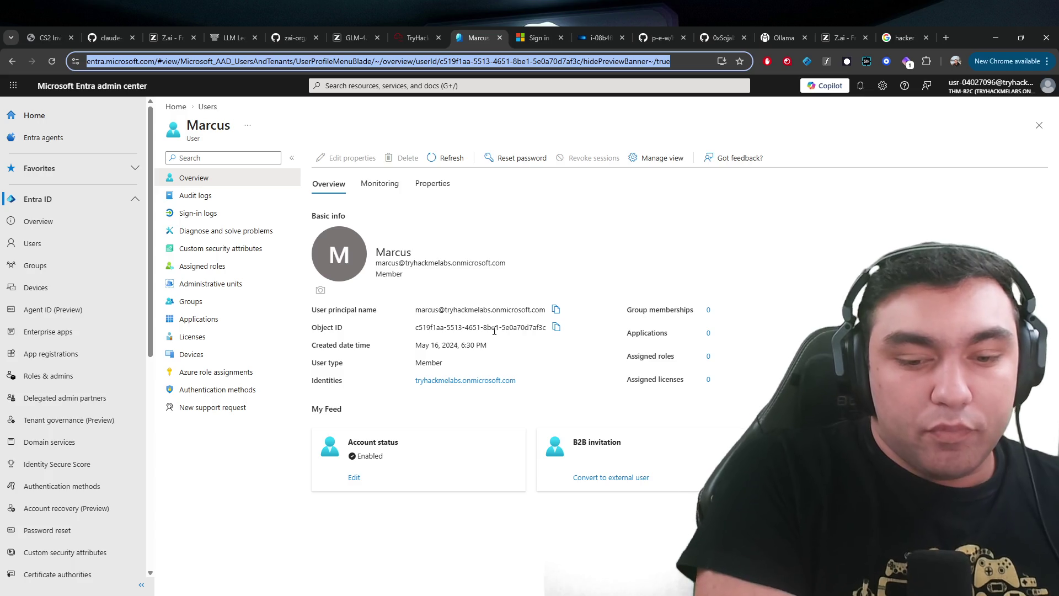
left_click(415, 37)
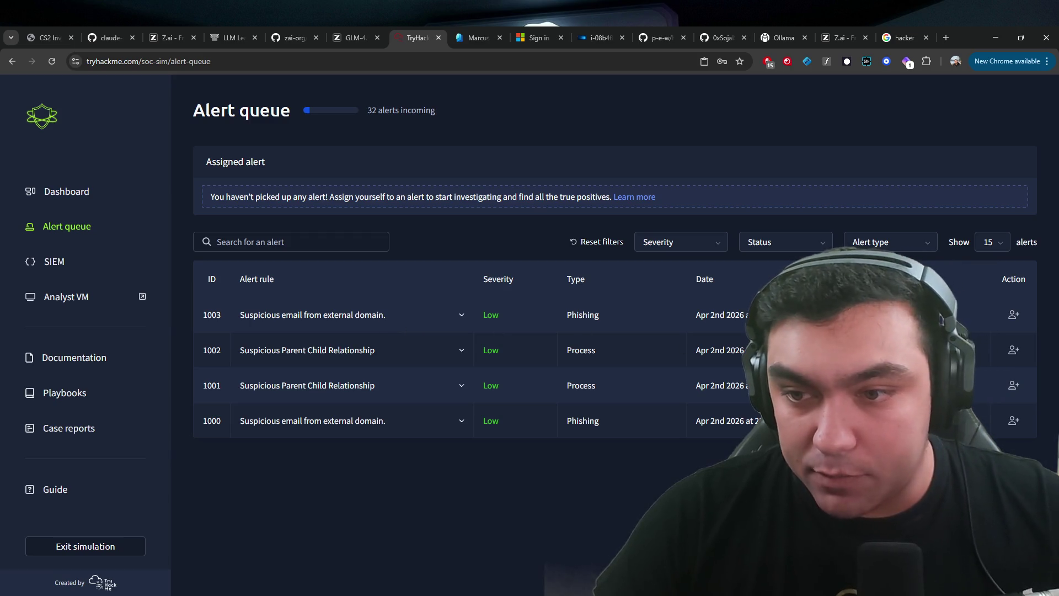
- Launch the simulation's Azure portal SIEM from the SOC Simulator sidebar in a new tab
mouse_move(263, 327)
left_mouse_down()
mouse_move(637, 351)
mouse_move(637, 425)
left_mouse_up()
left_click(636, 424)
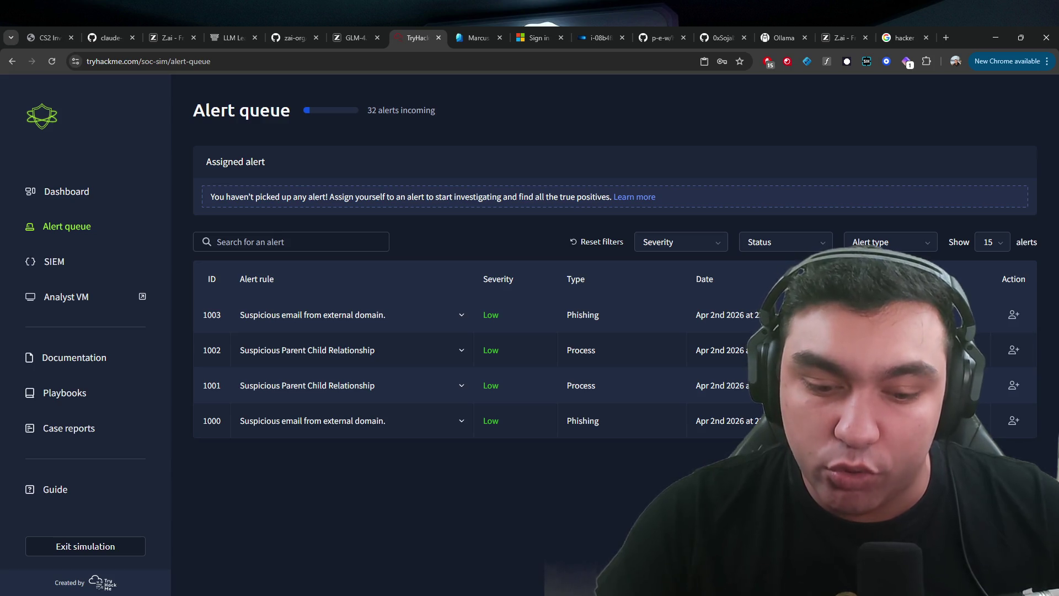
left_click(60, 265)
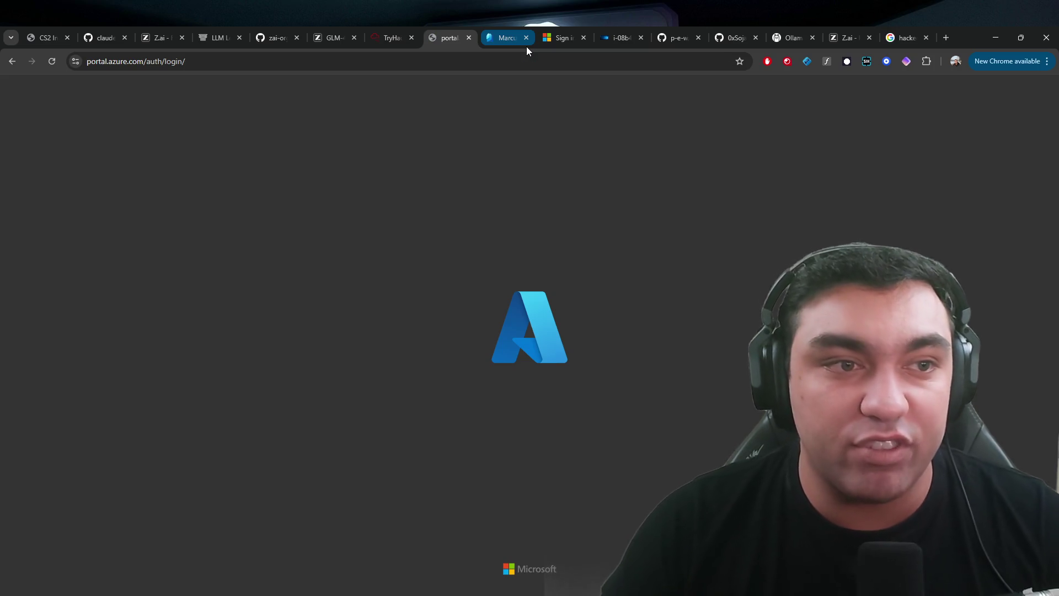
left_click(110, 60)
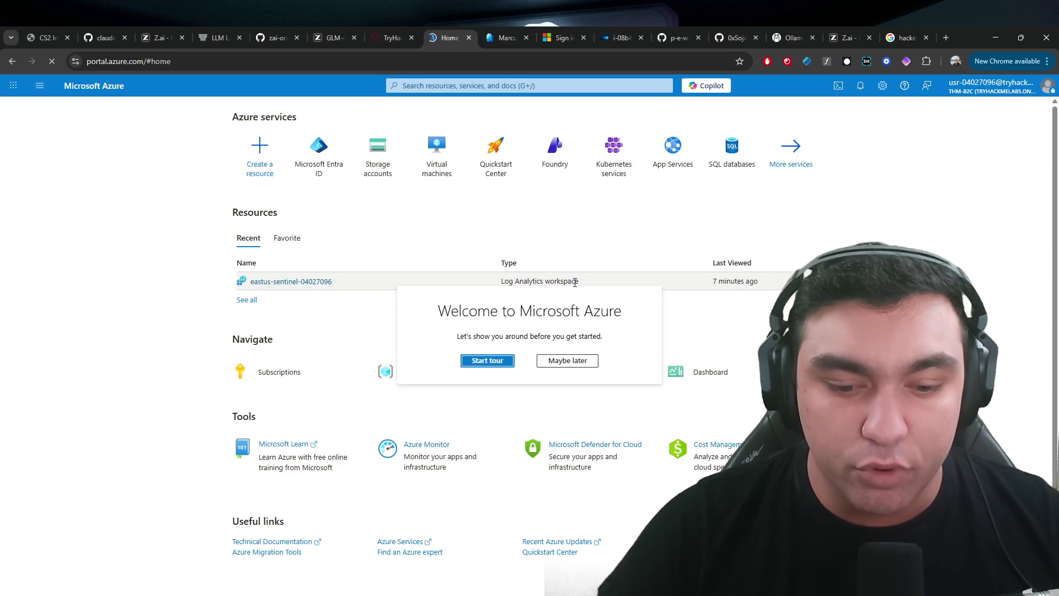
- Find Microsoft Sentinel via search, open workspace eastus-sentinel-04027096, then return to the Entra tab
left_click(569, 362)
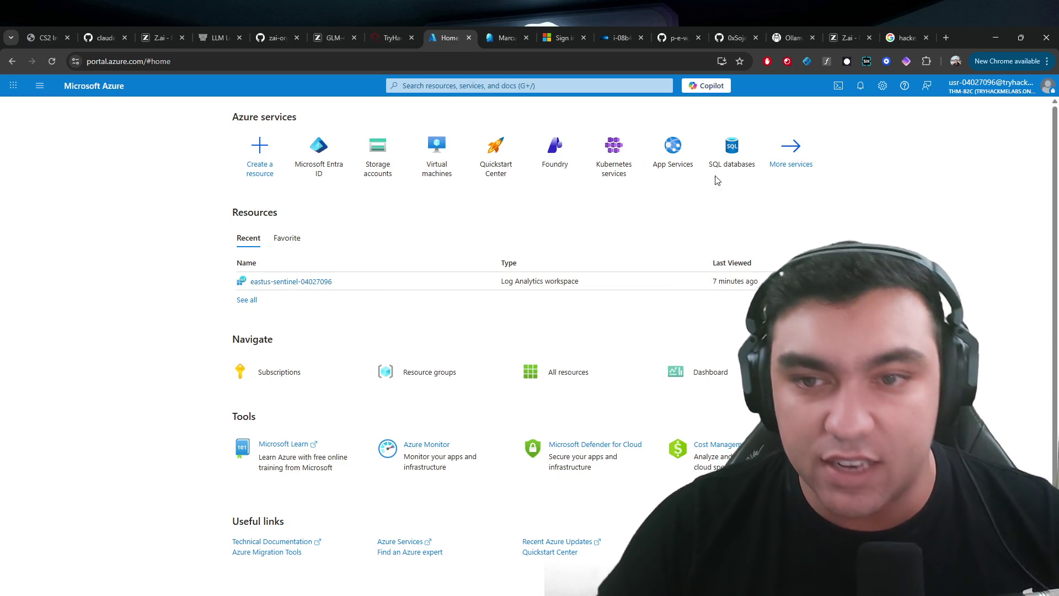
left_click(535, 85)
type("sentinel")
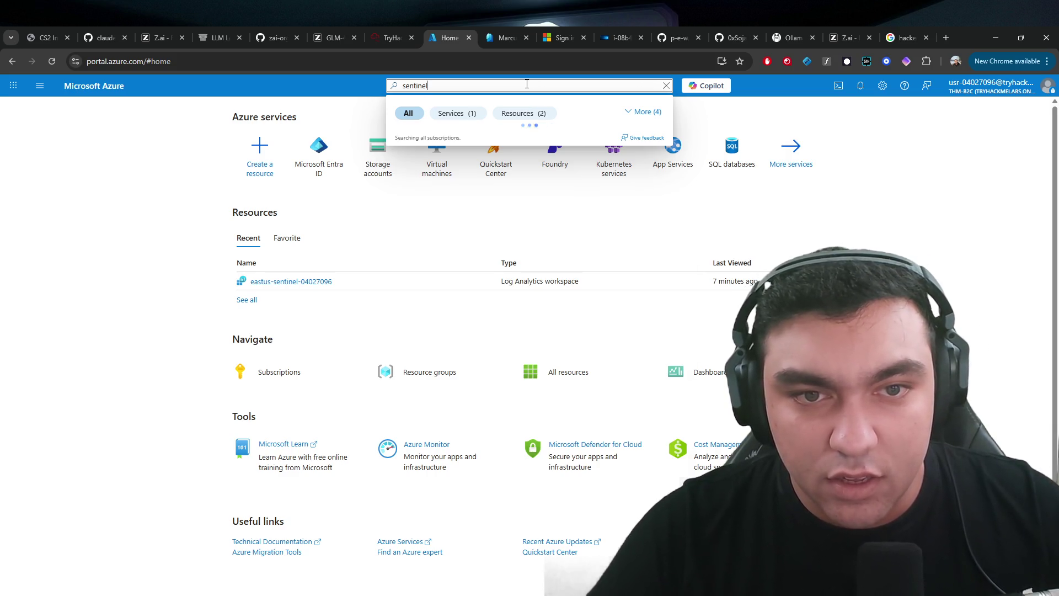
left_click(441, 155)
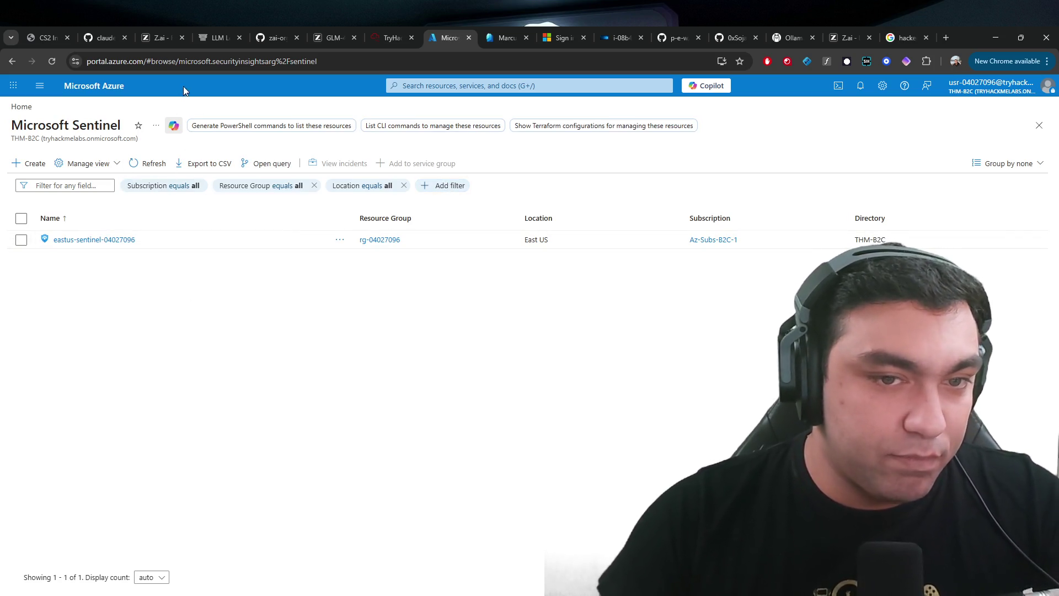
left_click(113, 241)
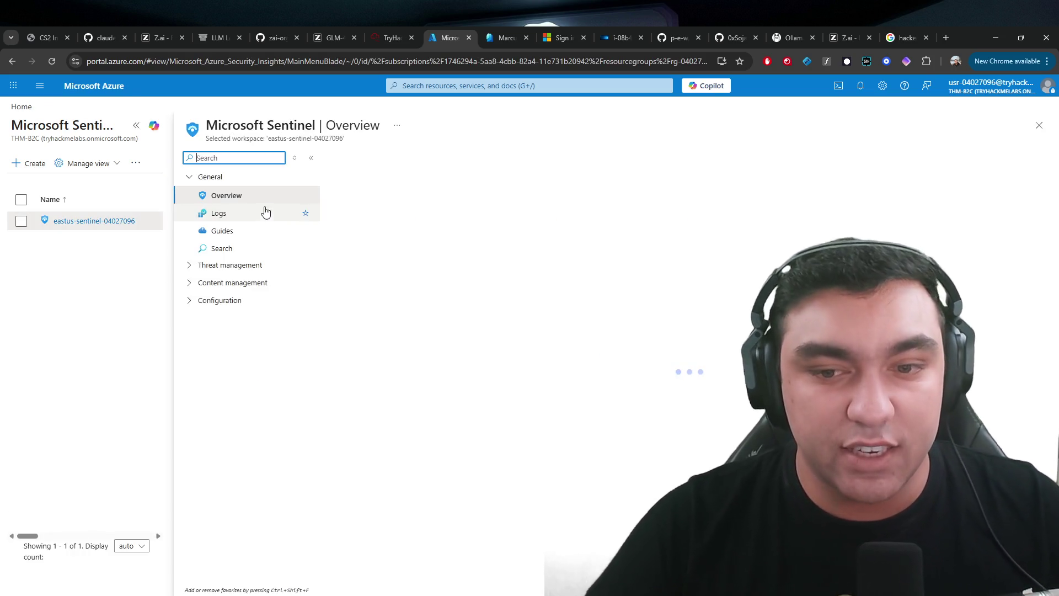
left_click(211, 176)
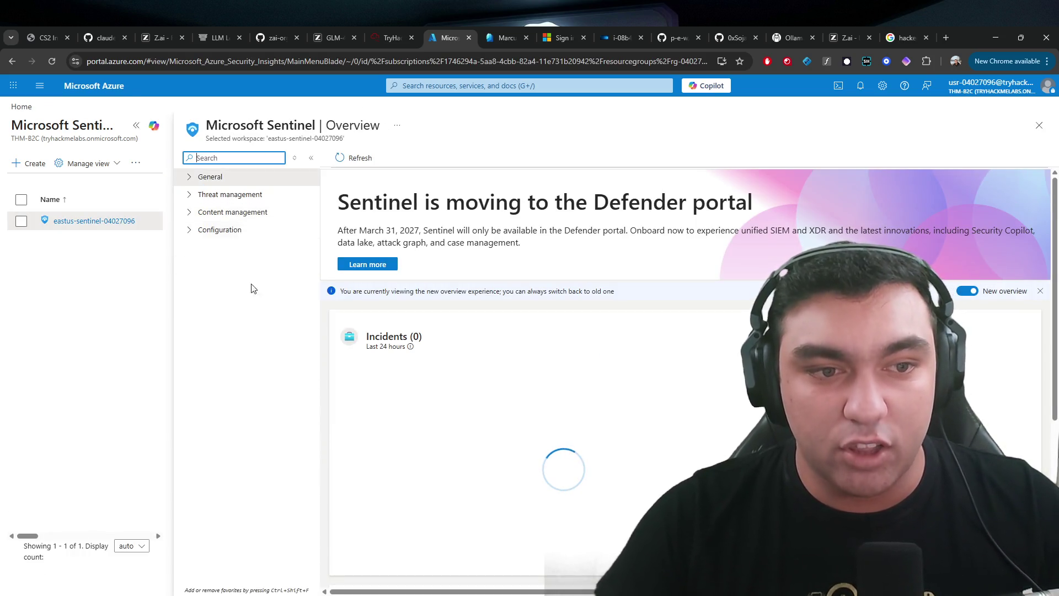
left_click(485, 38)
left_click(410, 61)
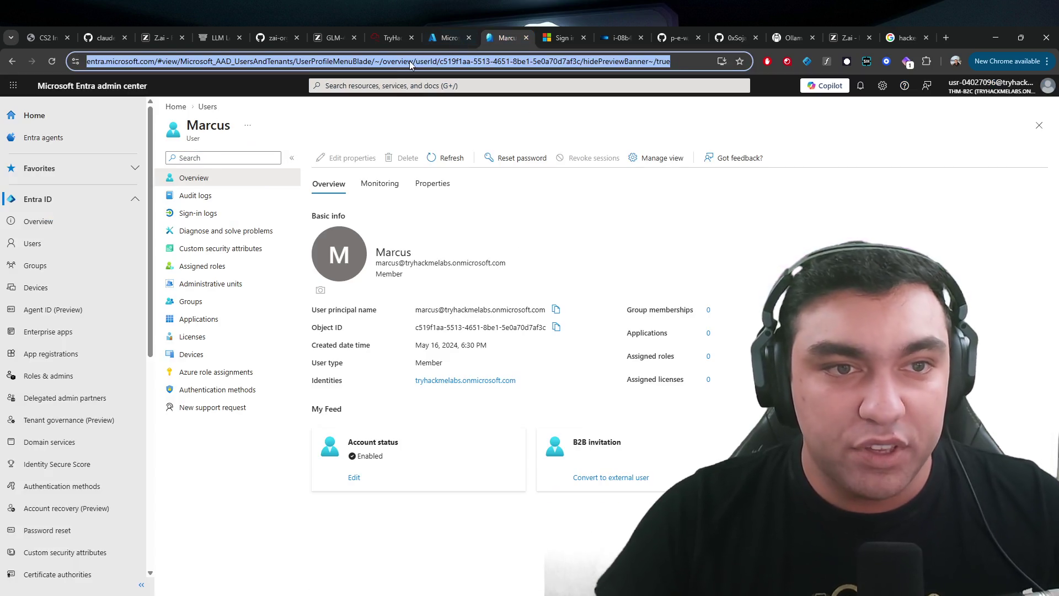
- Go to security.microsoft.com and open the Defender portal's Settings page
type("securi")
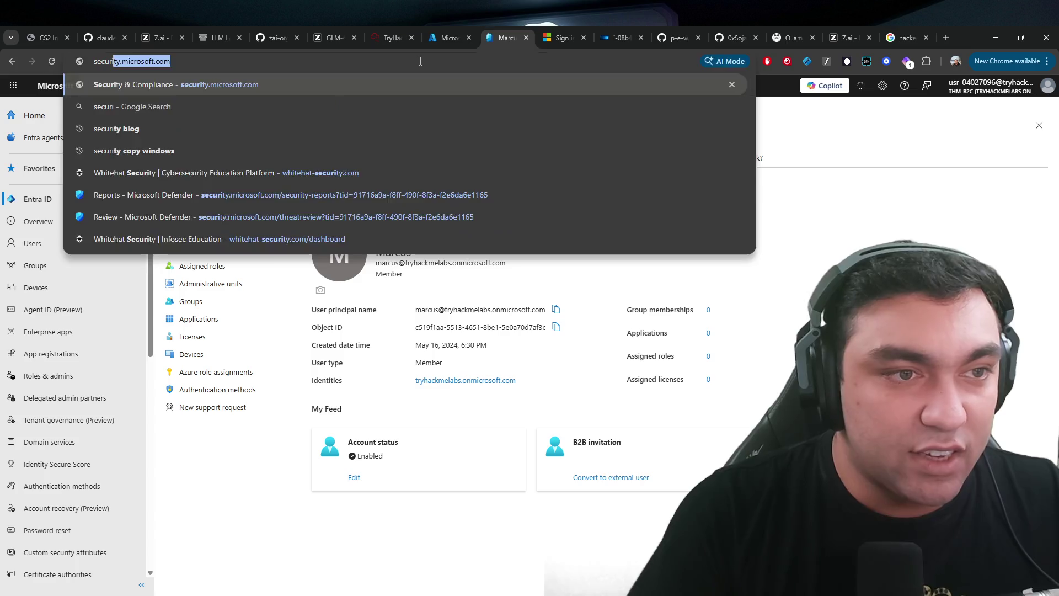
key("Return")
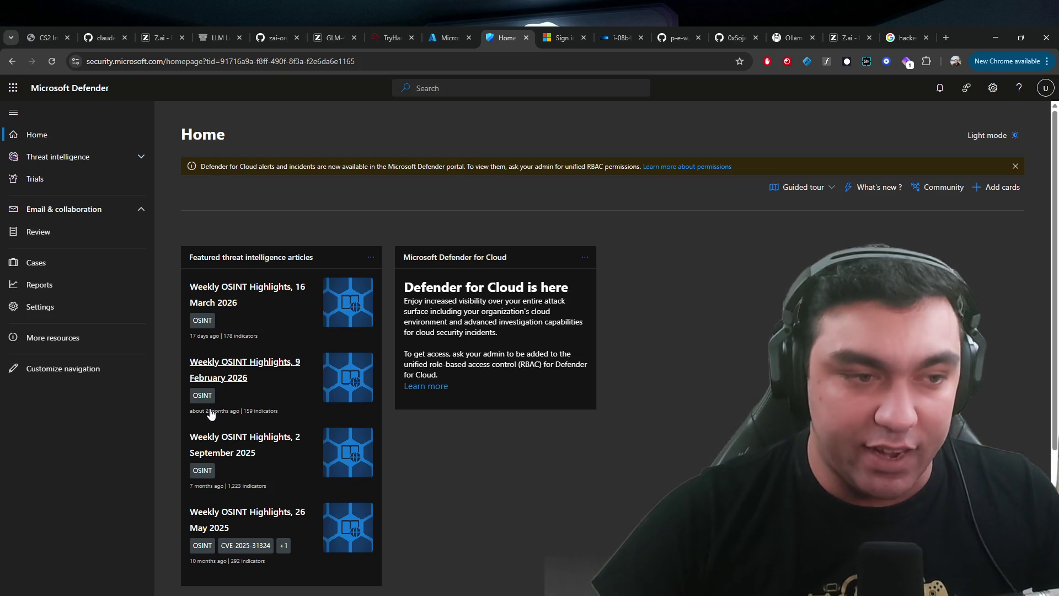
left_click(47, 312)
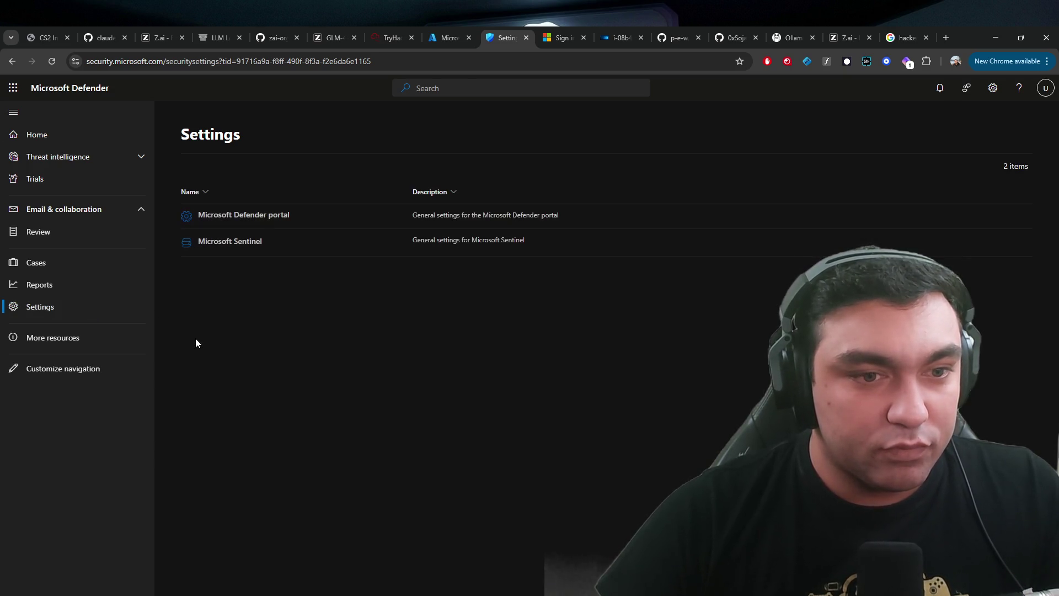
- Open Microsoft Sentinel settings, view workspace eastus-sentinel-04020218 details, and go to its pricing page
left_click(234, 243)
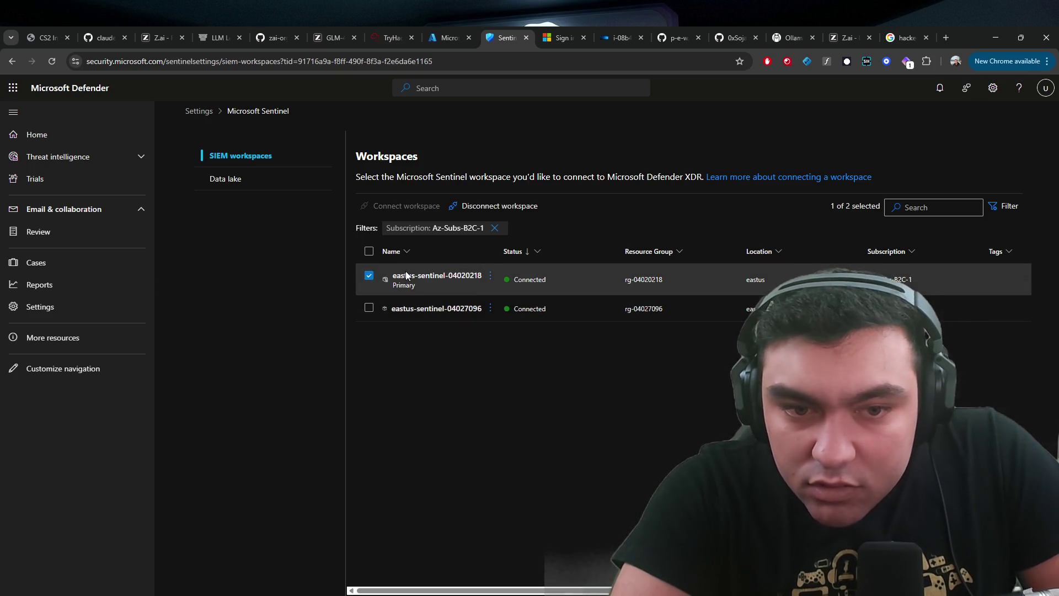
left_click(409, 280)
left_click(1036, 305)
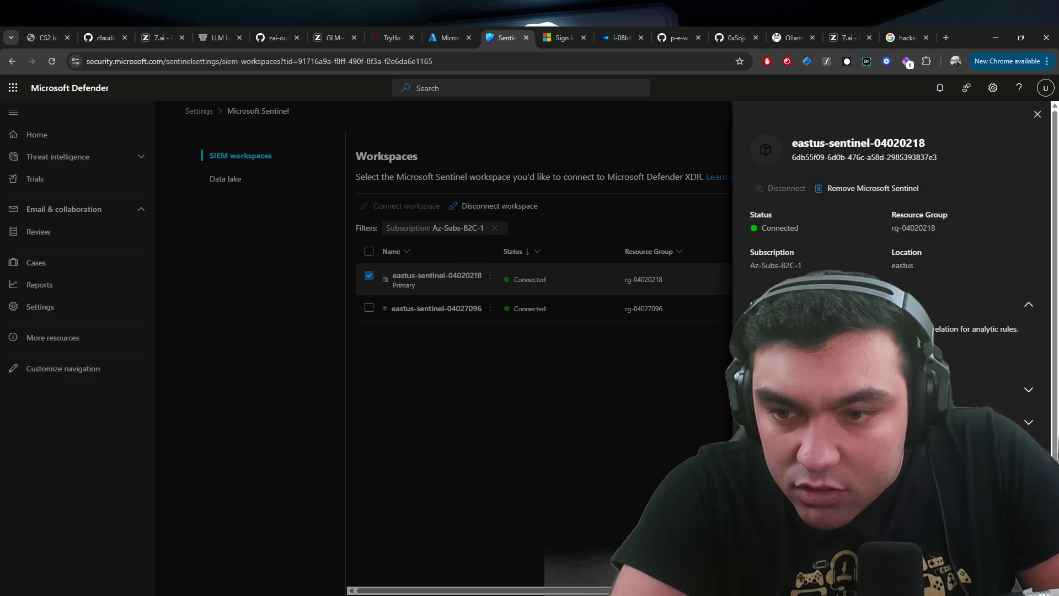
left_click(1035, 304)
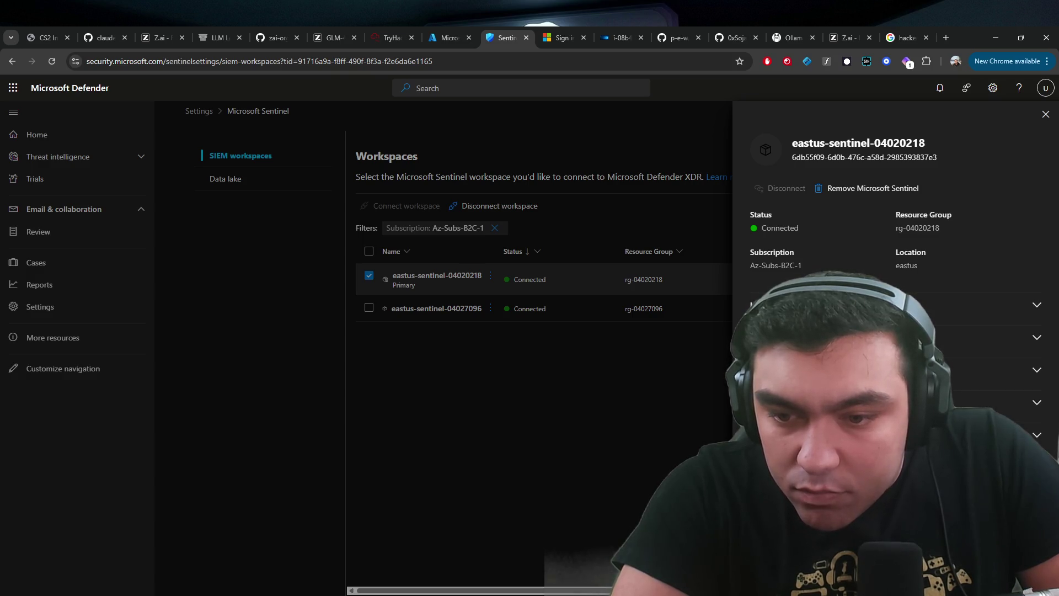
scroll(1036, 304, "down", 1)
left_click(938, 352)
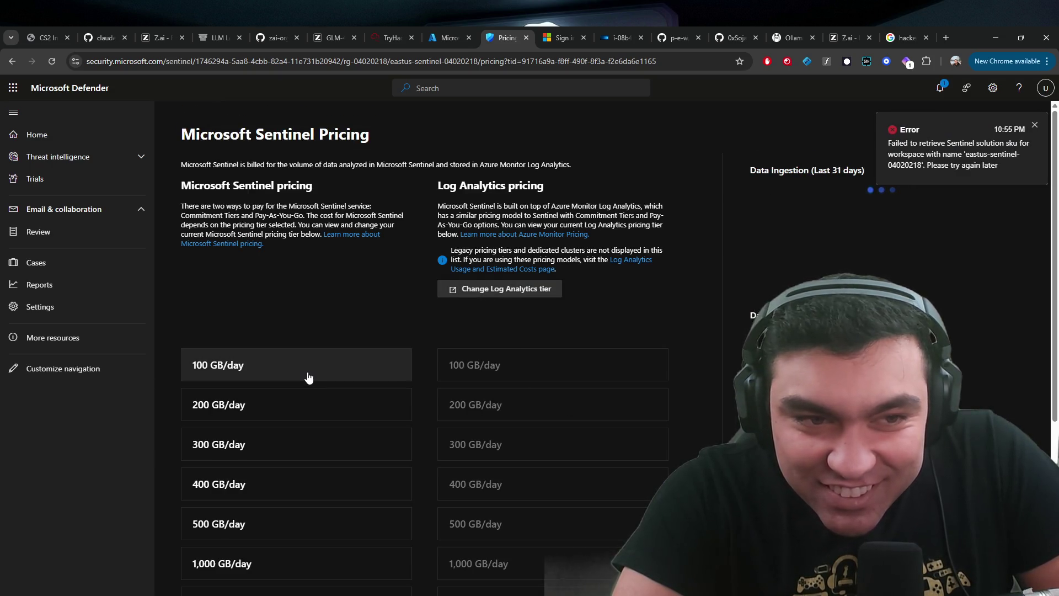
- Select the 5,000 GB/day commitment tier, apply it and confirm the commitment
scroll(307, 375, "down", 4)
left_click(271, 425)
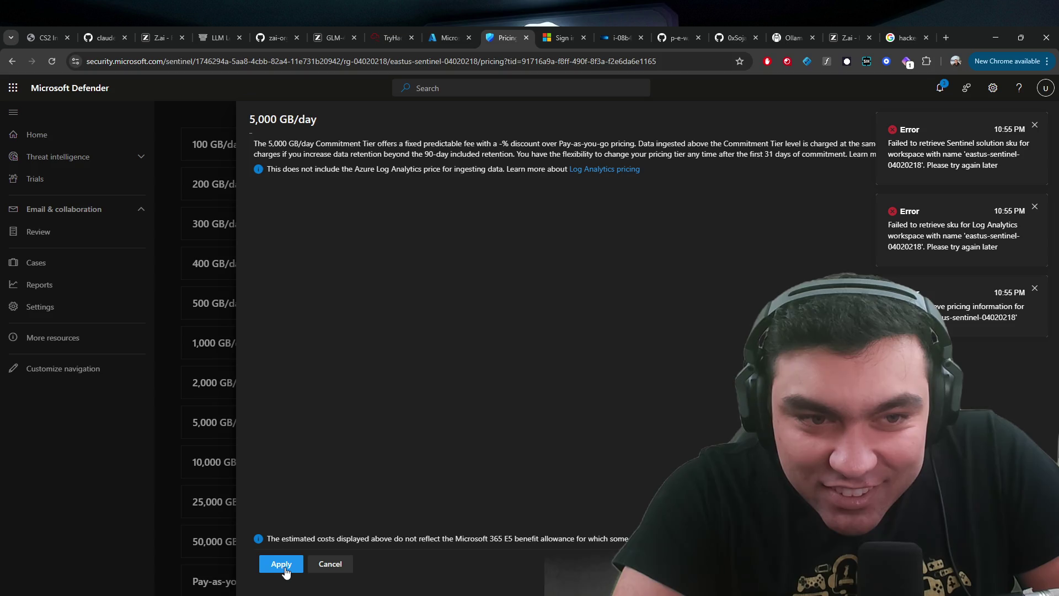
left_click(282, 564)
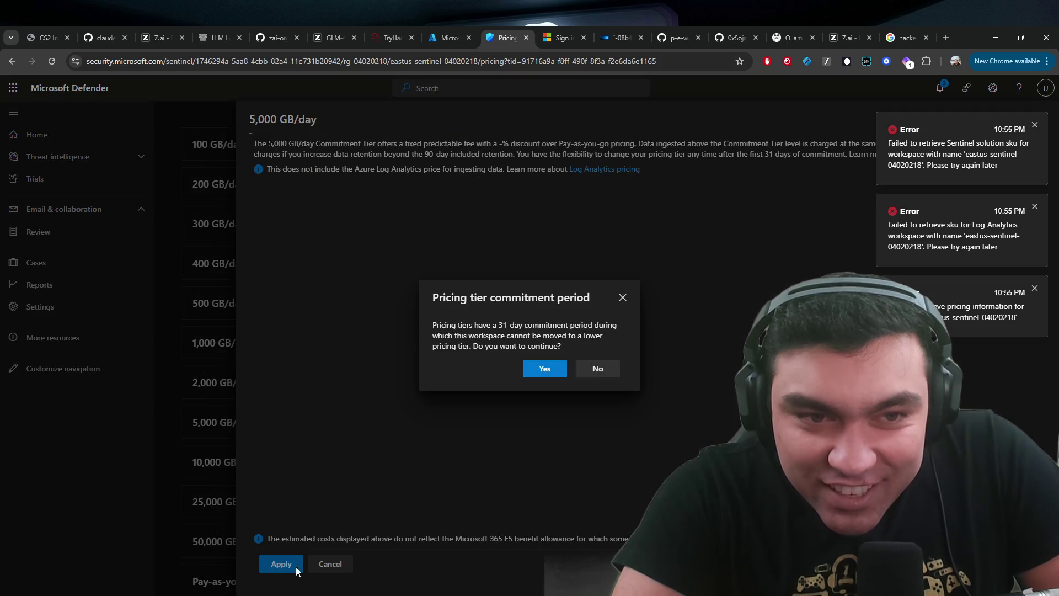
left_click(532, 370)
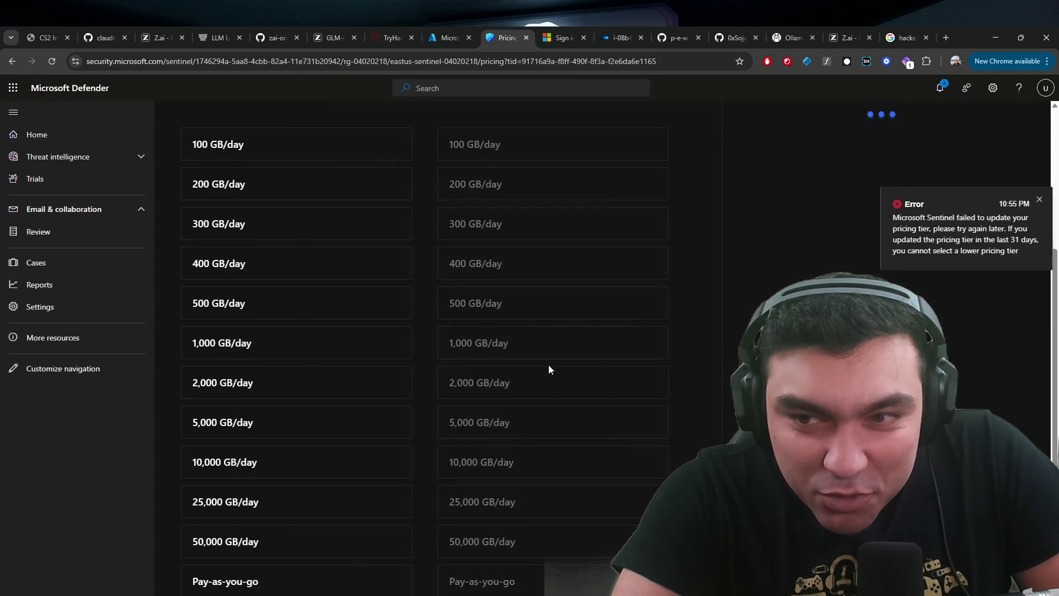
- Apply the 50,000 GB/day tier instead, accept its commitment period, and return to Settings
scroll(419, 286, "up", 6)
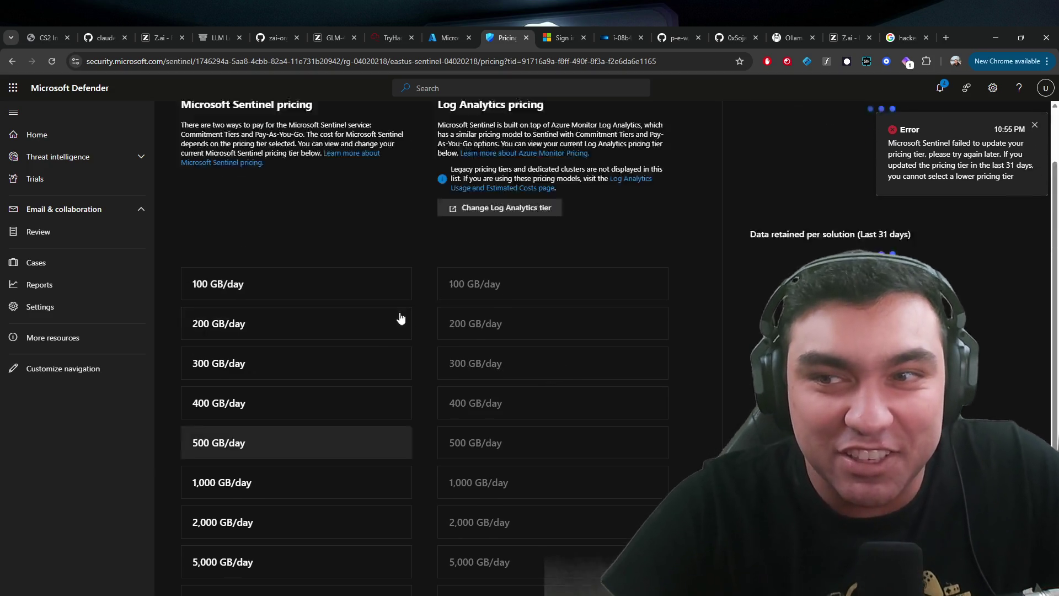
scroll(370, 321, "down", 4)
scroll(370, 321, "down", 3)
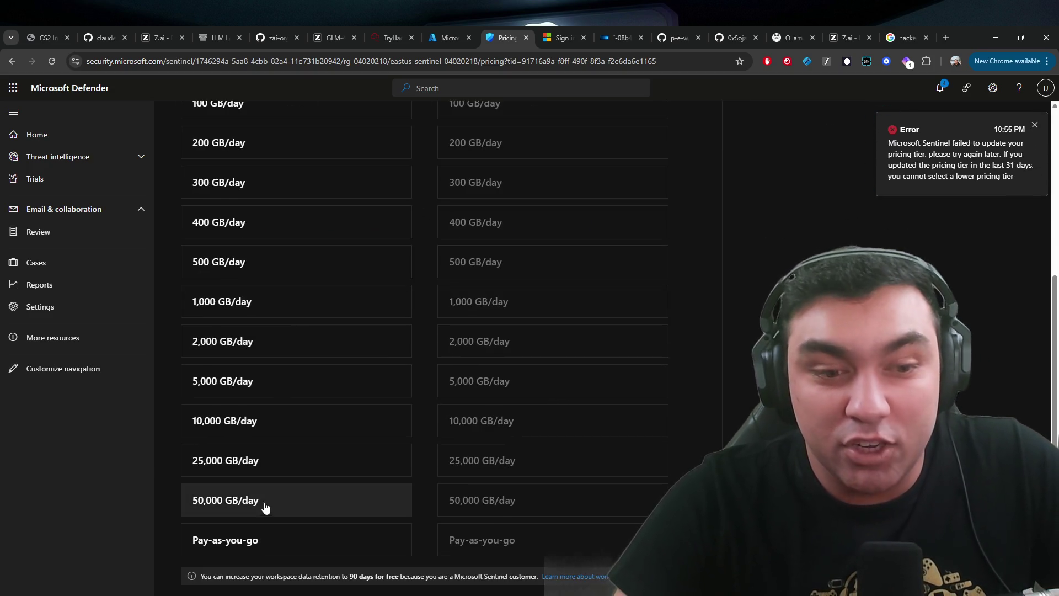
left_click(247, 517)
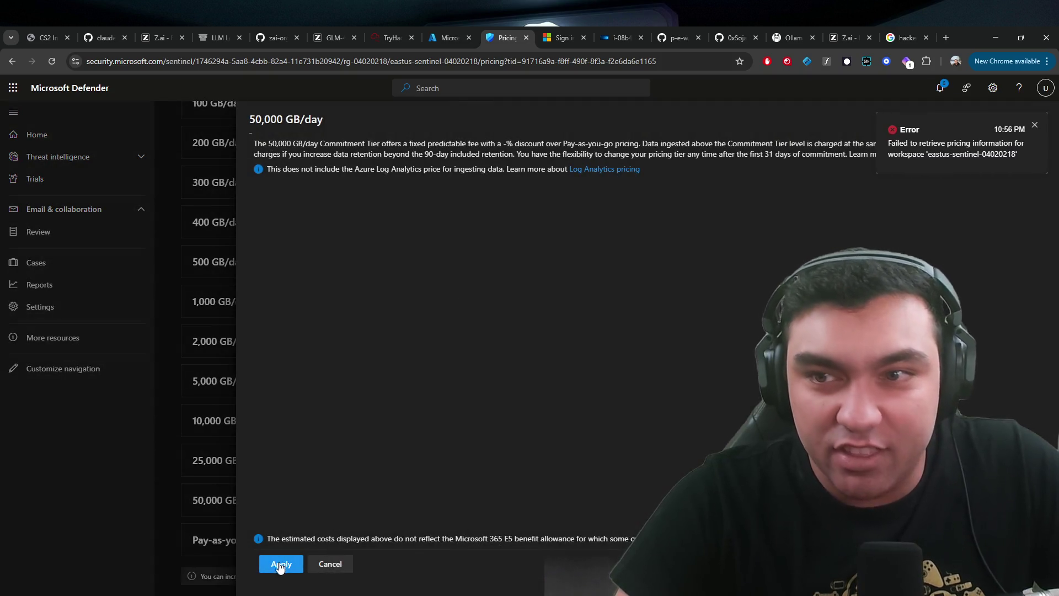
left_click(281, 564)
left_click(543, 368)
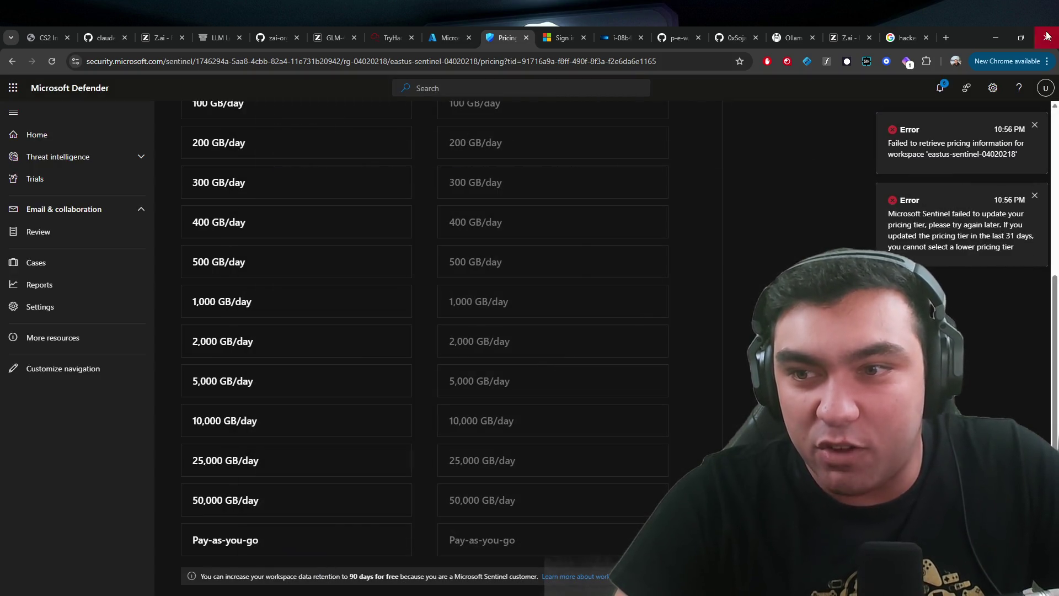
scroll(524, 331, "up", 4)
left_click(70, 307)
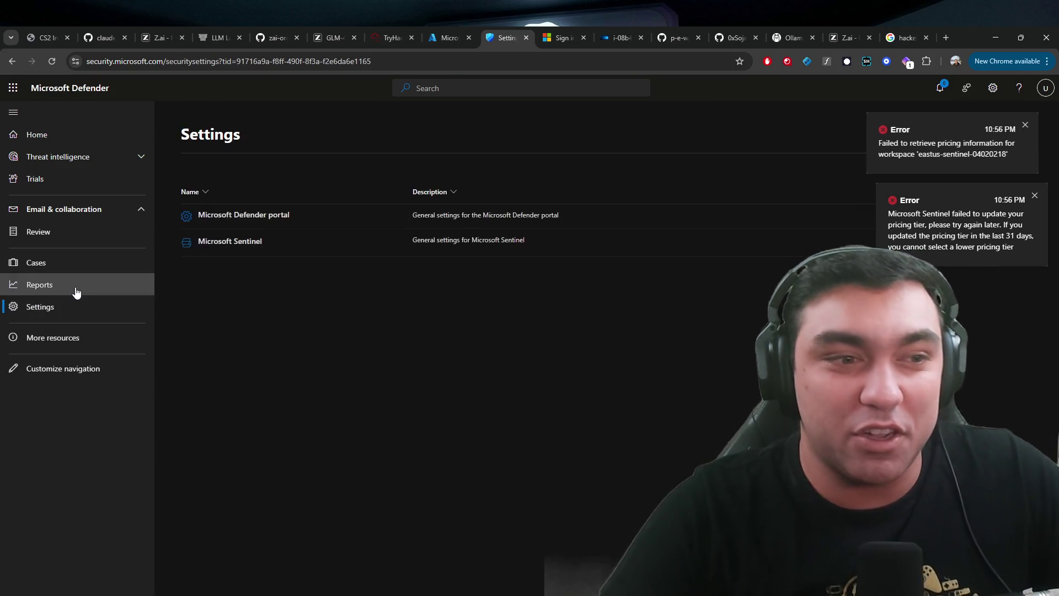
left_click(91, 284)
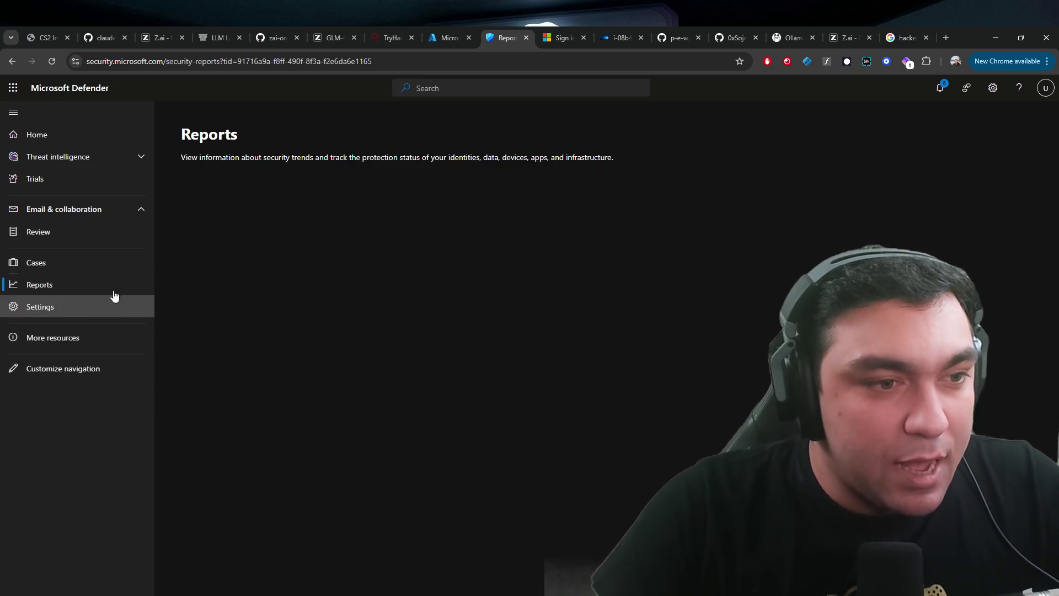
left_click(90, 233)
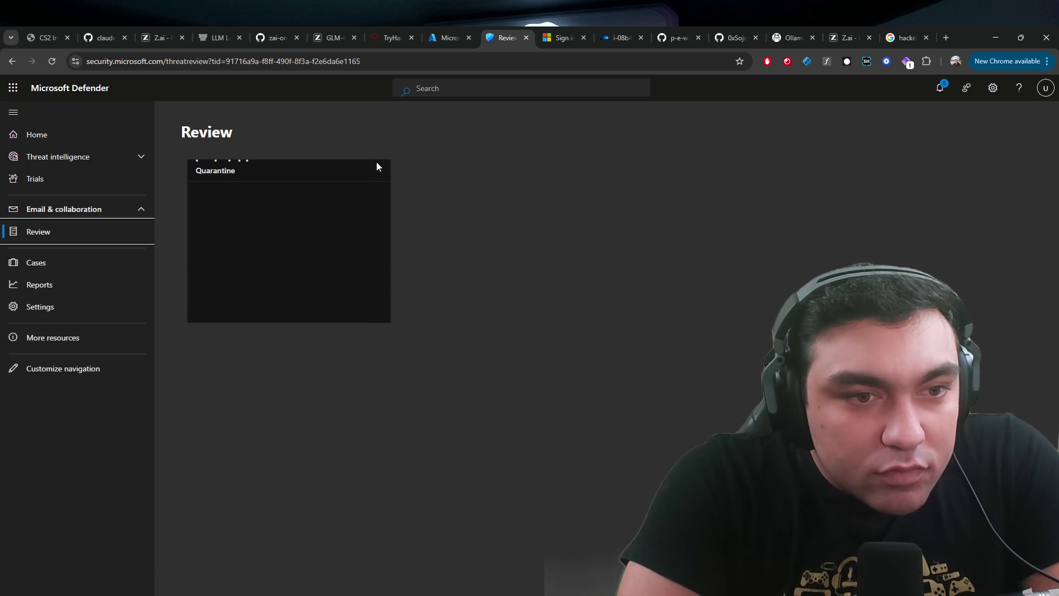
left_click(101, 345)
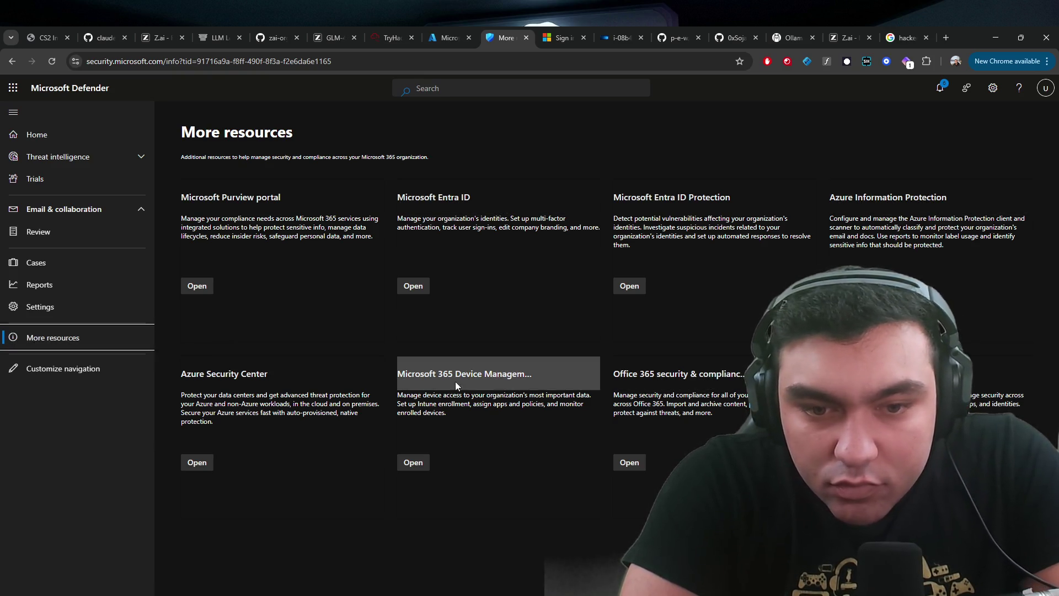
left_click(91, 307)
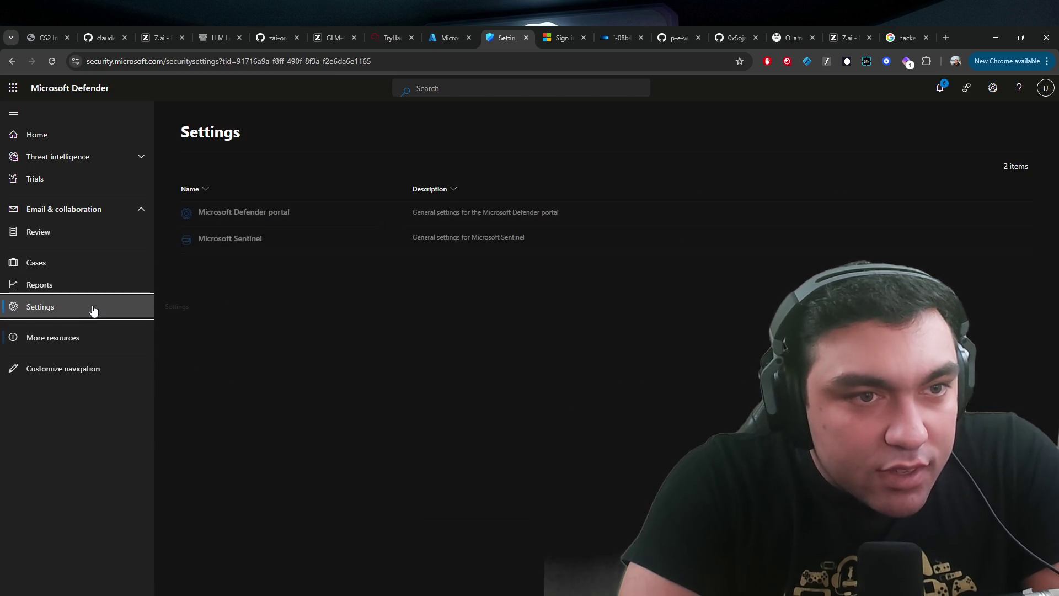
left_click(240, 214)
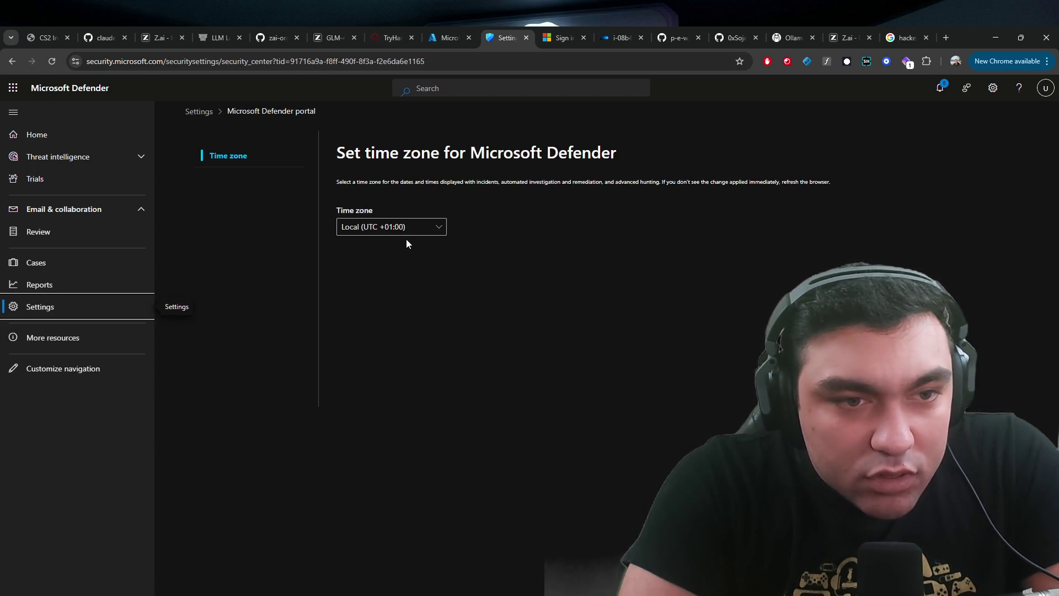
left_click(386, 227)
left_click(364, 263)
left_click(624, 208)
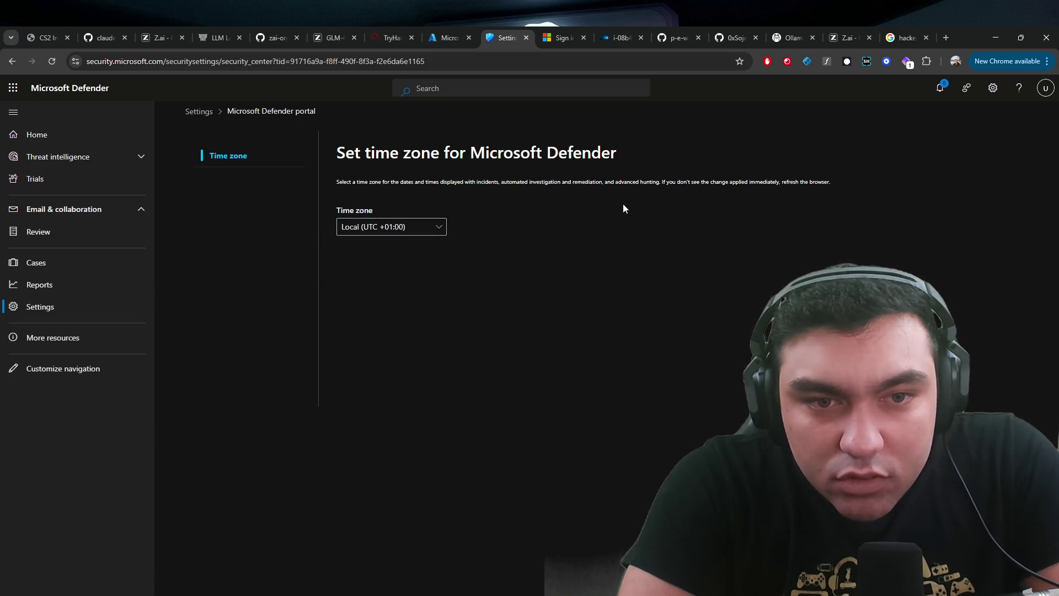
left_click_drag(619, 202, 653, 187)
left_click(653, 188)
left_click(197, 113)
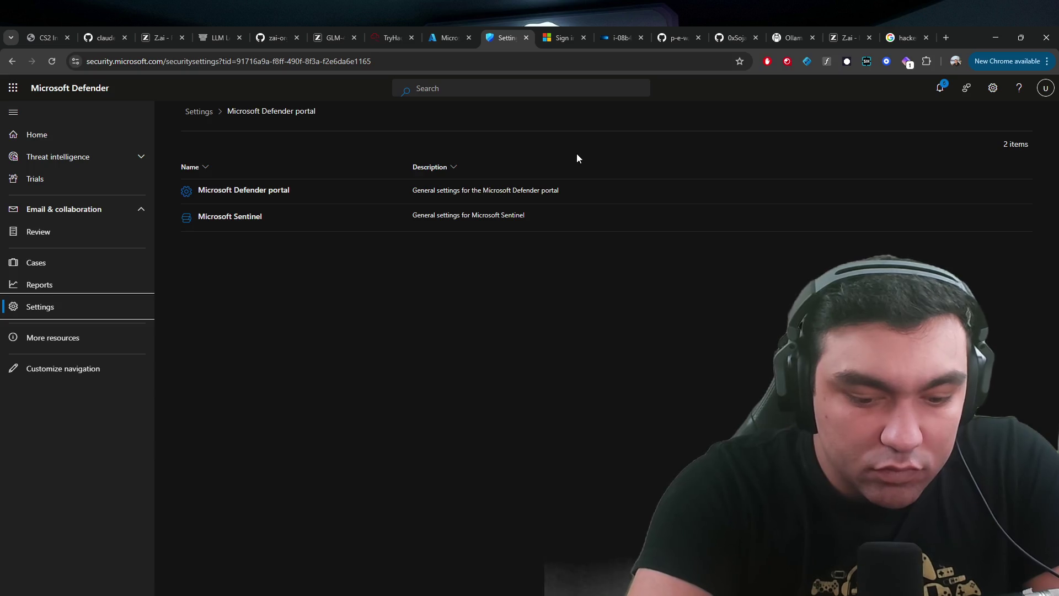
left_click(143, 160)
left_click(87, 194)
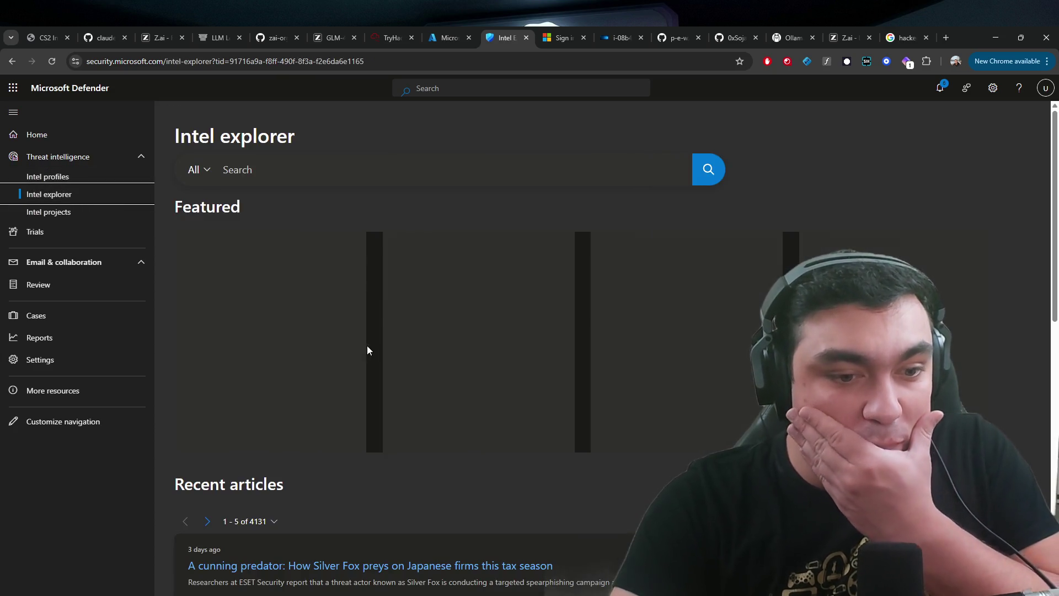
- Browse the Intel profiles, Intel explorer and Intel projects pages, then return to Home
scroll(366, 346, "down", 5)
scroll(365, 348, "up", 4)
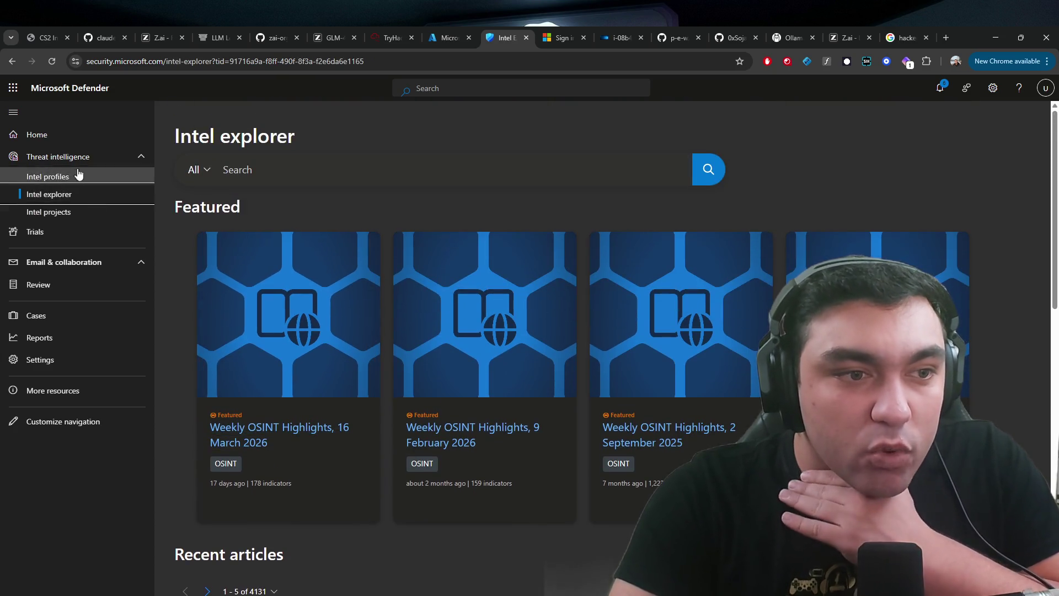
left_click(64, 182)
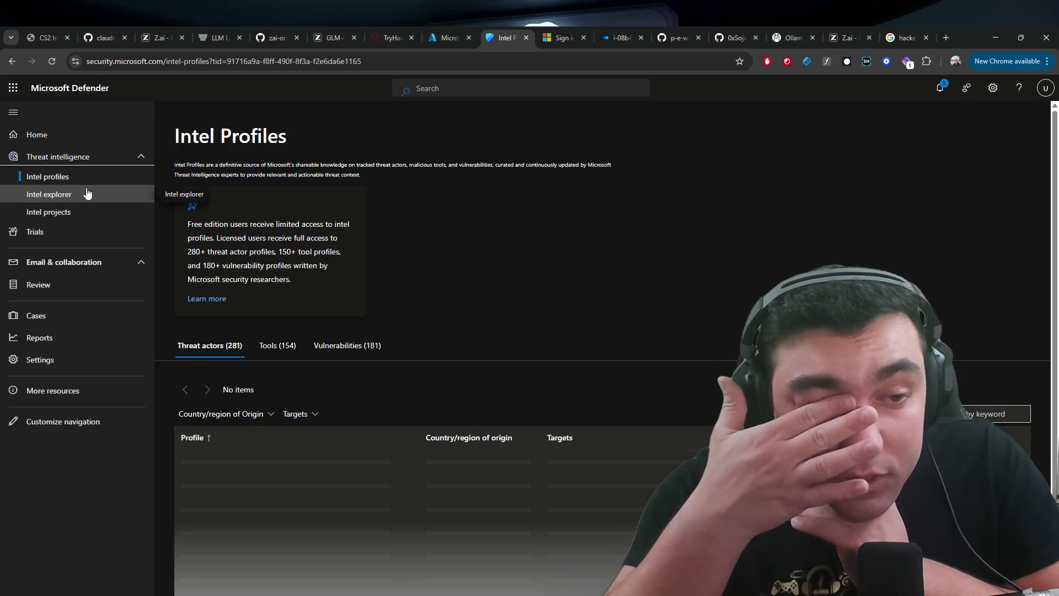
scroll(466, 220, "down", 2)
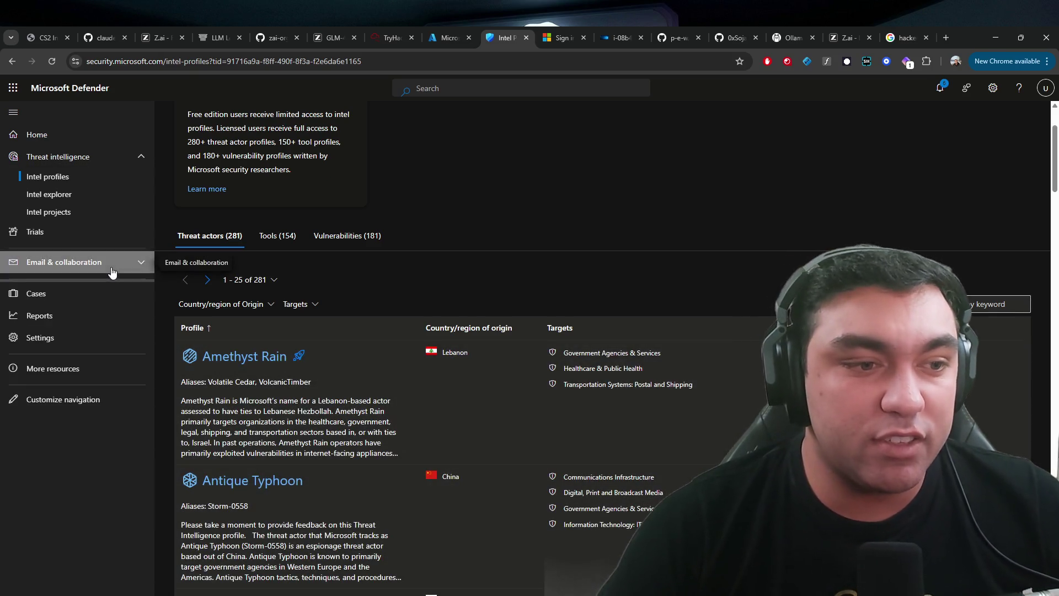
left_click(79, 283)
left_click(89, 178)
left_click(137, 212)
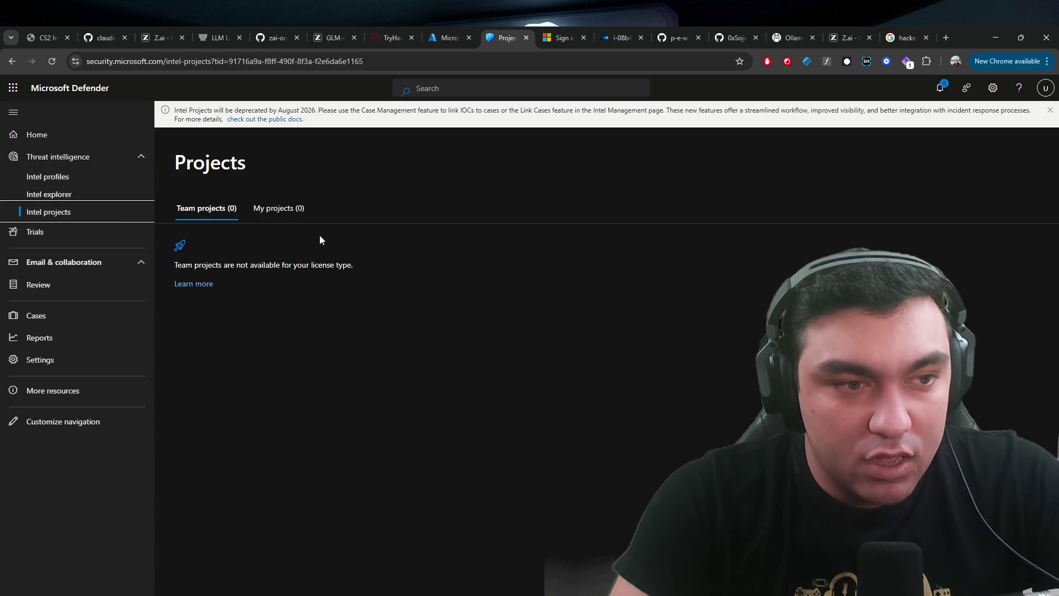
left_click(34, 196)
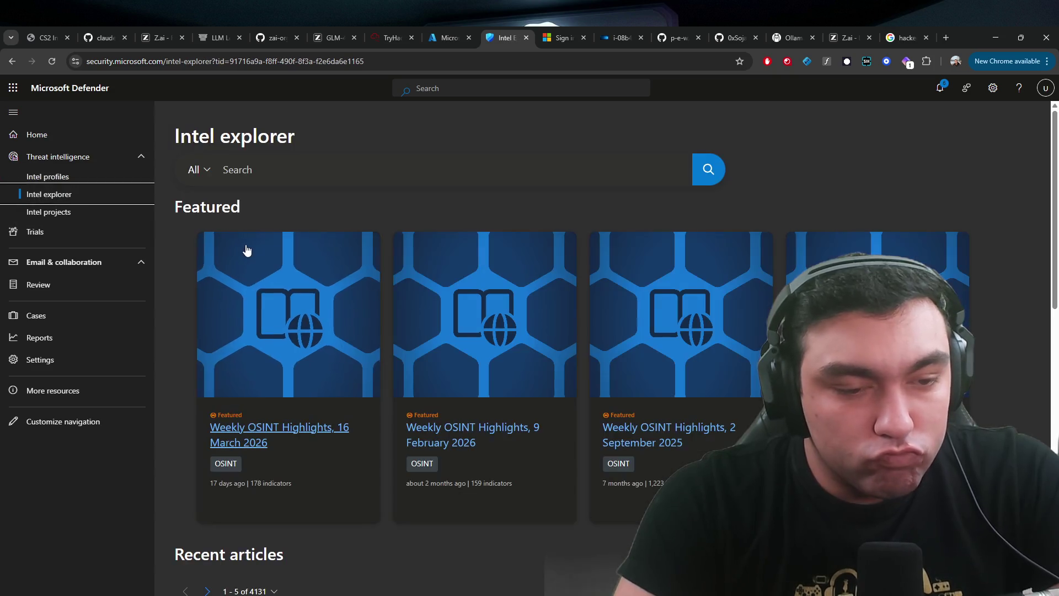
left_click(38, 177)
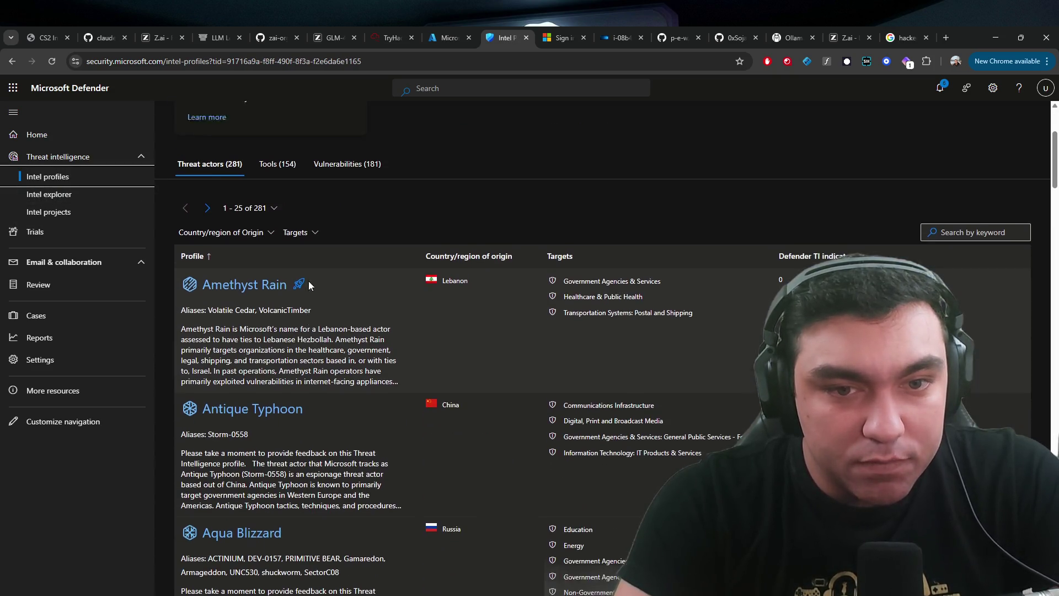
left_click(55, 194)
left_click(49, 136)
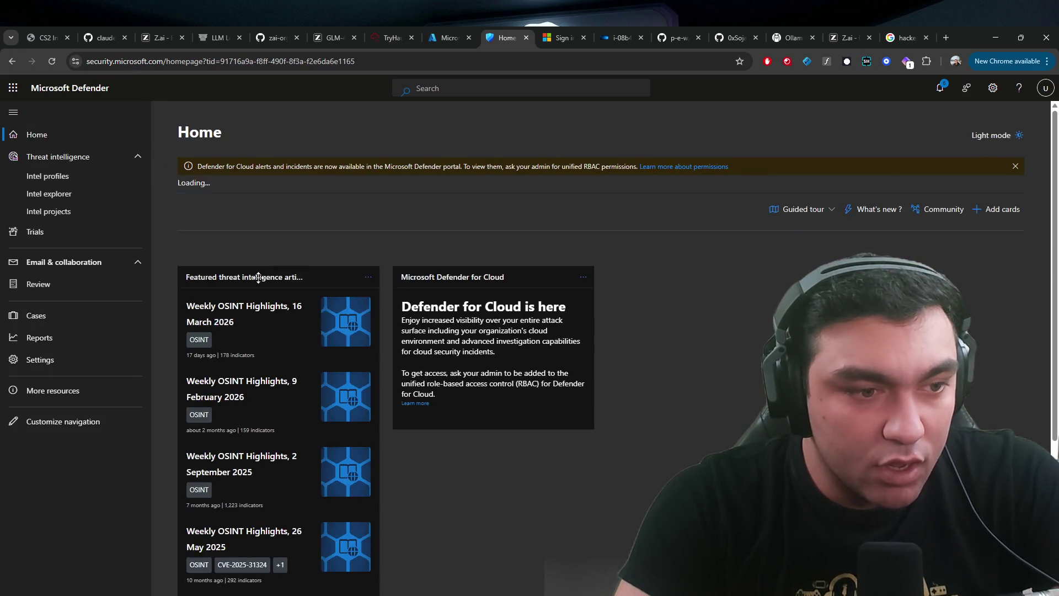
- Use the app launcher's More apps to list all Microsoft 365 apps in a new tab
left_click(25, 89)
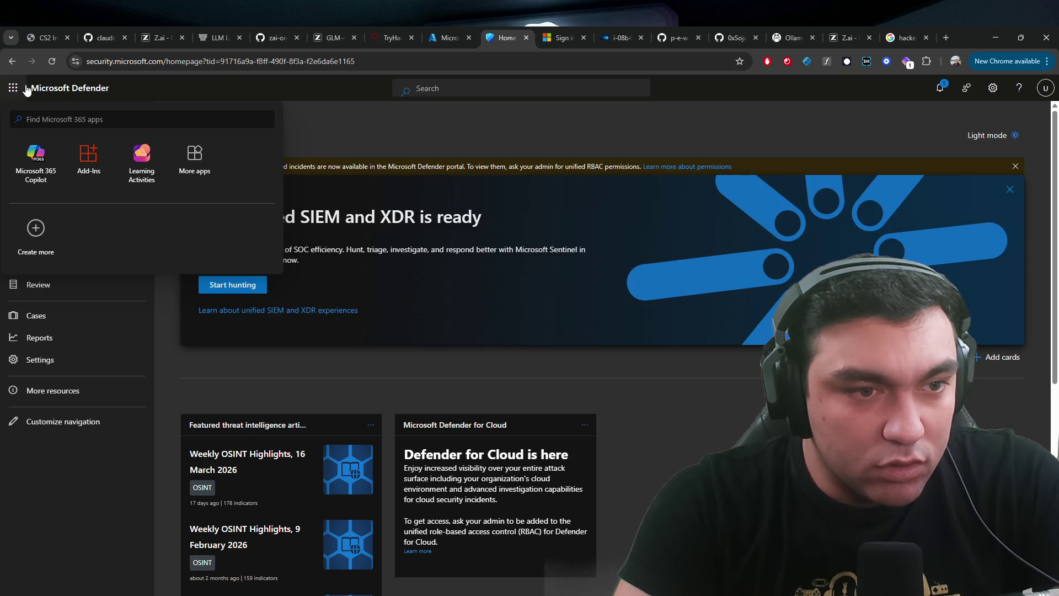
left_click(187, 148)
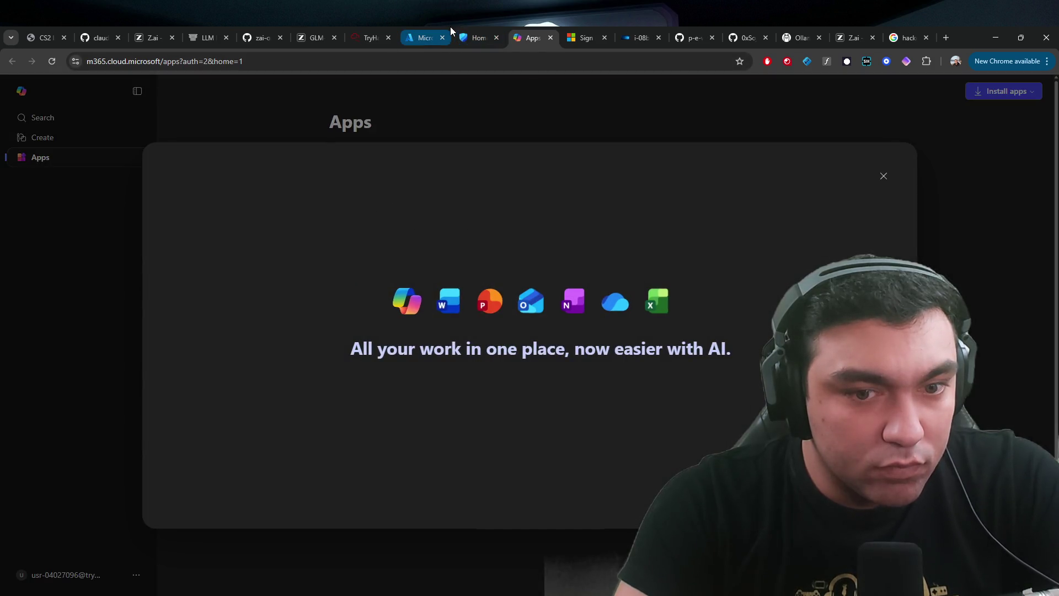
- Open Sentinel Logs in Azure, dismissing the welcome, queries hub and observability agent tip
left_click(450, 26)
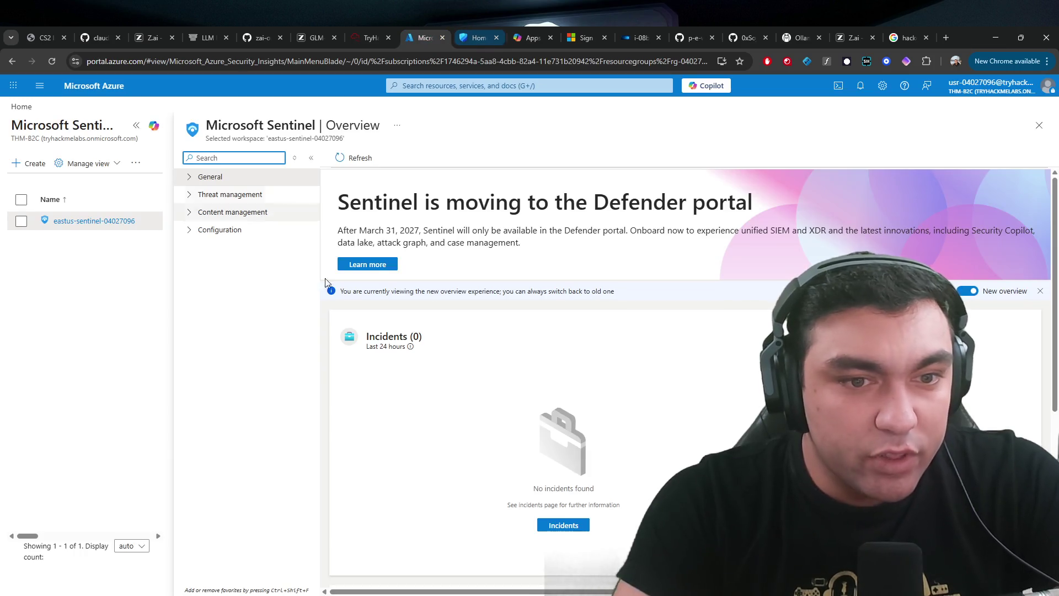
left_click(188, 178)
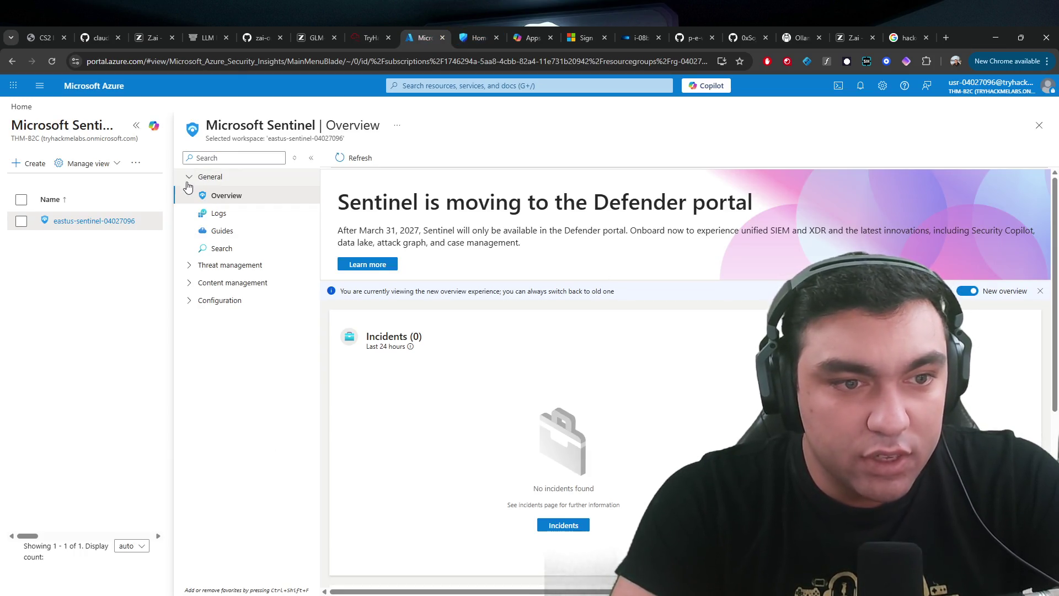
left_click(216, 213)
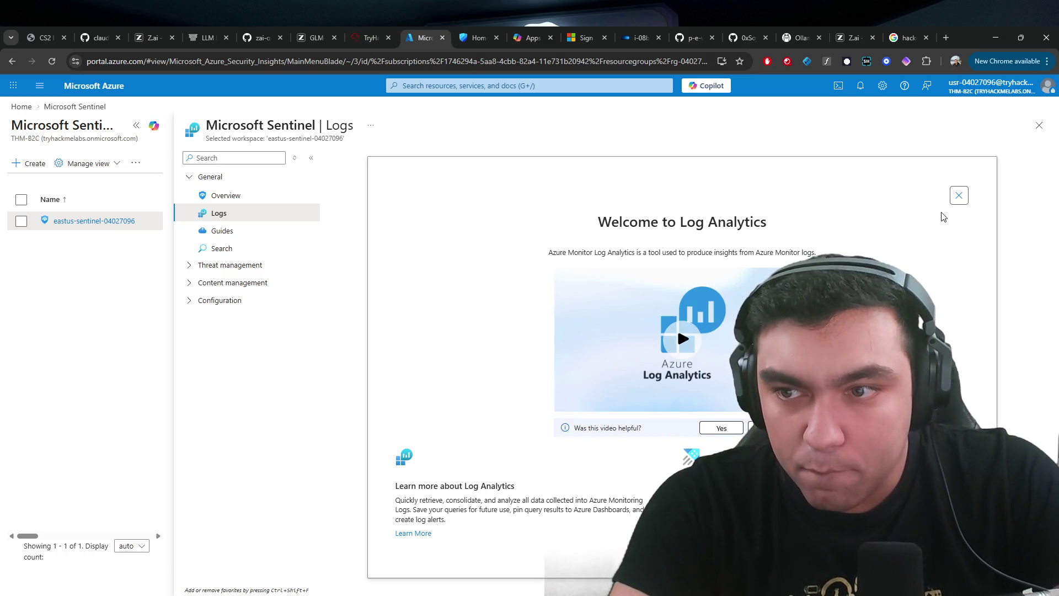
left_click(959, 195)
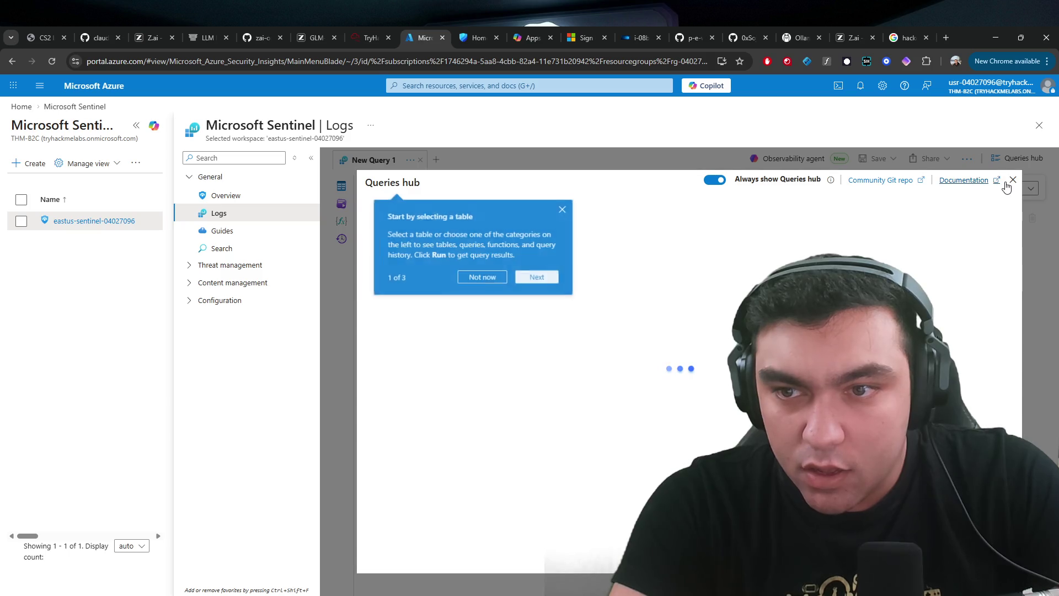
left_click(1013, 180)
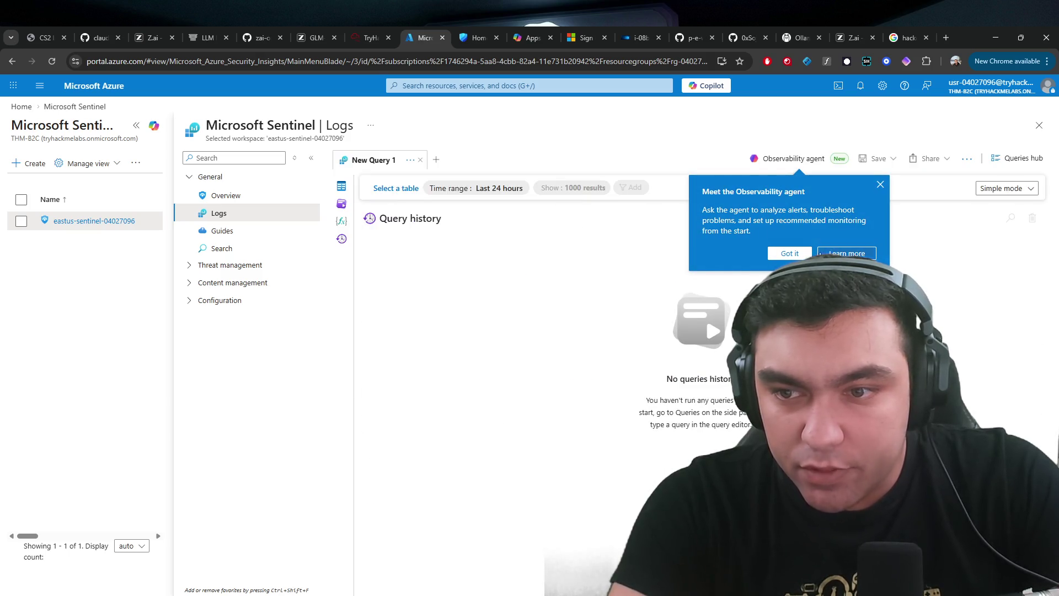
left_click(881, 184)
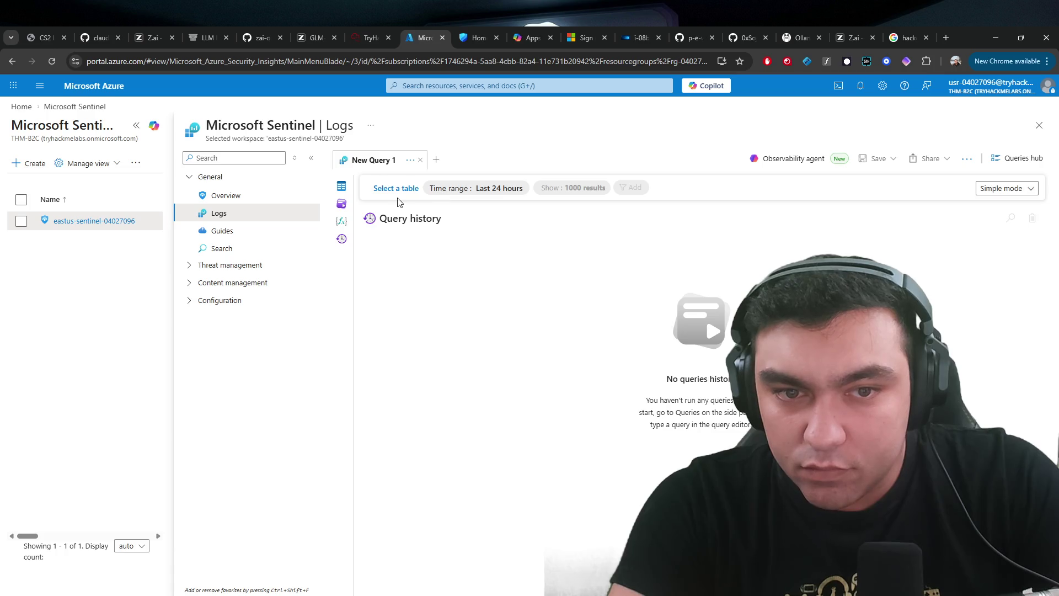
left_click(250, 200)
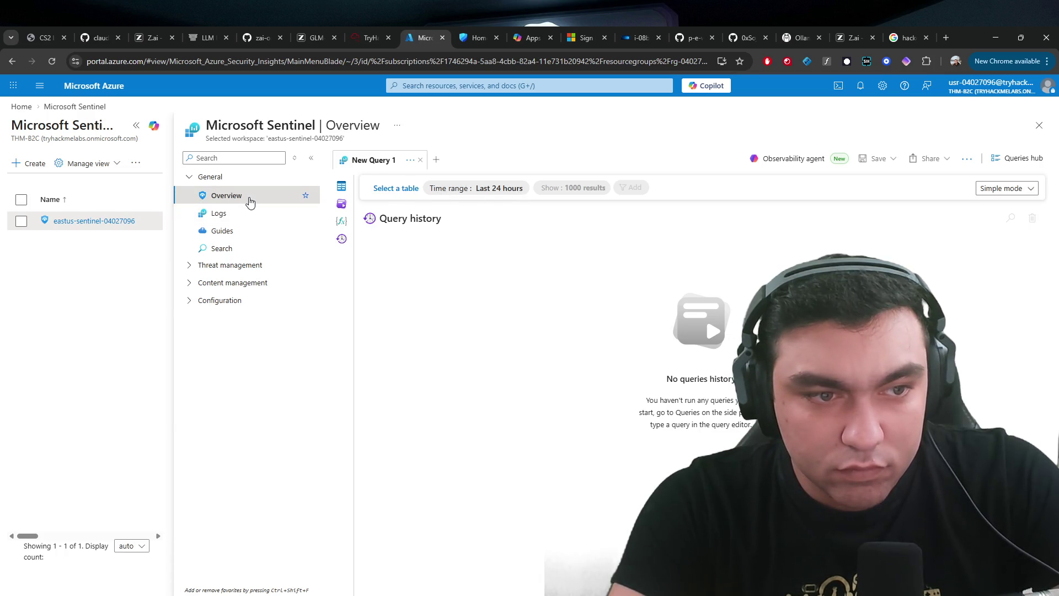
left_click(241, 213)
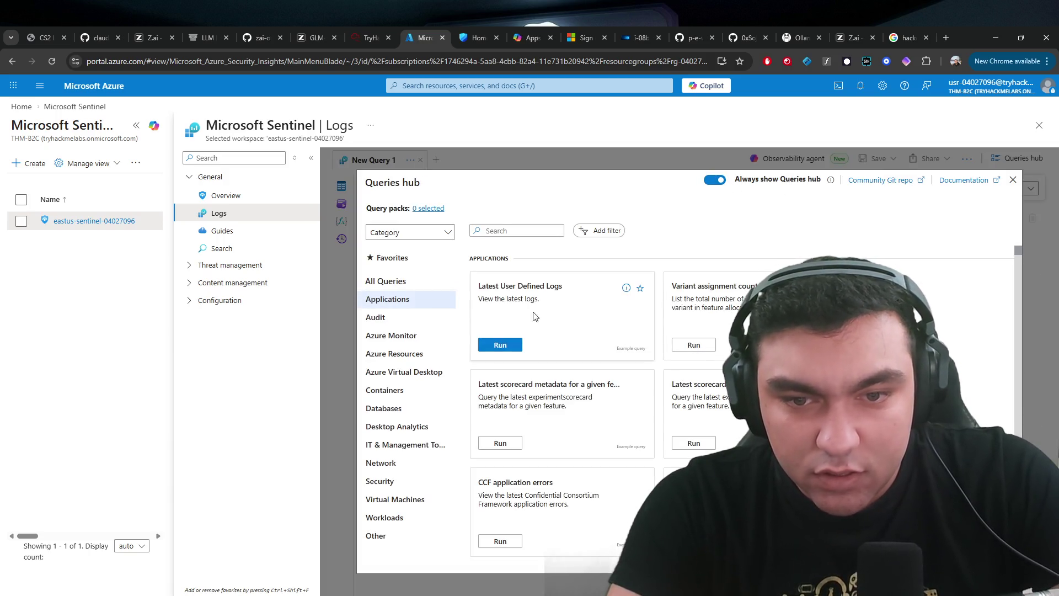
- Close the query gallery and query the tbl040270961_CL table from the tables list
scroll(556, 316, "down", 1)
scroll(556, 316, "down", 4)
left_click(1014, 182)
left_click(998, 189)
left_click(906, 202)
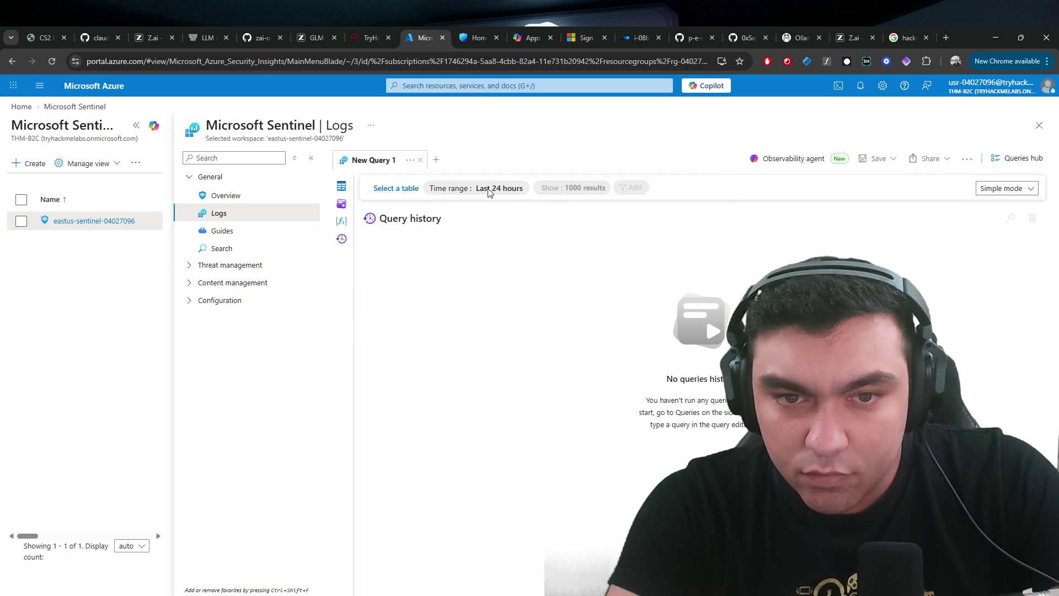
left_click(413, 192)
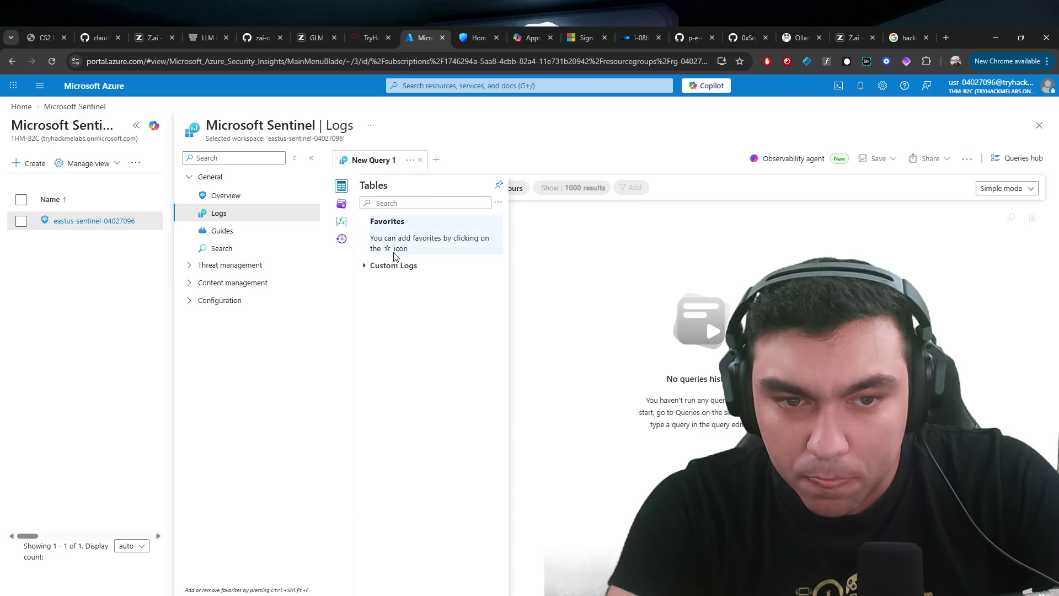
left_click(411, 286)
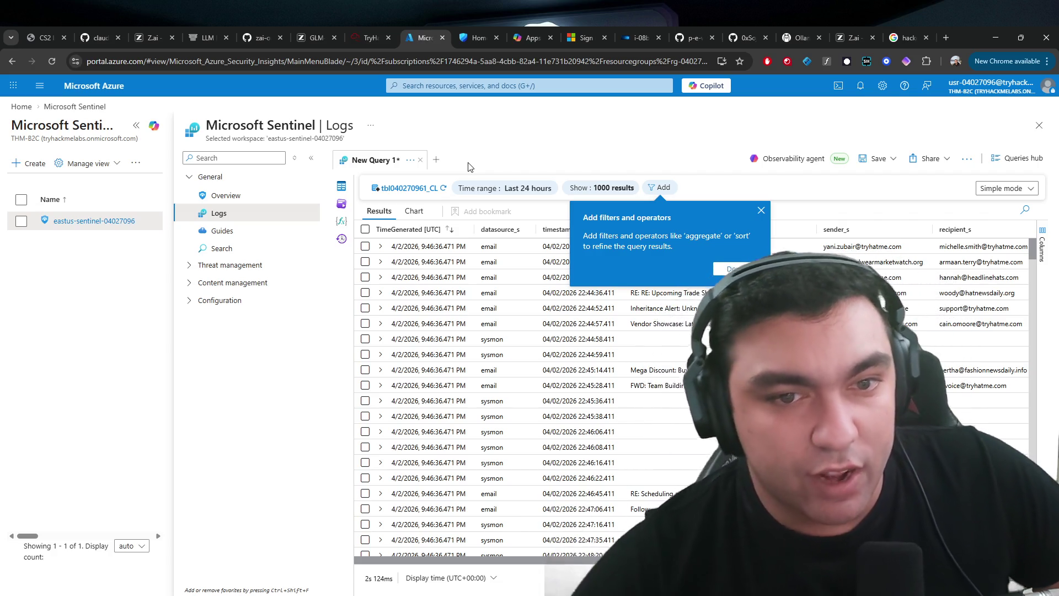
- Browse the tbl040270961_CL email, sysmon and powershell log rows, then return to the alert queue
left_click(749, 271)
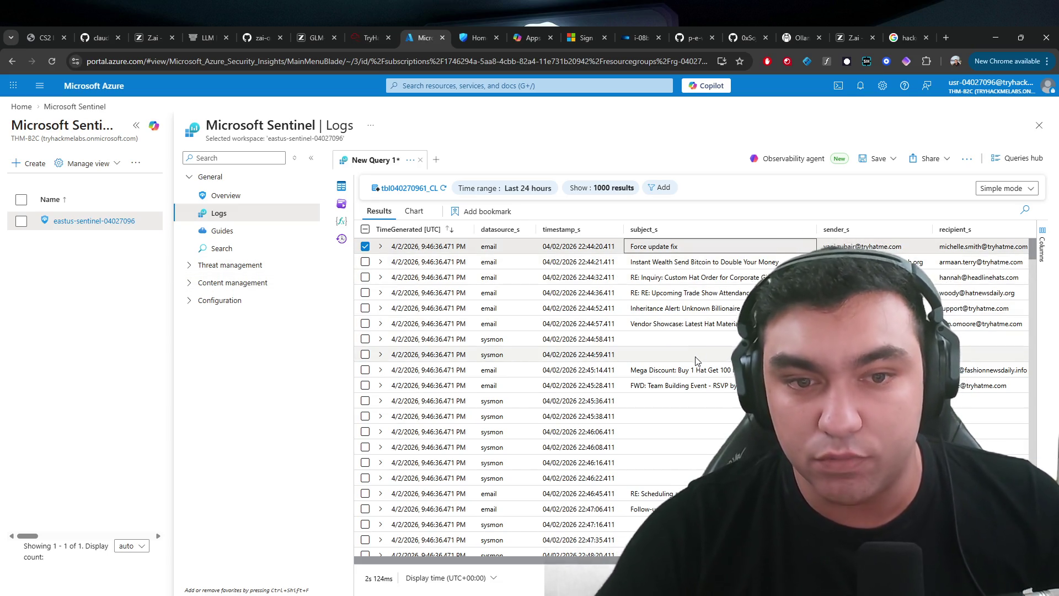
scroll(664, 348, "down", 2)
scroll(568, 316, "up", 2)
key("Down")
key("Down")
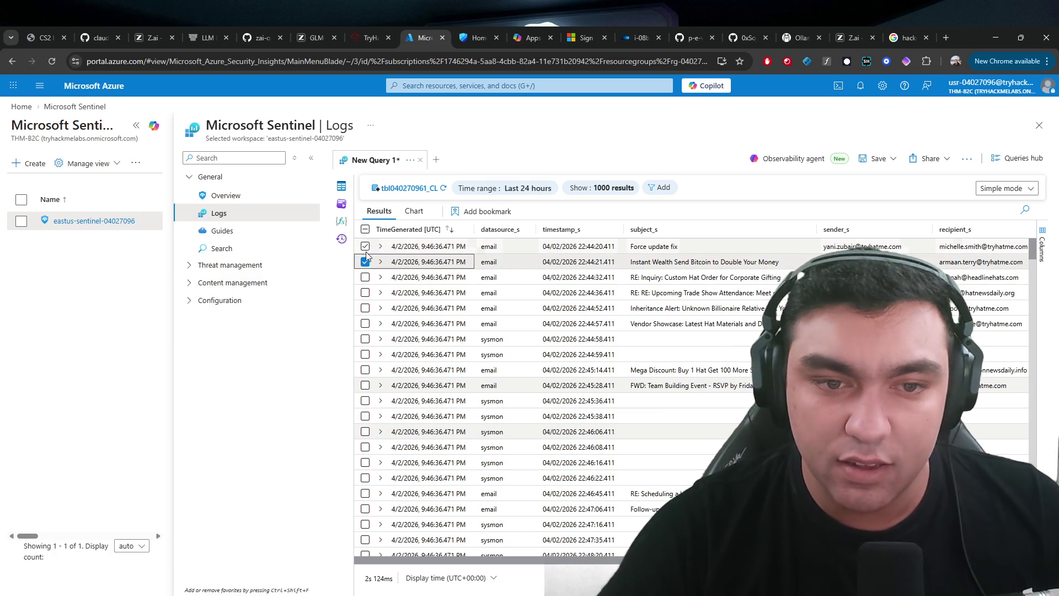
key("Down")
key("Down")
key("Down")
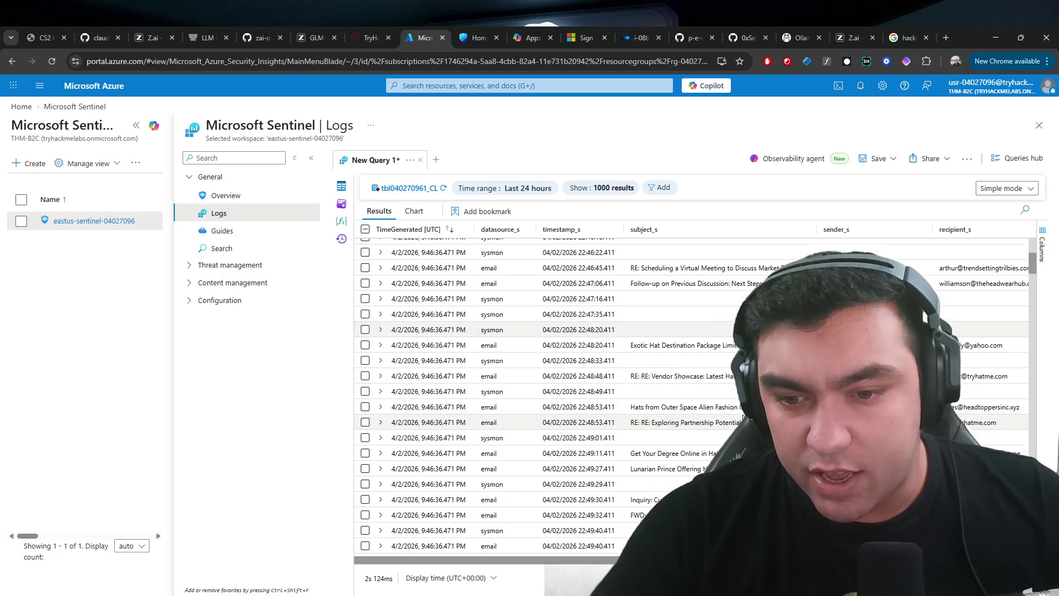
key("Down")
key("Down")
key("Down")
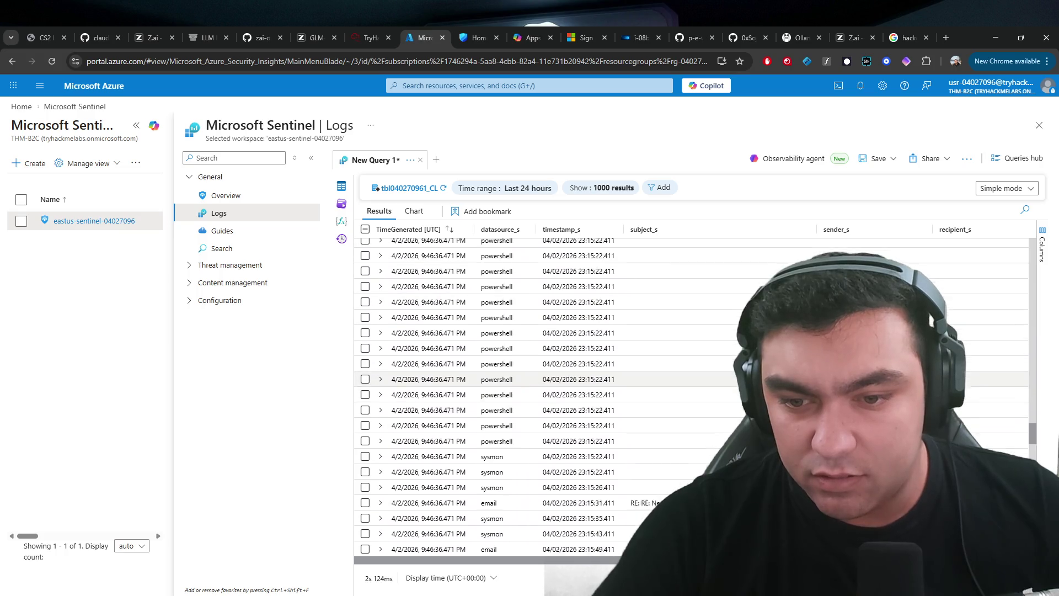
key("Up")
key("Up")
key("Up")
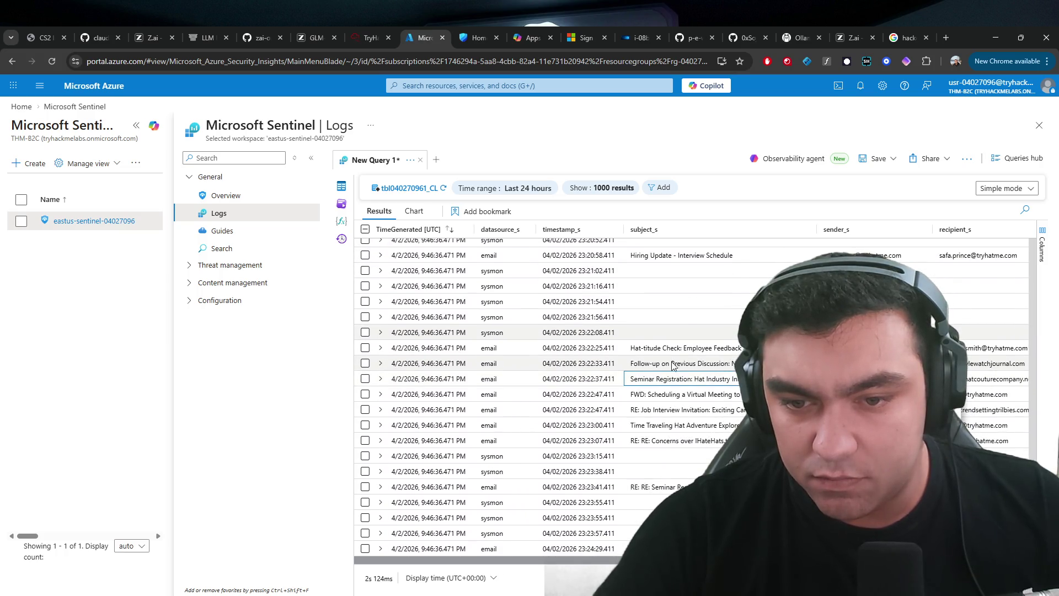
key("Down")
key("Down")
key("Down")
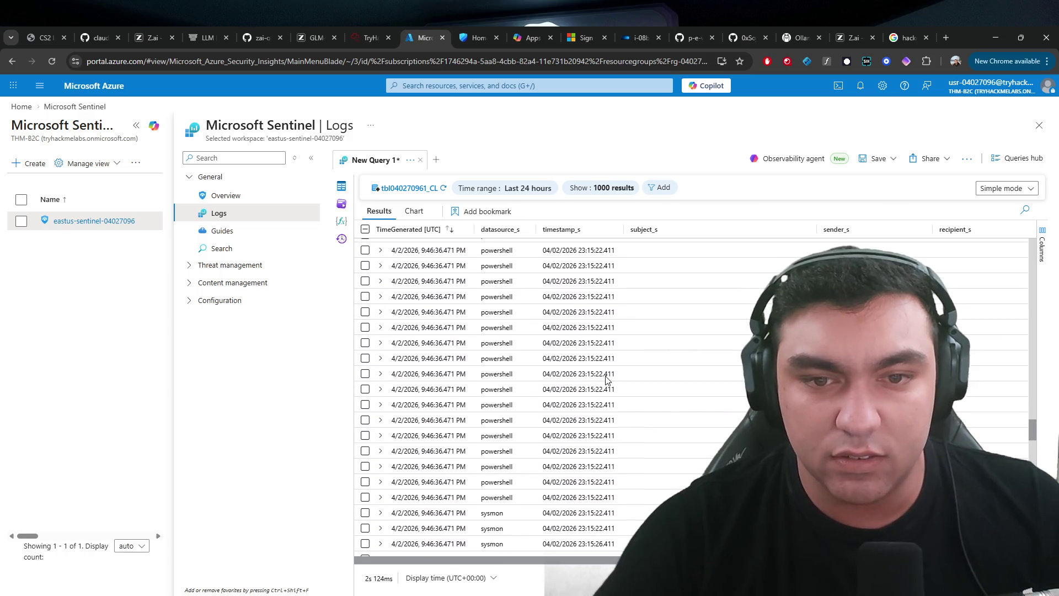
left_click(379, 31)
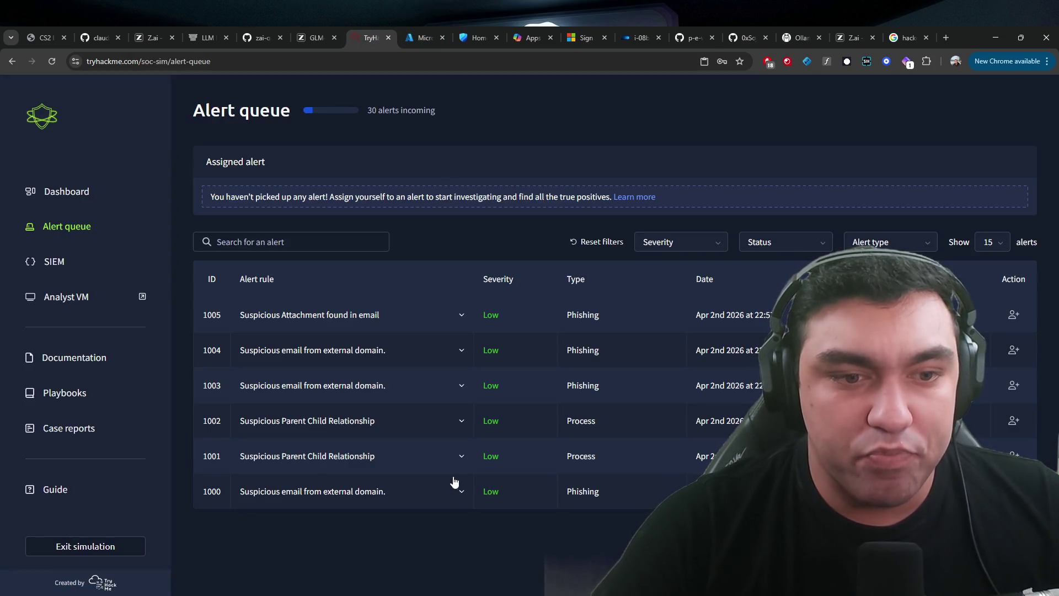
- Expand alert 1000 and read its phishing email's sender address, domain and content line
left_click(343, 500)
scroll(393, 499, "down", 2)
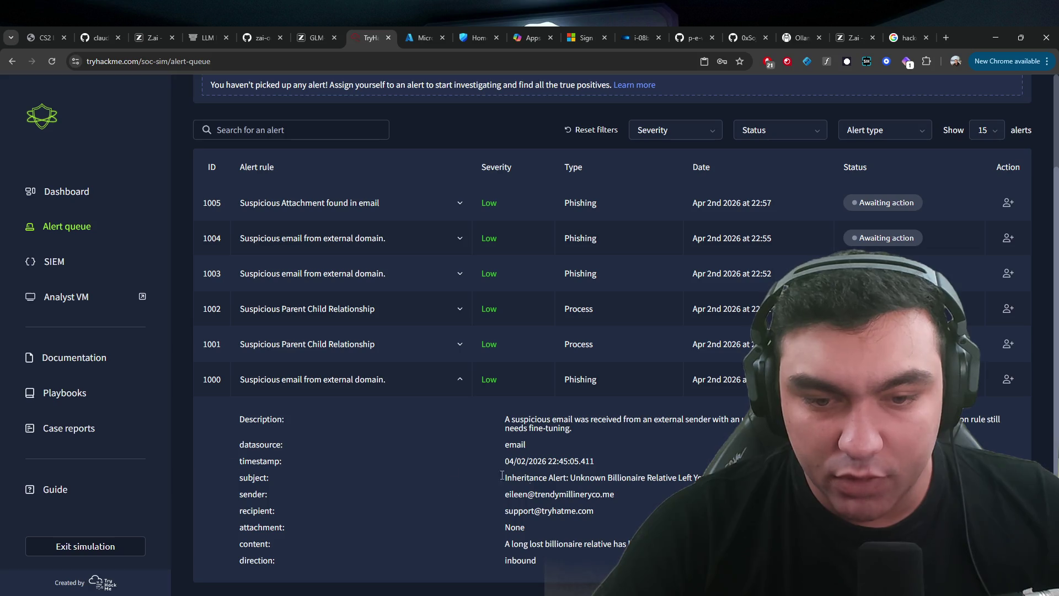
triple_click(559, 493)
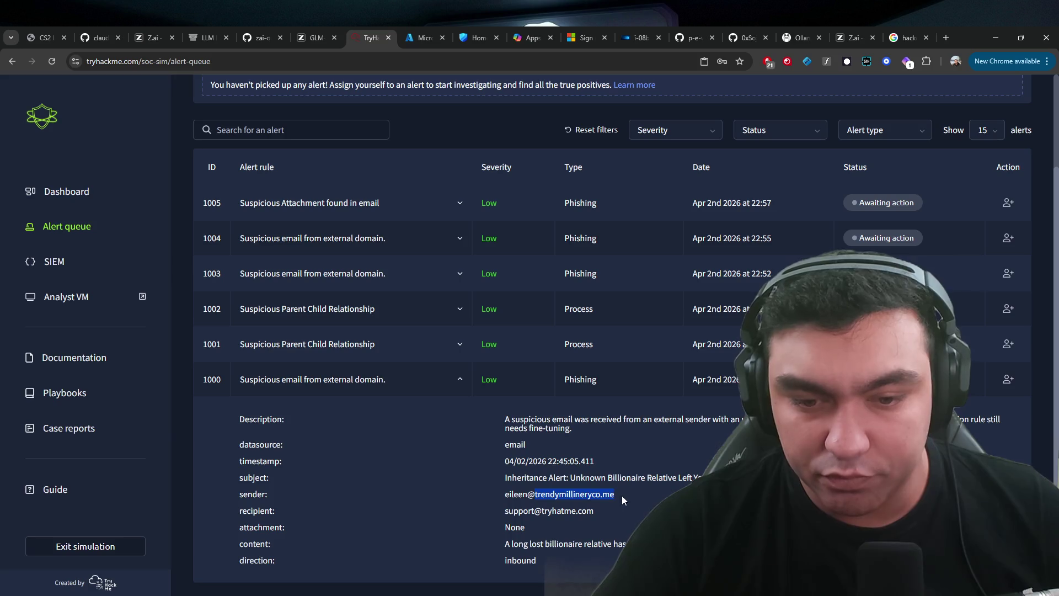
left_click_drag(621, 491, 485, 487)
left_click(485, 488)
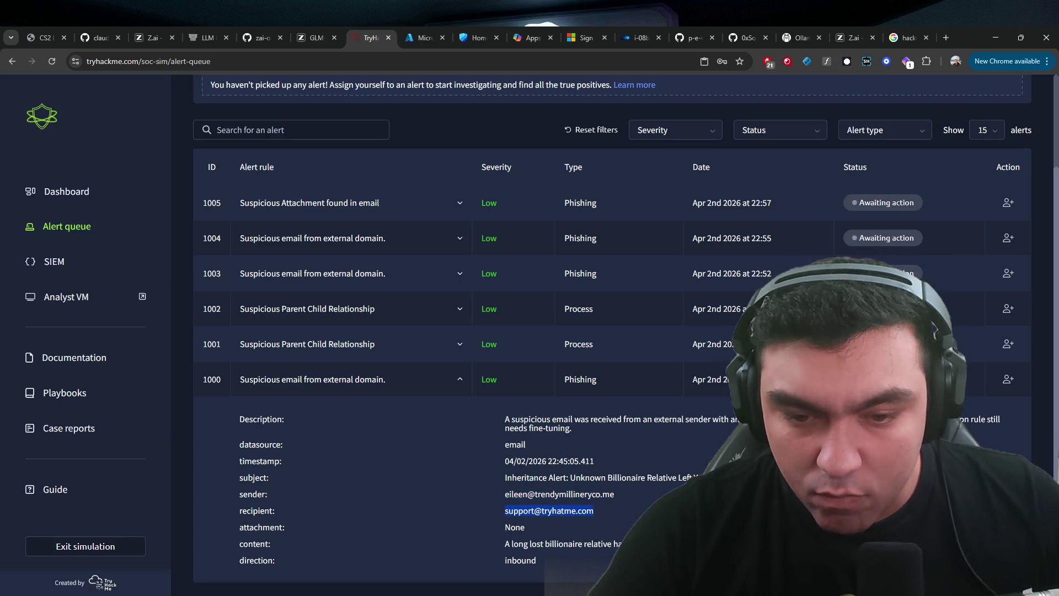
mouse_move(504, 544)
left_mouse_down()
mouse_move(651, 545)
mouse_move(239, 543)
mouse_move(625, 545)
left_mouse_up()
left_click(429, 468)
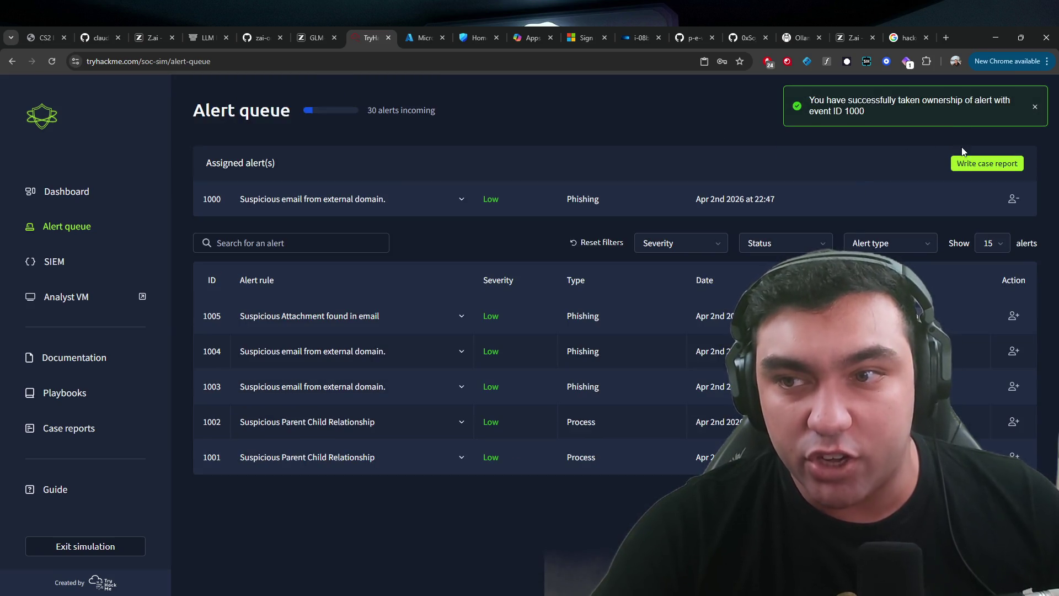
- Close alert 1000 with a case report classified as a true positive
left_click(966, 163)
left_click(412, 342)
left_click(609, 380)
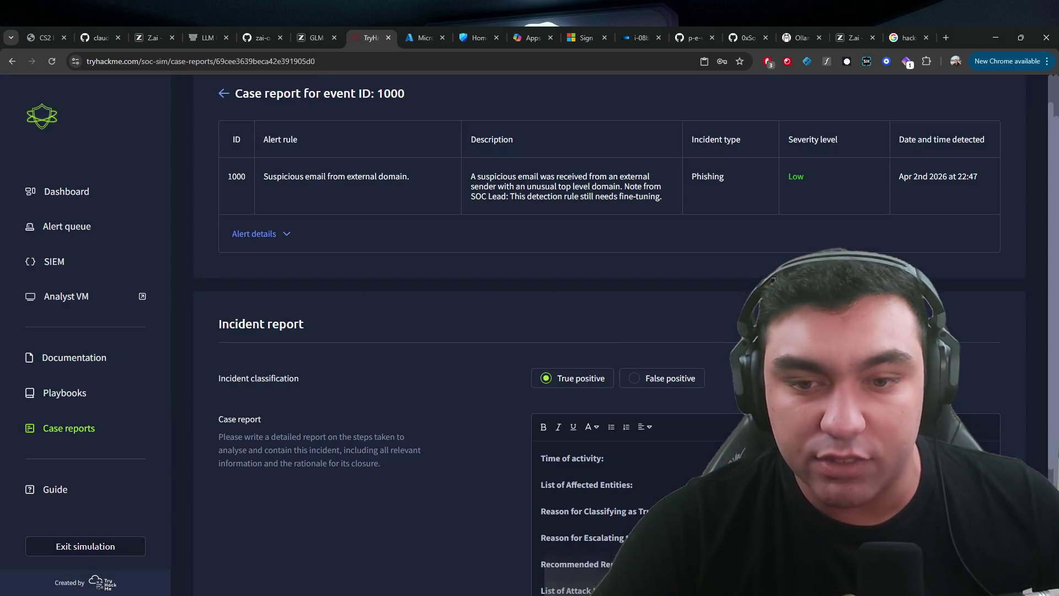
scroll(633, 408, "down", 3)
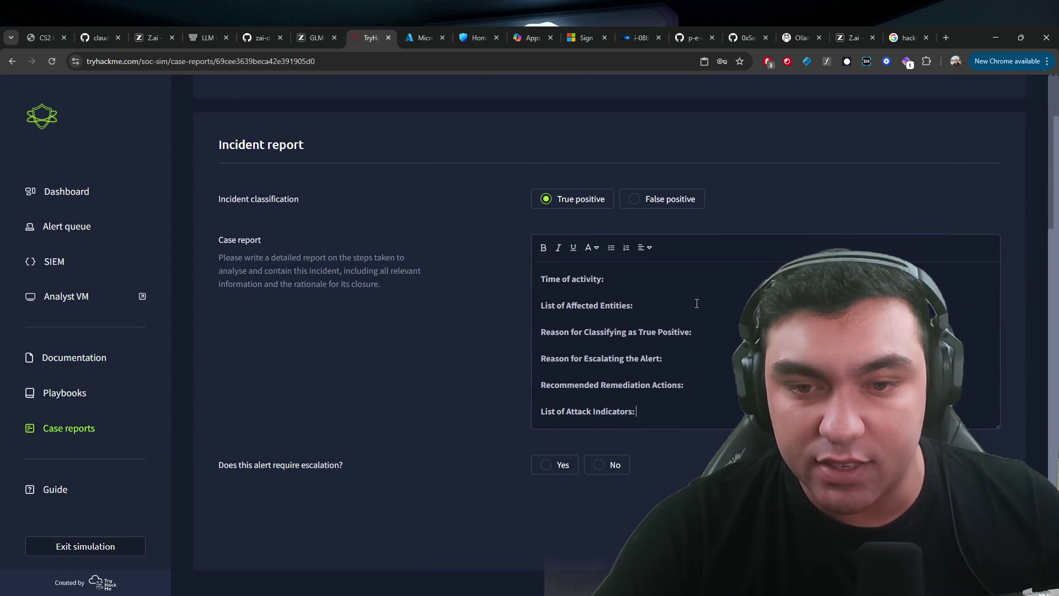
left_click(714, 411)
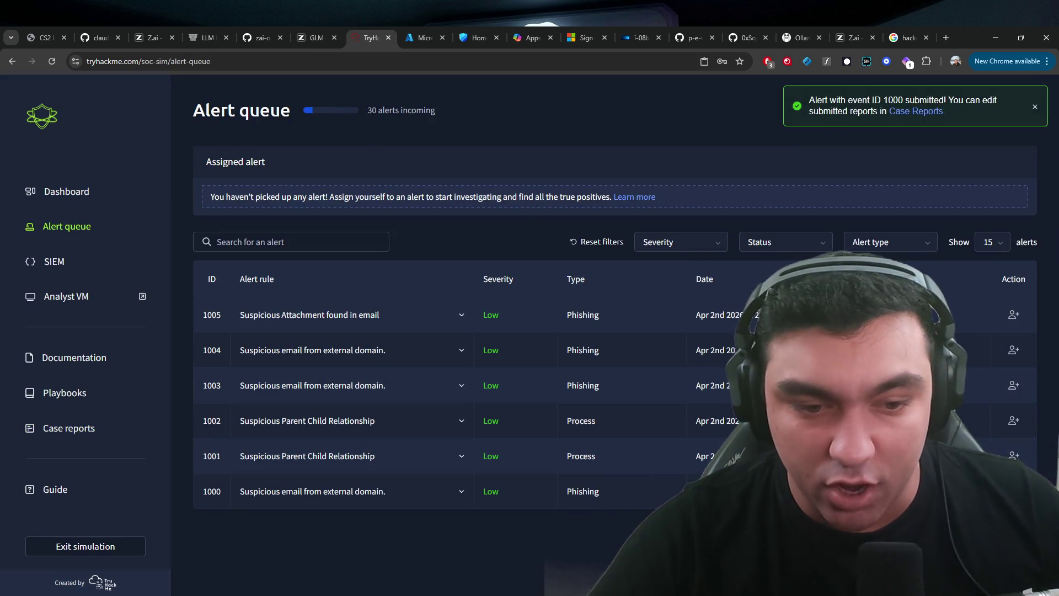
- Recheck the submitted alert 1000's details, then go back to the Sentinel logs in Azure
left_click(331, 491)
scroll(348, 480, "down", 2)
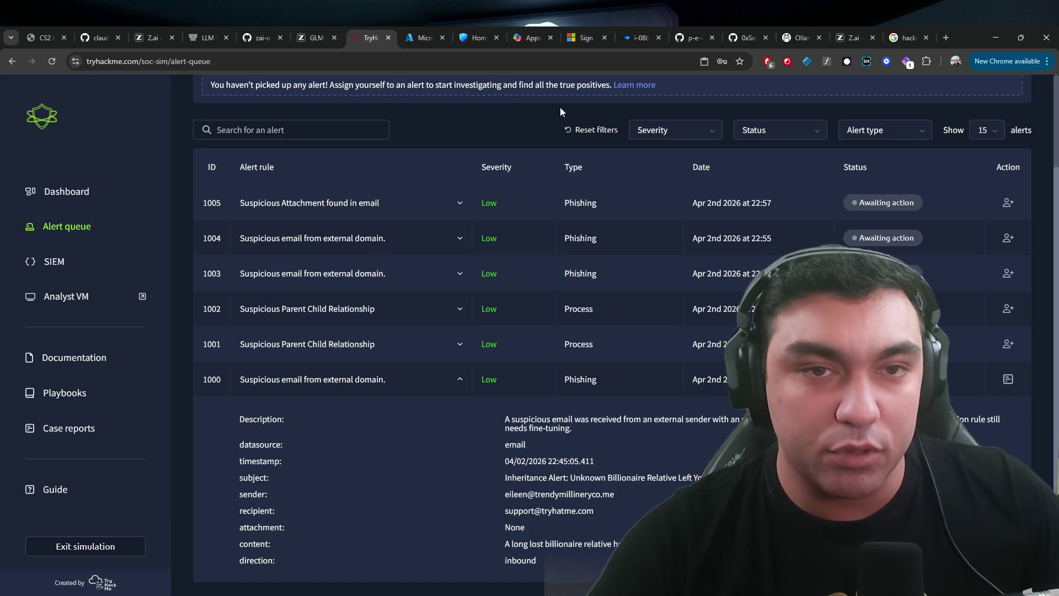
left_click(430, 27)
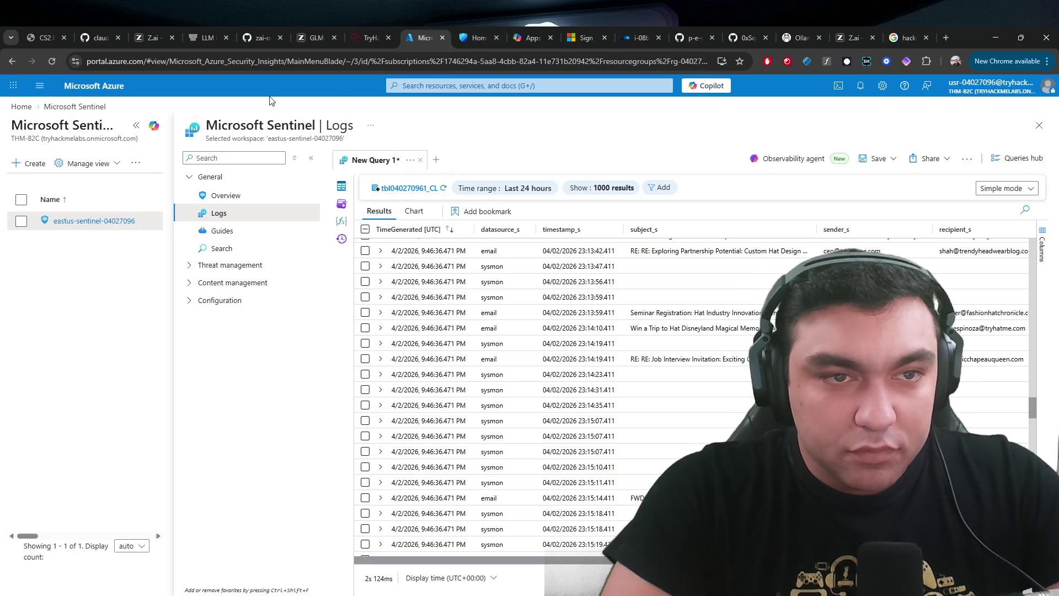
left_click(41, 86)
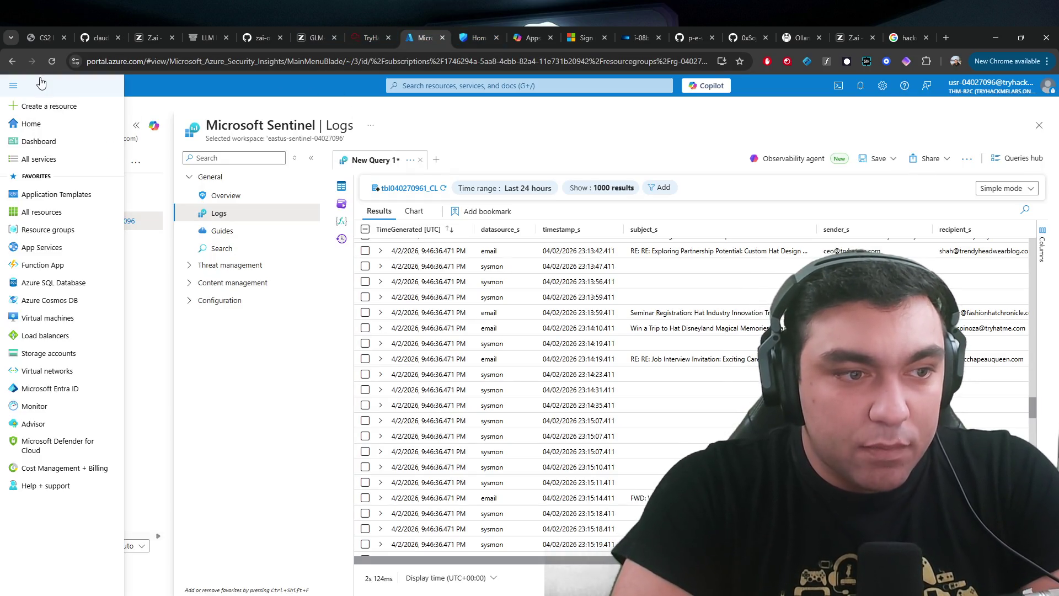
- Keep the unsaved tbl040270961_CL query by cancelling the discard prompt, then move to Microsoft Defender
left_click(161, 90)
left_click(54, 87)
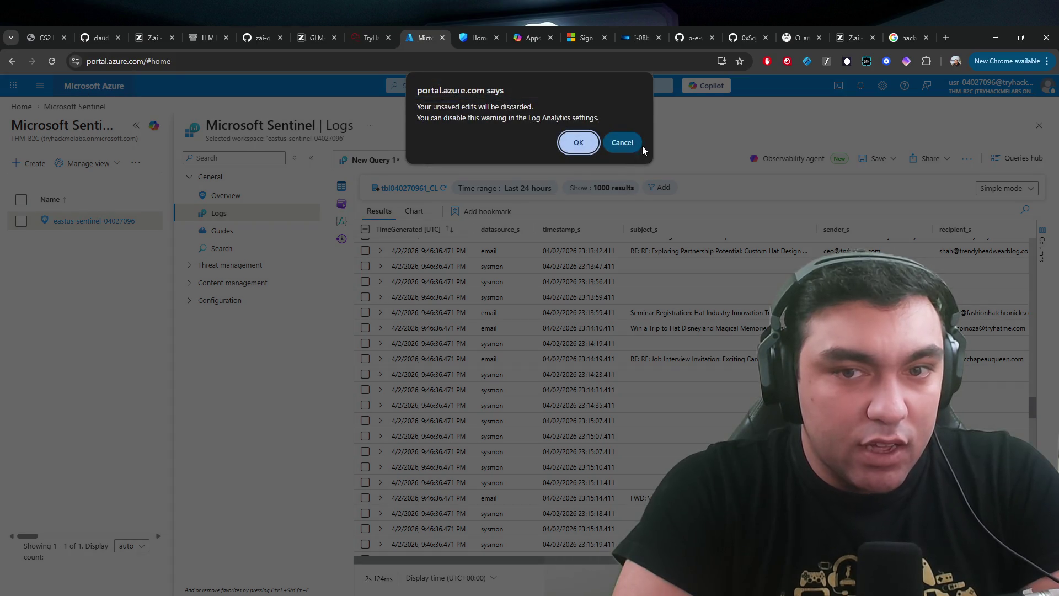
left_click(638, 146)
left_click(53, 87)
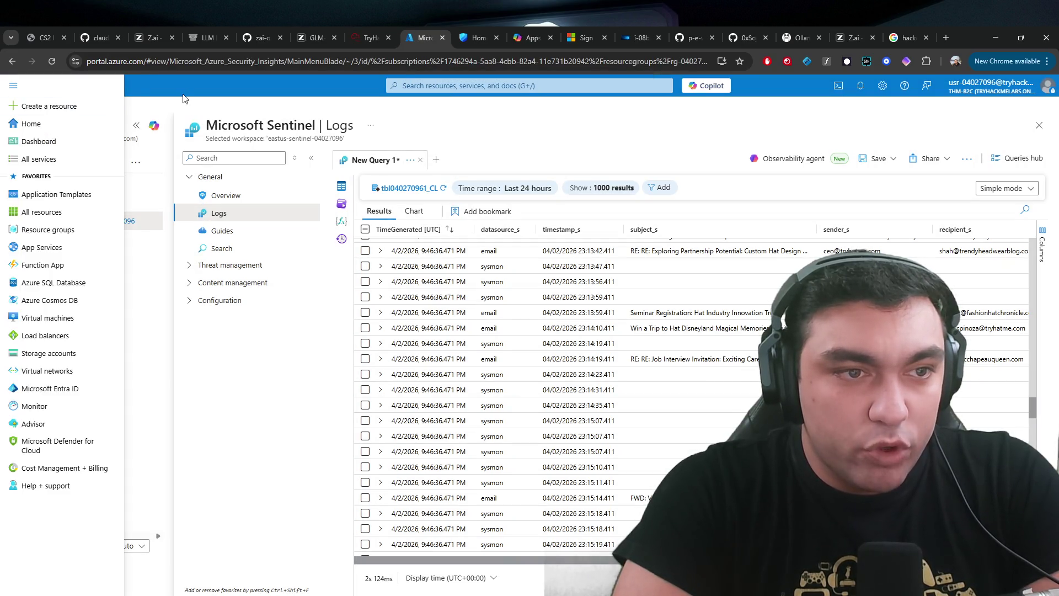
left_click(14, 85)
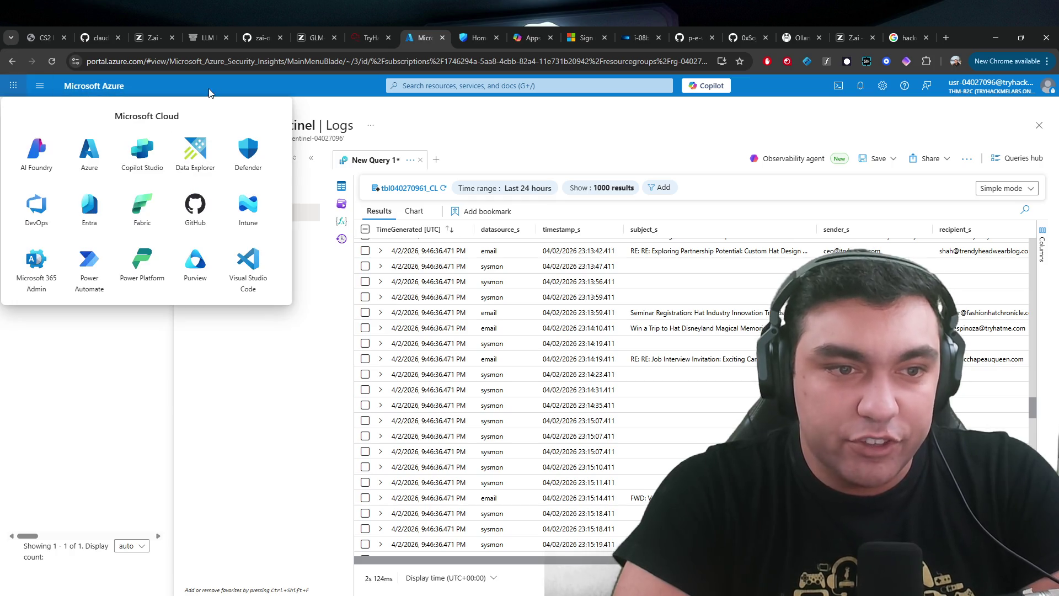
left_click(285, 369)
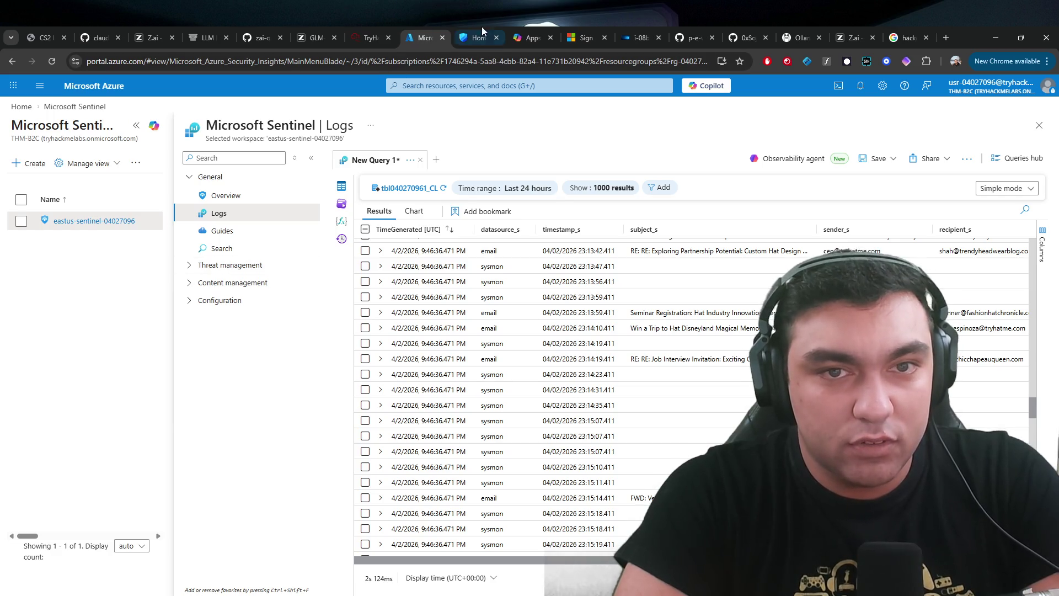
left_click(480, 34)
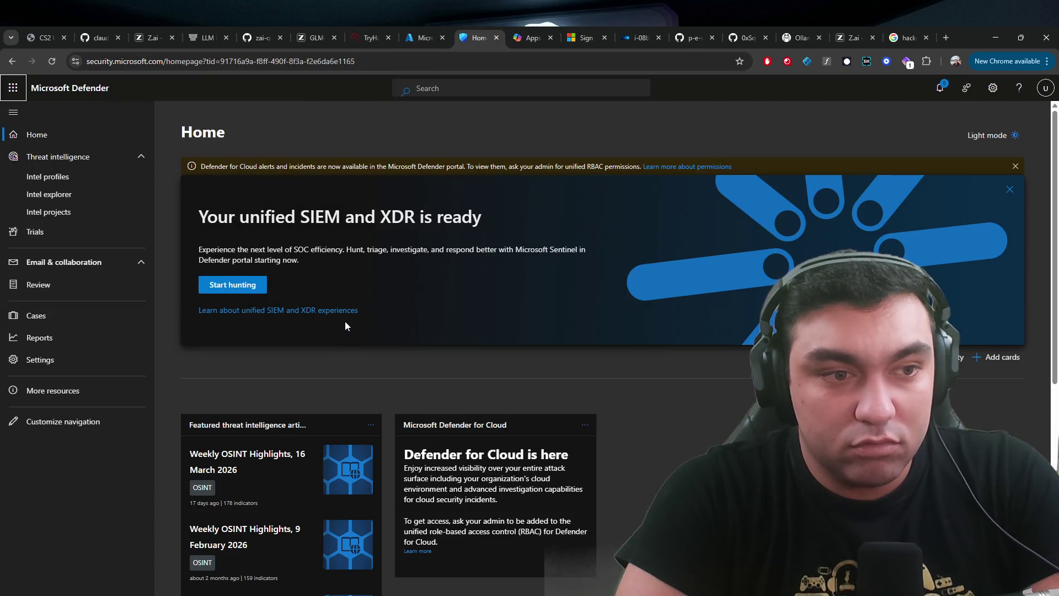
left_click(74, 282)
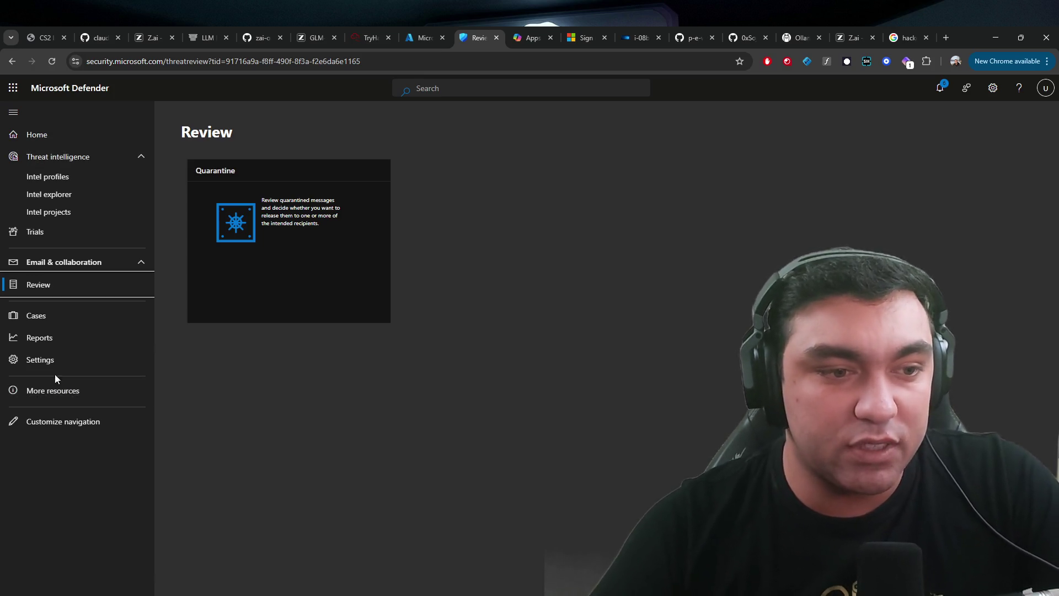
left_click(438, 29)
left_click(478, 32)
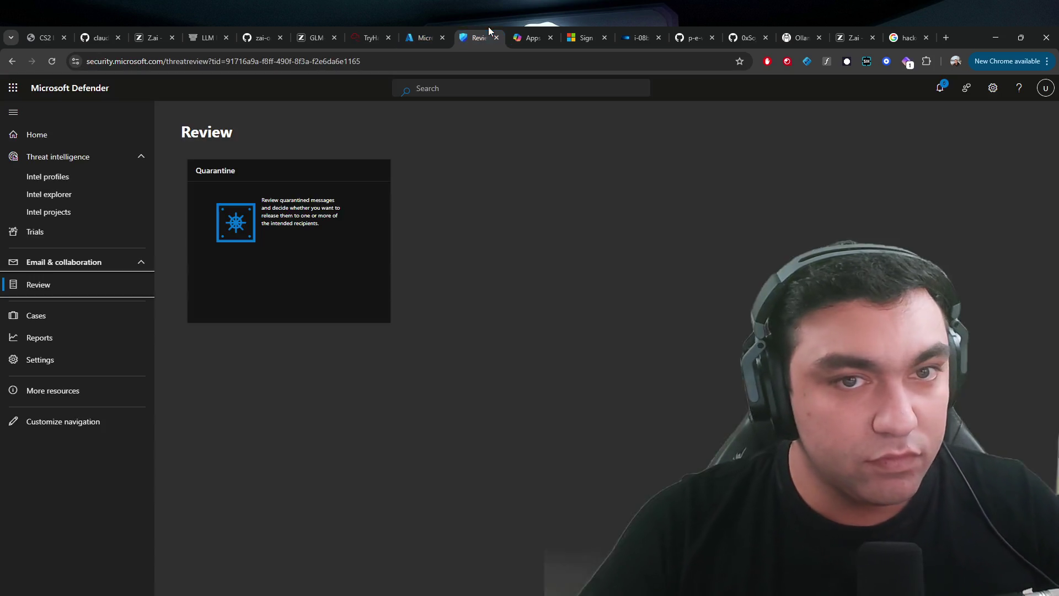
left_click(375, 32)
scroll(526, 414, "down", 1)
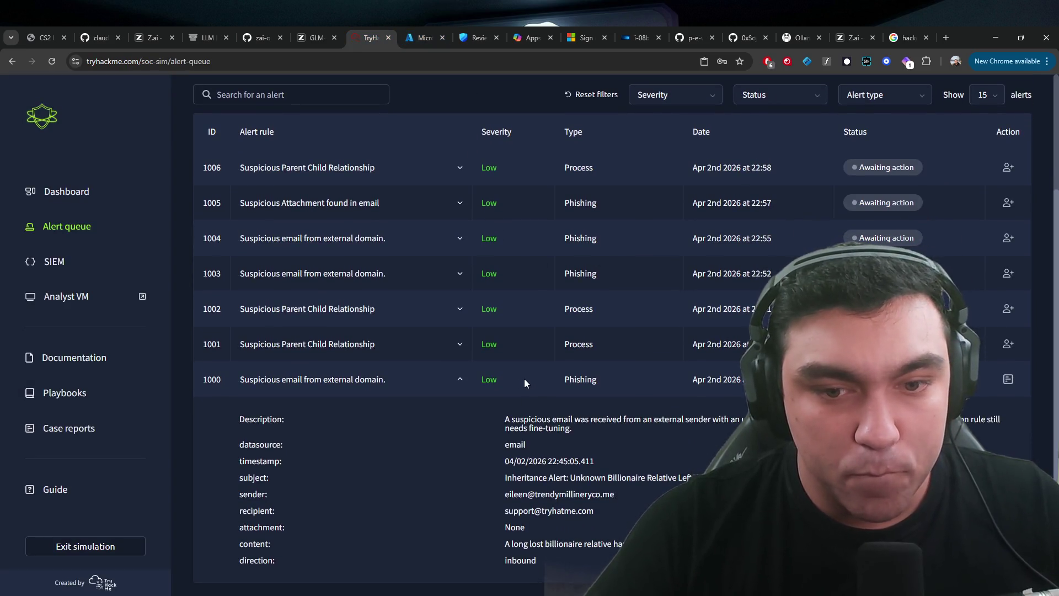
- Inspect alert 1001's description and process details, including TrustedInstaller.exe and the parent PID
left_click(460, 379)
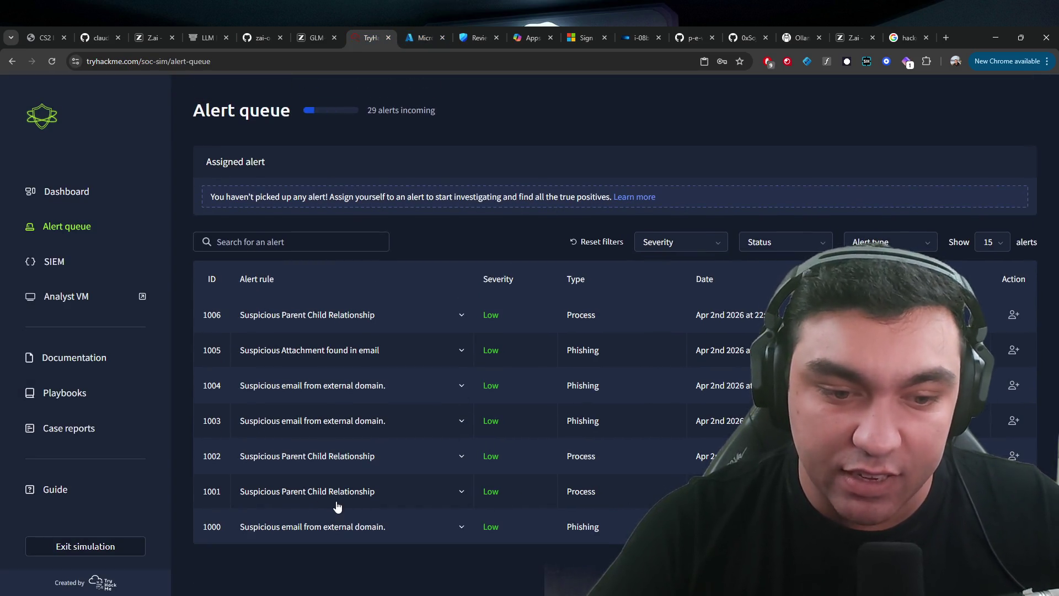
left_click(400, 490)
scroll(398, 485, "down", 3)
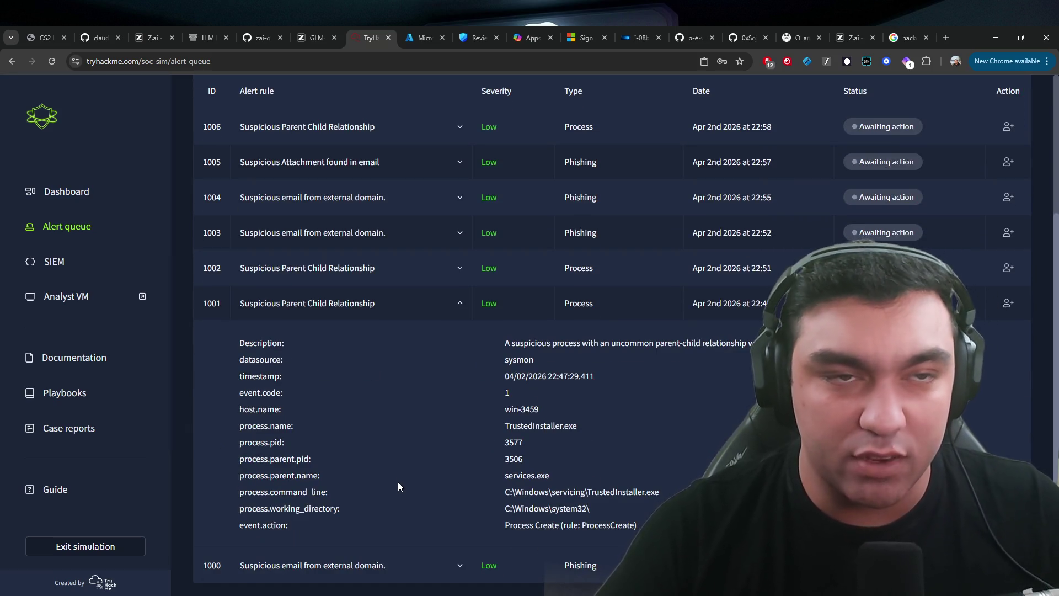
left_click_drag(504, 342, 654, 466)
left_click(557, 331)
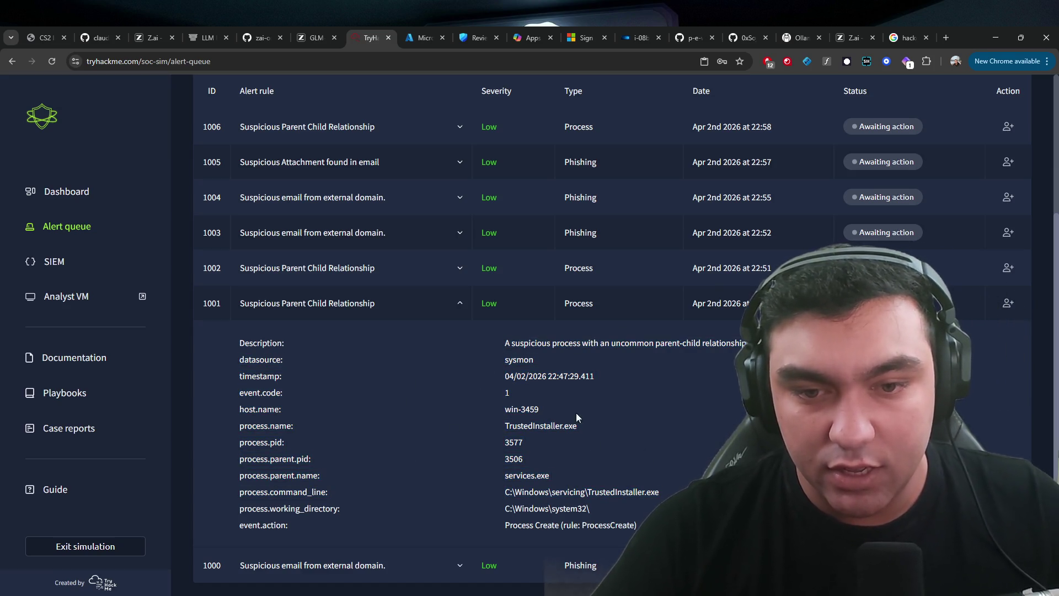
triple_click(962, 327)
left_click(952, 330)
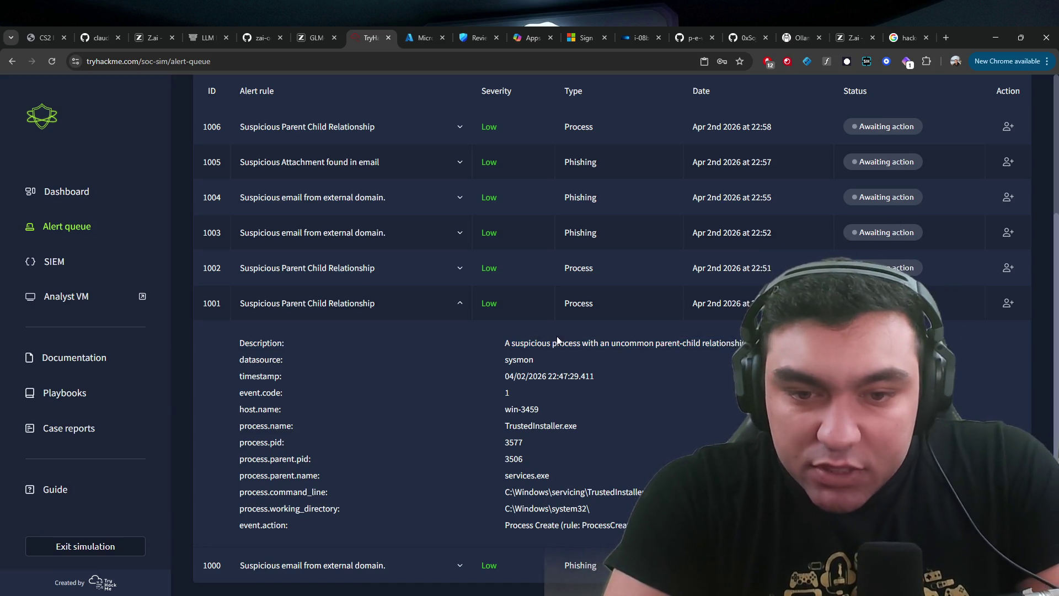
left_click_drag(497, 425, 584, 422)
left_click(584, 423)
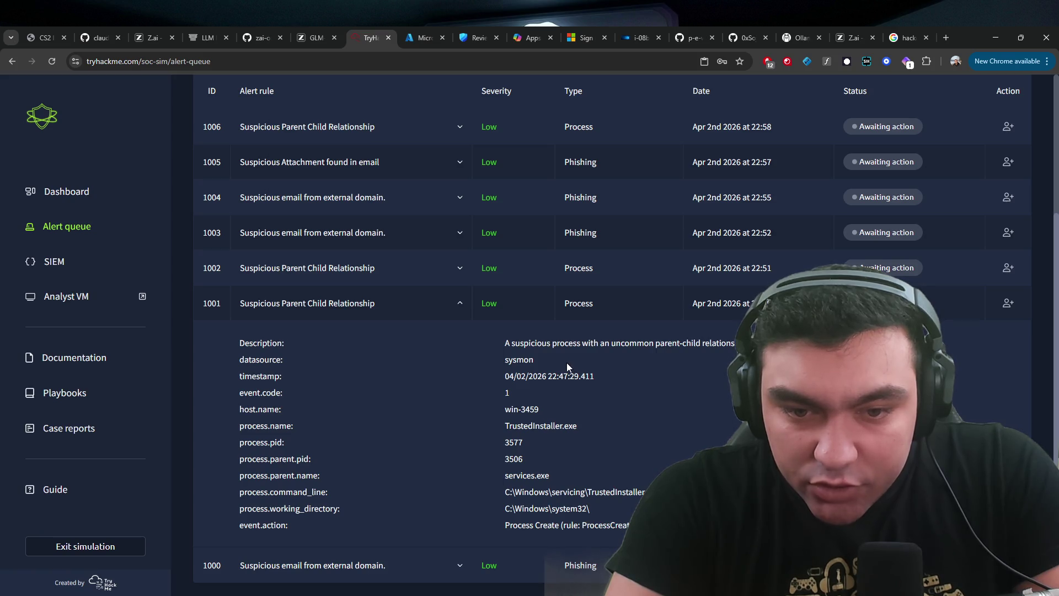
scroll(639, 375, "down", 1)
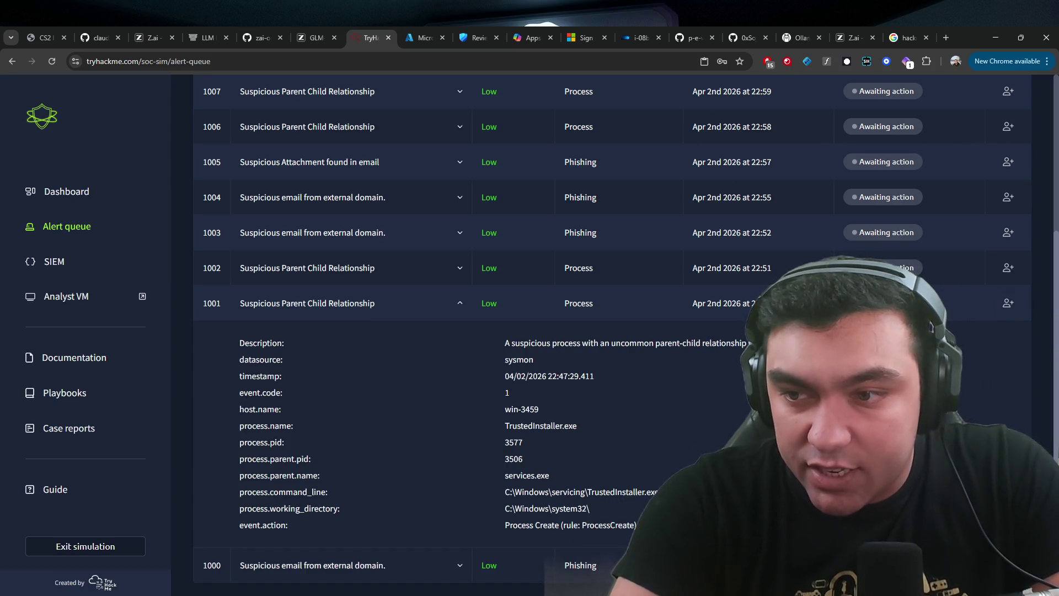
- Take ownership of alert 1001 and close it with a false-positive case report
left_click(1007, 303)
left_click(980, 164)
left_click(528, 343)
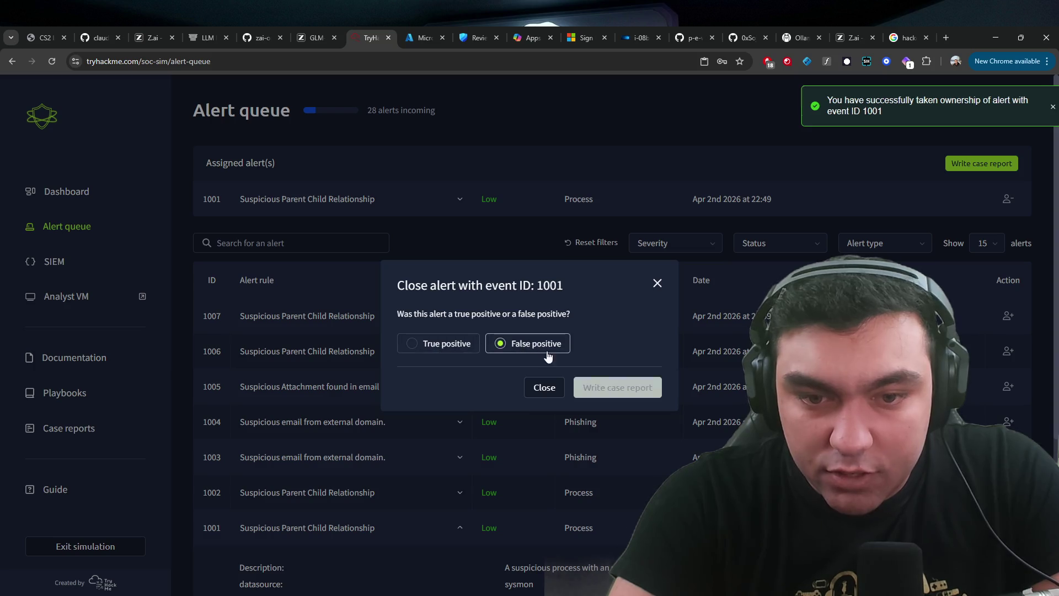
left_click(618, 387)
scroll(607, 441, "down", 3)
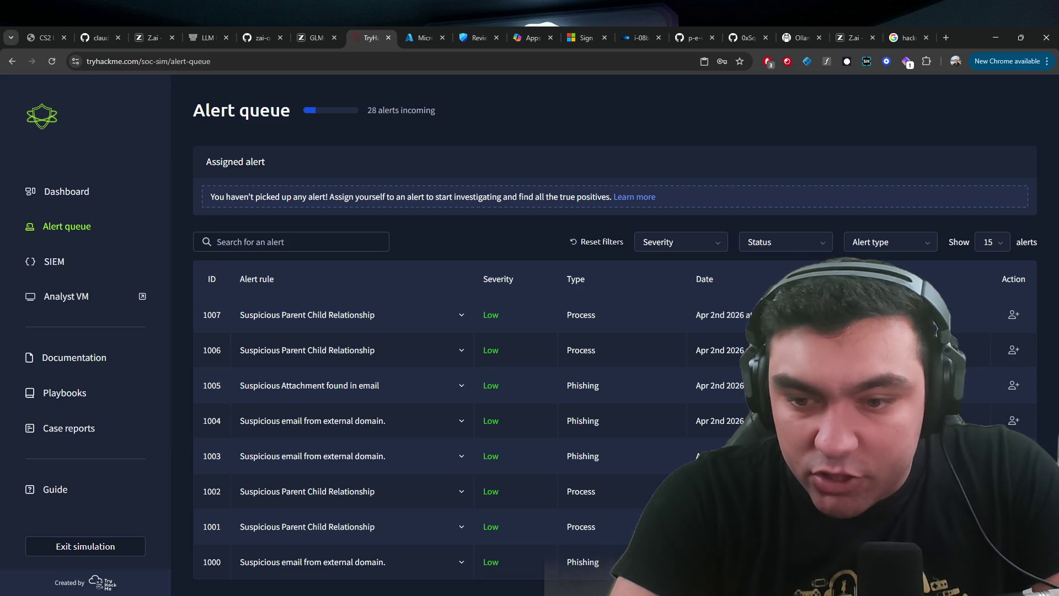
left_click(501, 489)
- Take ownership of alert 1002, briefly checking alerts 1003 and 1004's email details
scroll(498, 313, "down", 4)
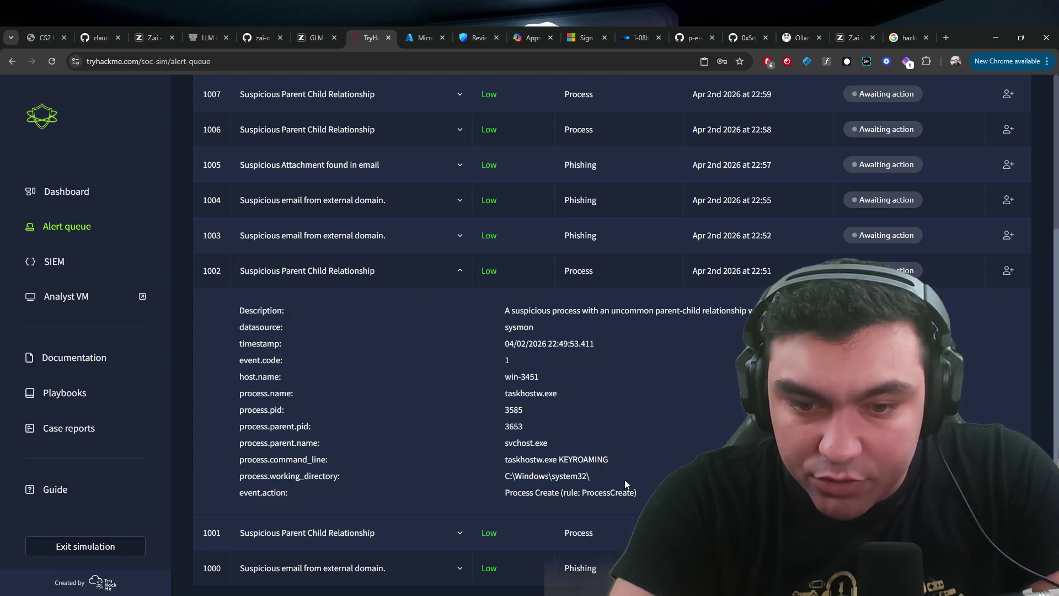
left_click(399, 274)
left_click(1013, 490)
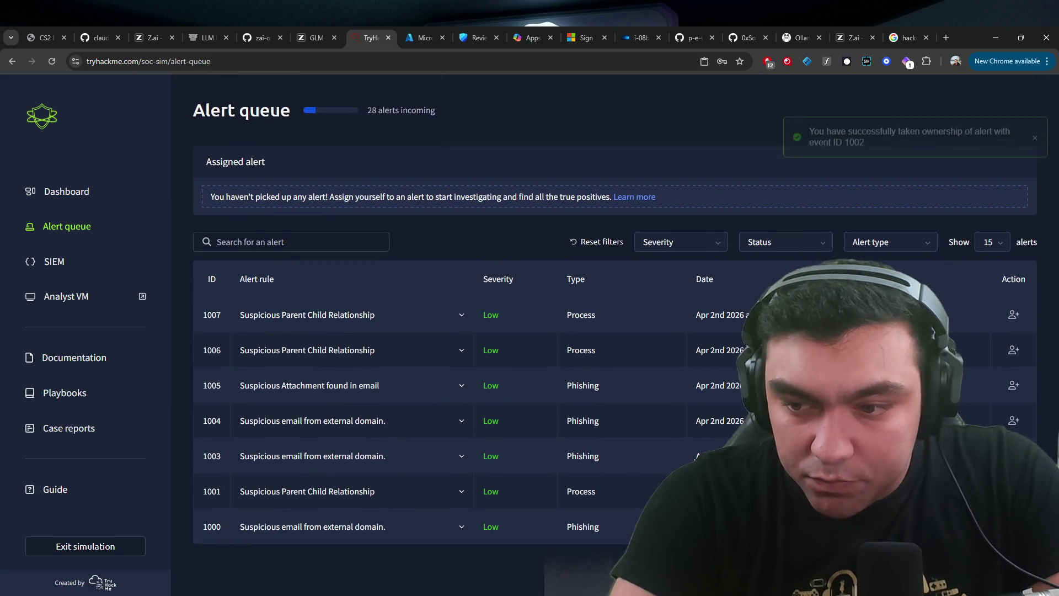
left_click(324, 456)
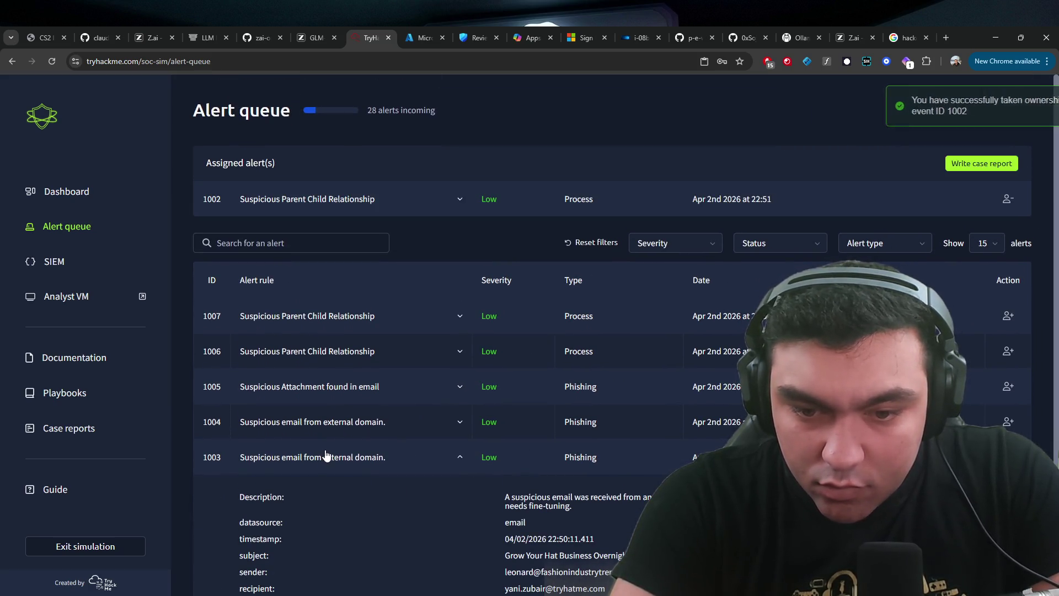
left_click(327, 455)
left_click(342, 422)
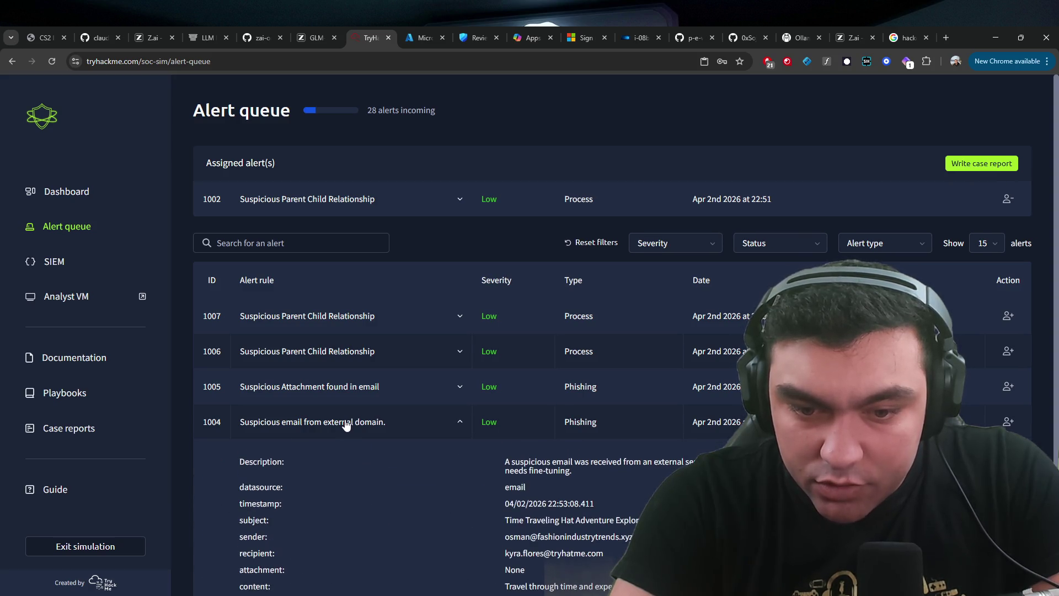
left_click(347, 423)
- Submit alert 1002's case report as a true positive
left_click(981, 162)
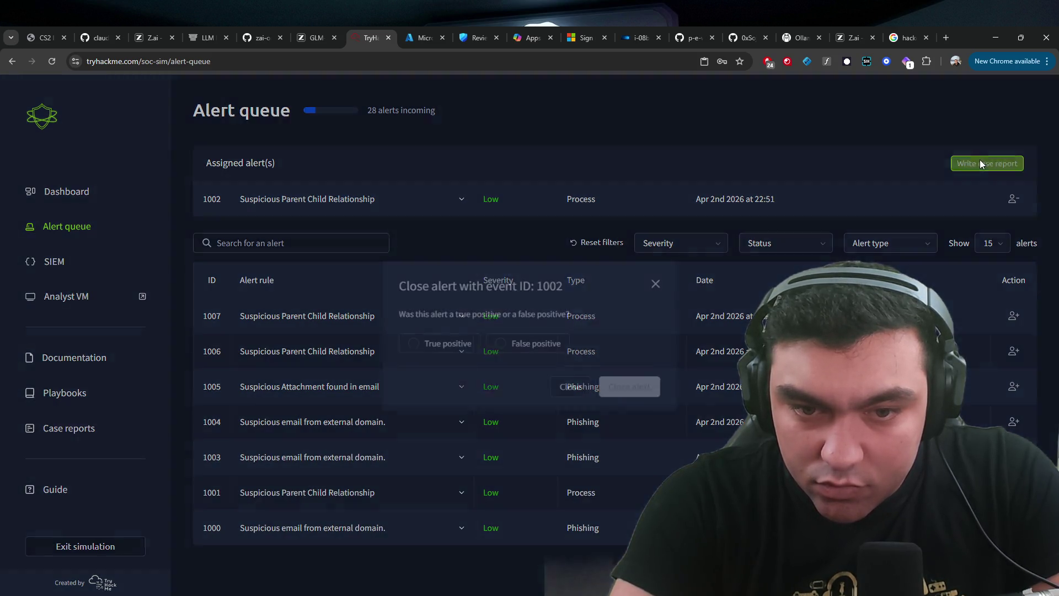
left_click(612, 386)
scroll(693, 351, "down", 3)
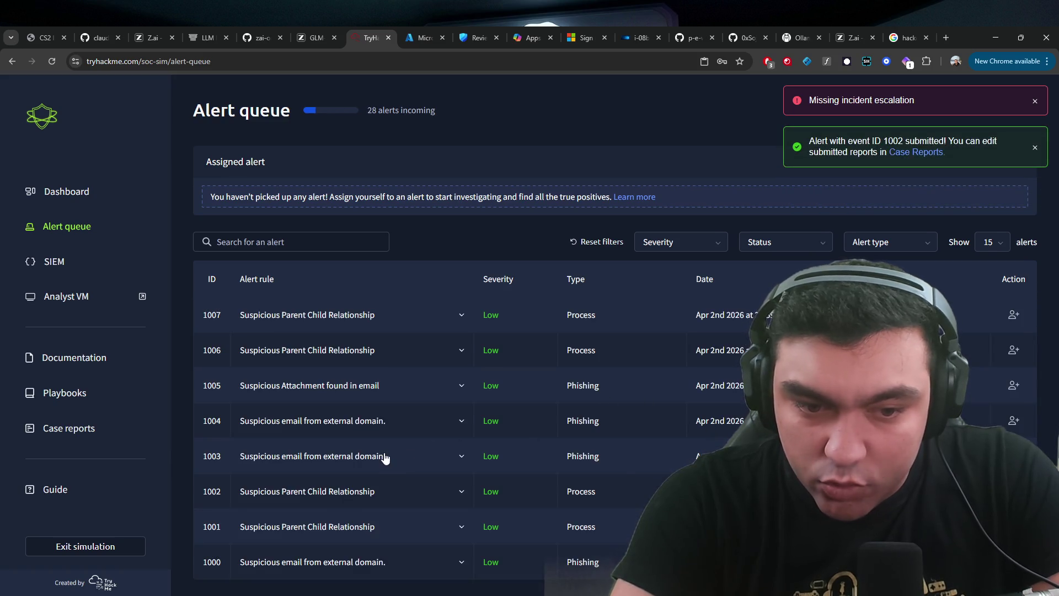
scroll(416, 434, "down", 3)
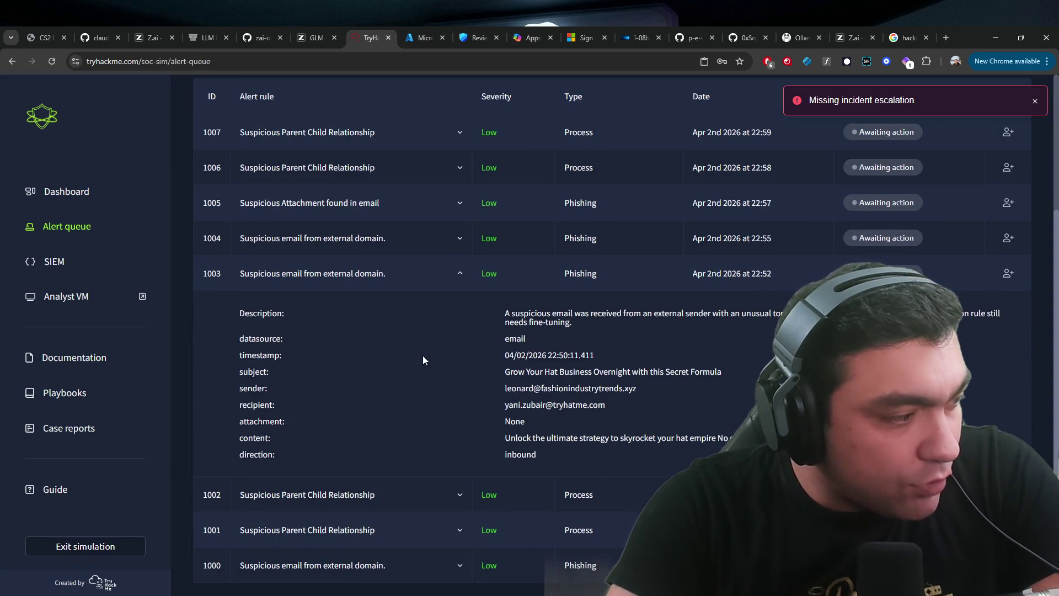
- Select alert 1003's sender address, email content and full details block to study them
scroll(428, 335, "up", 1)
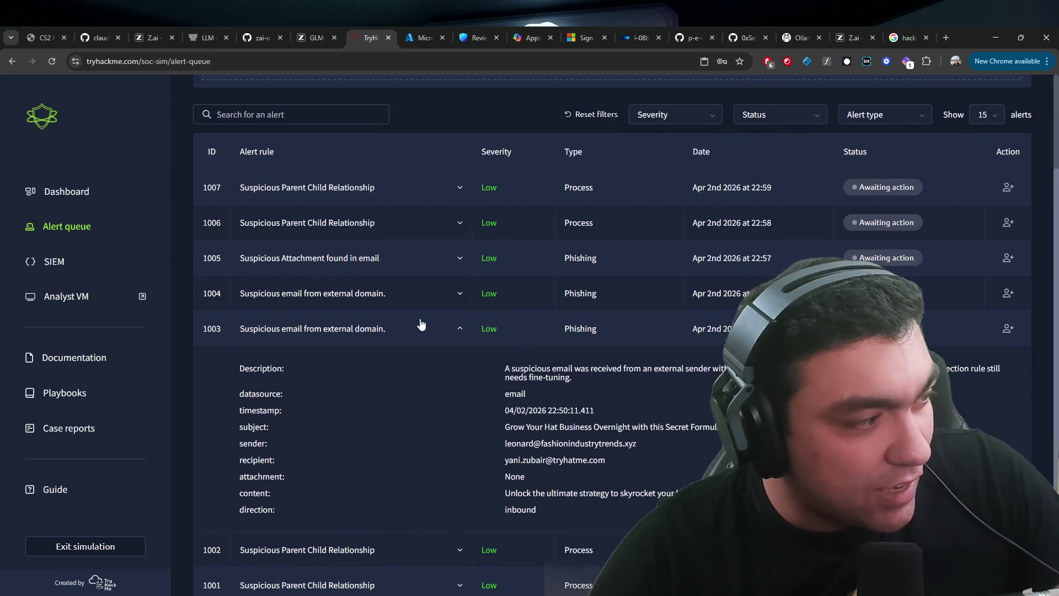
scroll(475, 303, "down", 1)
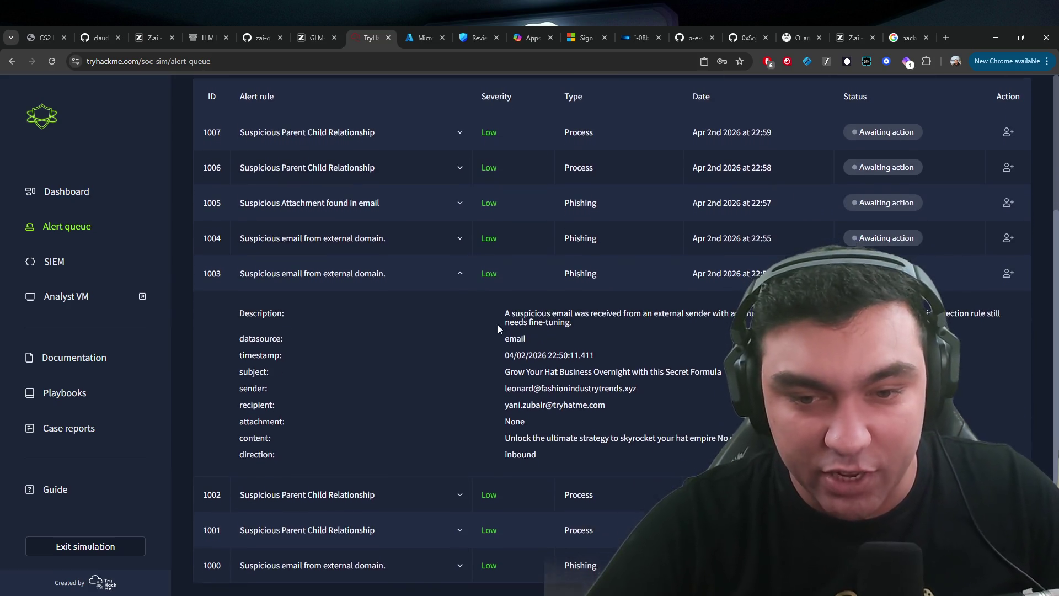
mouse_move(495, 306)
left_mouse_down()
mouse_move(560, 417)
mouse_move(552, 458)
mouse_move(226, 317)
left_mouse_up()
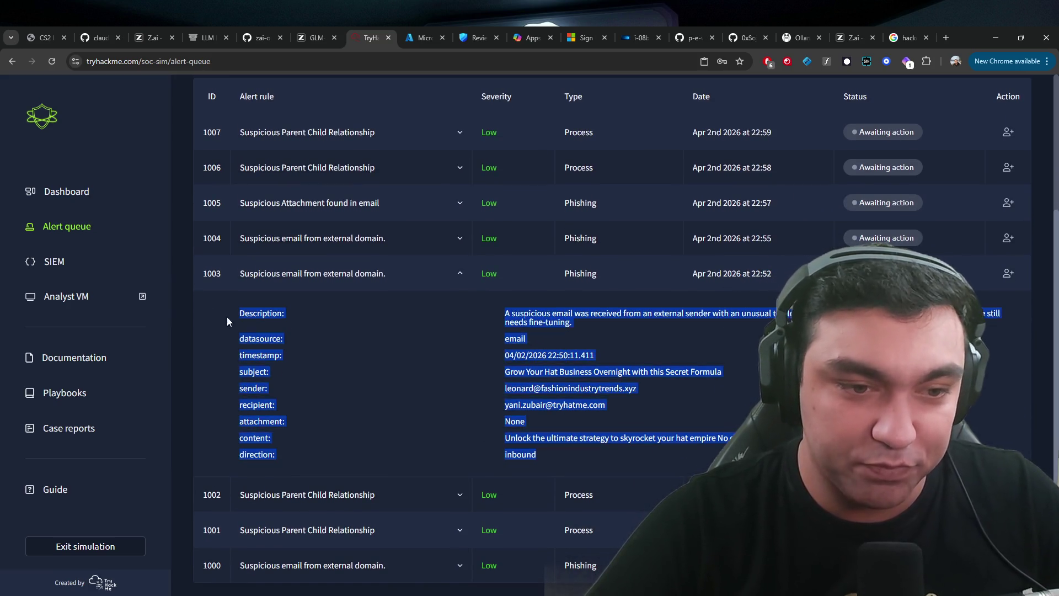
left_click(540, 452)
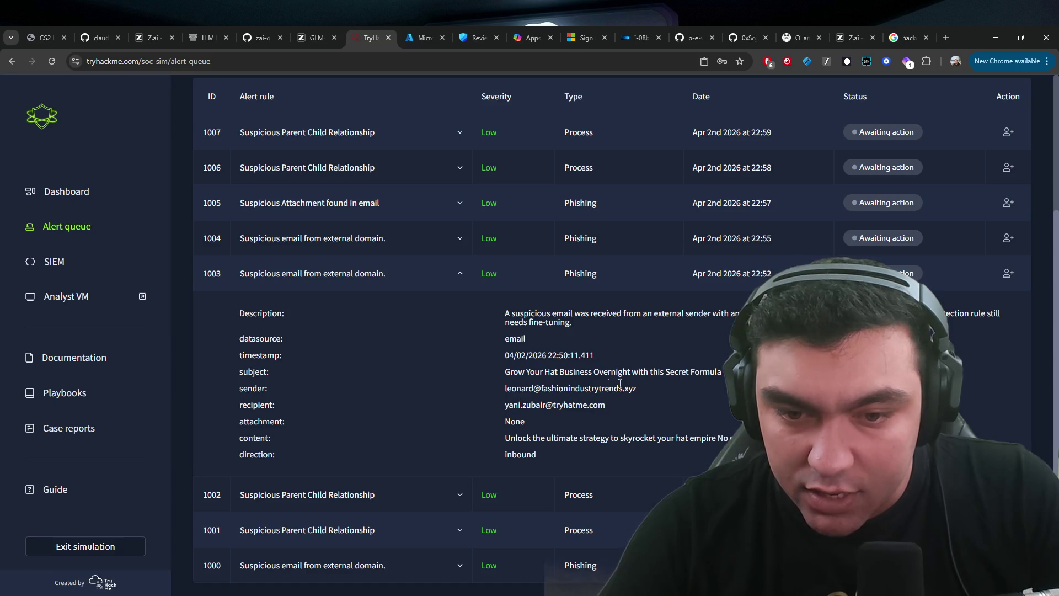
left_click_drag(637, 387, 522, 388)
left_click_drag(487, 440, 736, 440)
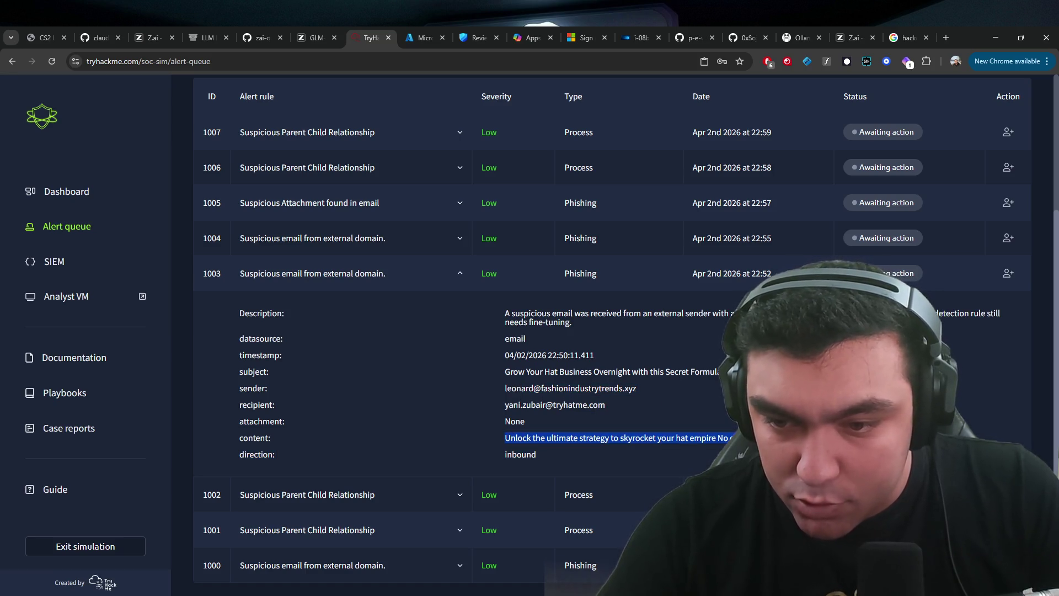
left_click_drag(573, 462, 212, 329)
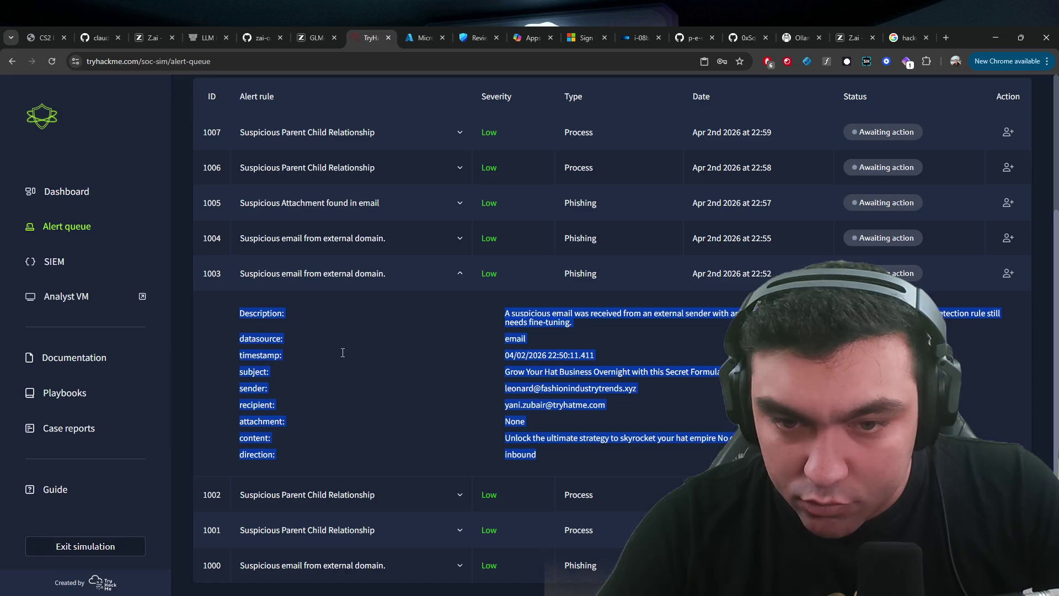
mouse_move(551, 460)
left_mouse_down()
mouse_move(243, 451)
mouse_move(246, 312)
left_mouse_up()
left_click_drag(552, 460, 239, 309)
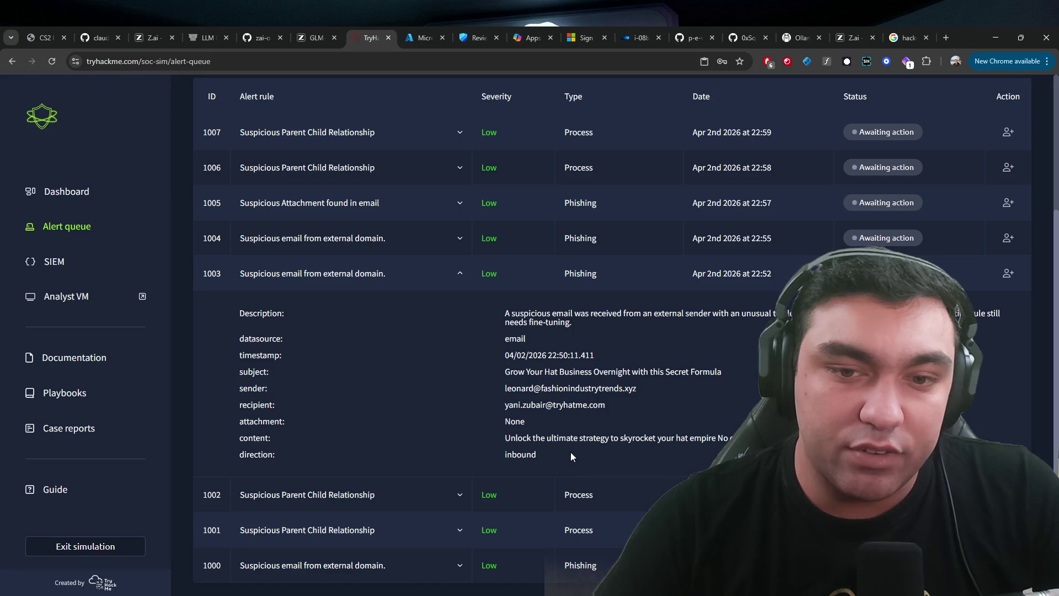
left_click_drag(570, 452, 239, 310)
- Reopen alert 1003's email details and take ownership of it
scroll(513, 288, "up", 3)
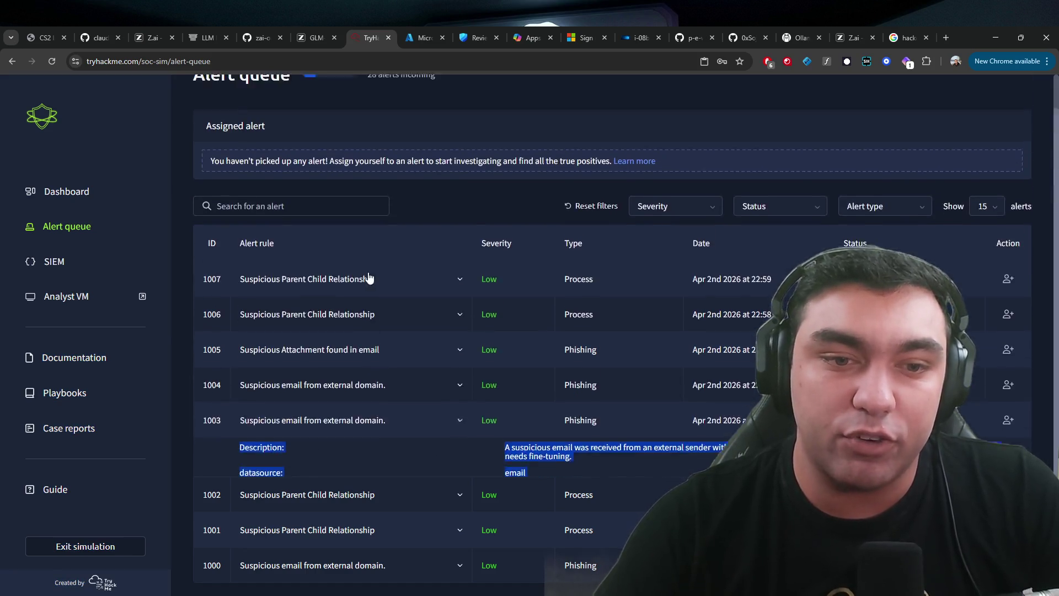
left_click(385, 454)
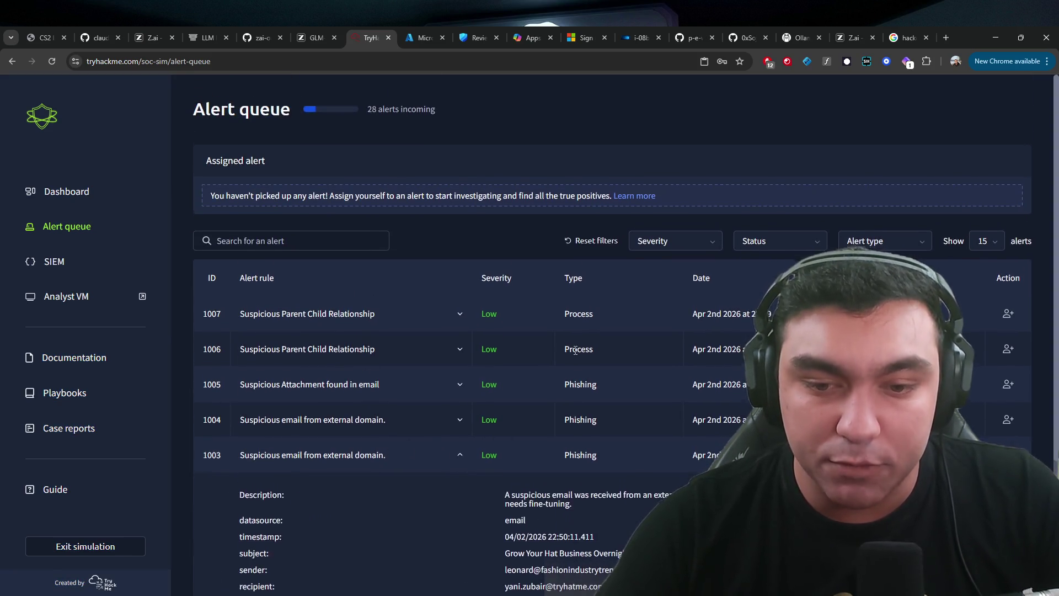
scroll(1023, 319, "down", 3)
left_click(1000, 279)
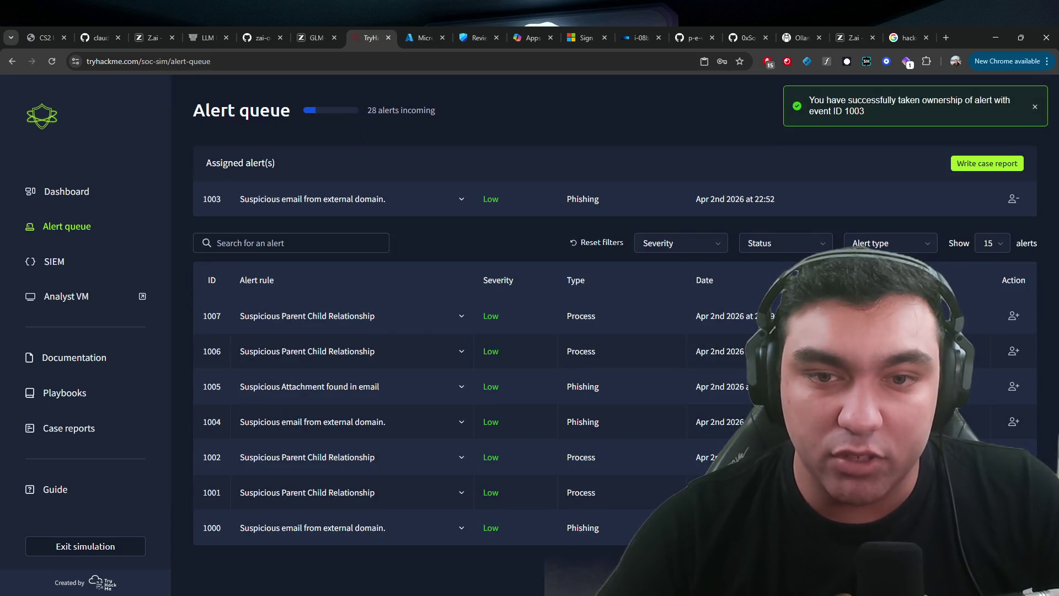
- Submit alert 1003's case report as a true positive needing no escalation
left_click(976, 163)
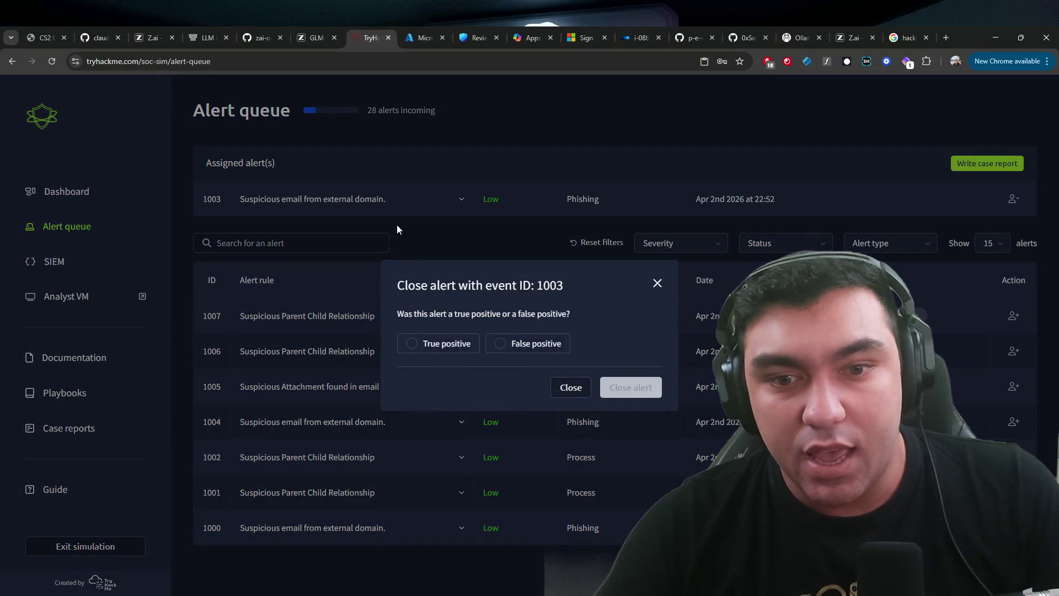
left_click(451, 345)
left_click(610, 390)
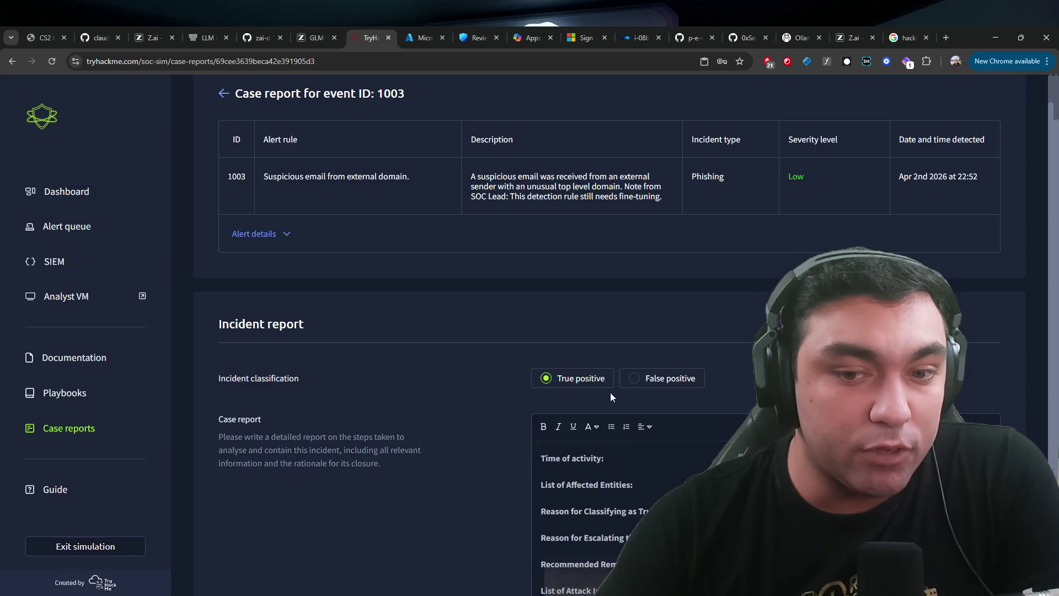
scroll(637, 412, "down", 3)
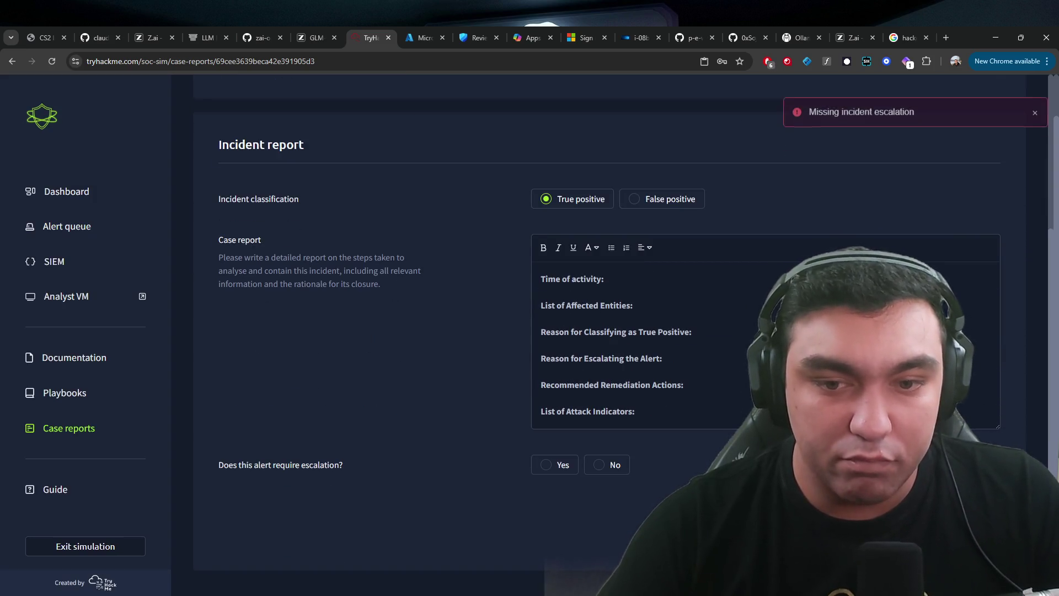
left_click(601, 464)
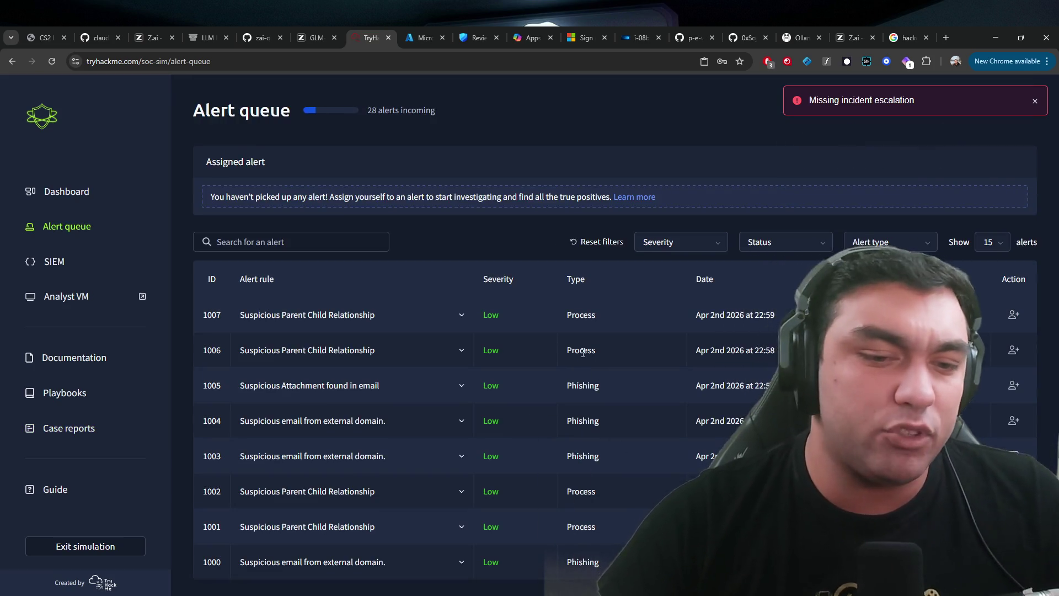
- Expand alert 1004's email details, then pick out the word 'Hat' in the Sentinel logs
left_click(458, 420)
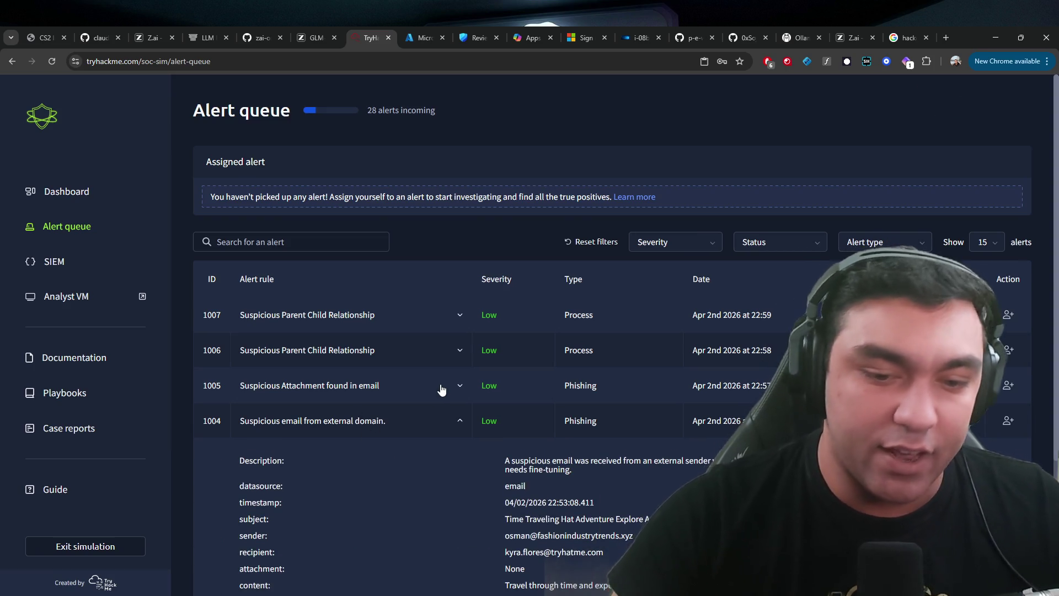
scroll(463, 391, "down", 2)
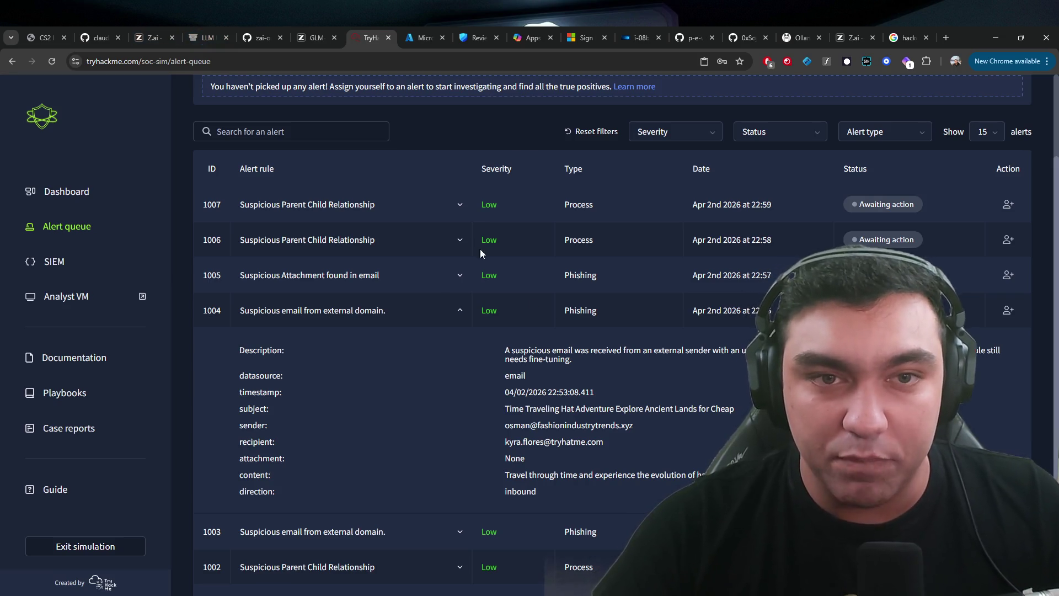
key("ctrl+Tab")
double_click(674, 330)
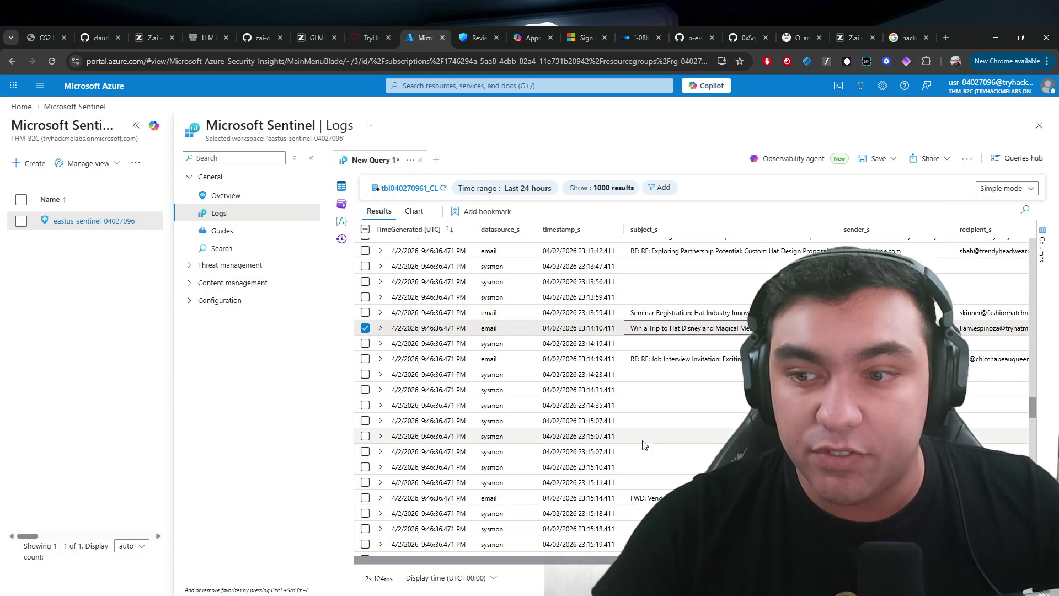
- Scroll the Sentinel results sideways to check the emails' recipients and content, then return to TryHackMe
scroll(554, 318, "right", 5)
scroll(554, 318, "right", 1)
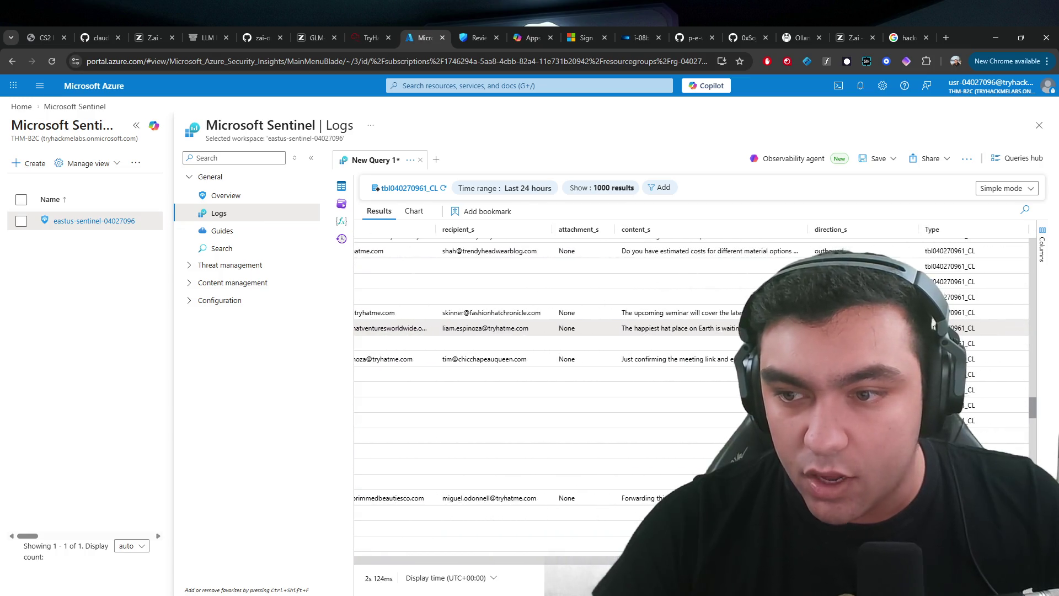
scroll(575, 327, "left", 6)
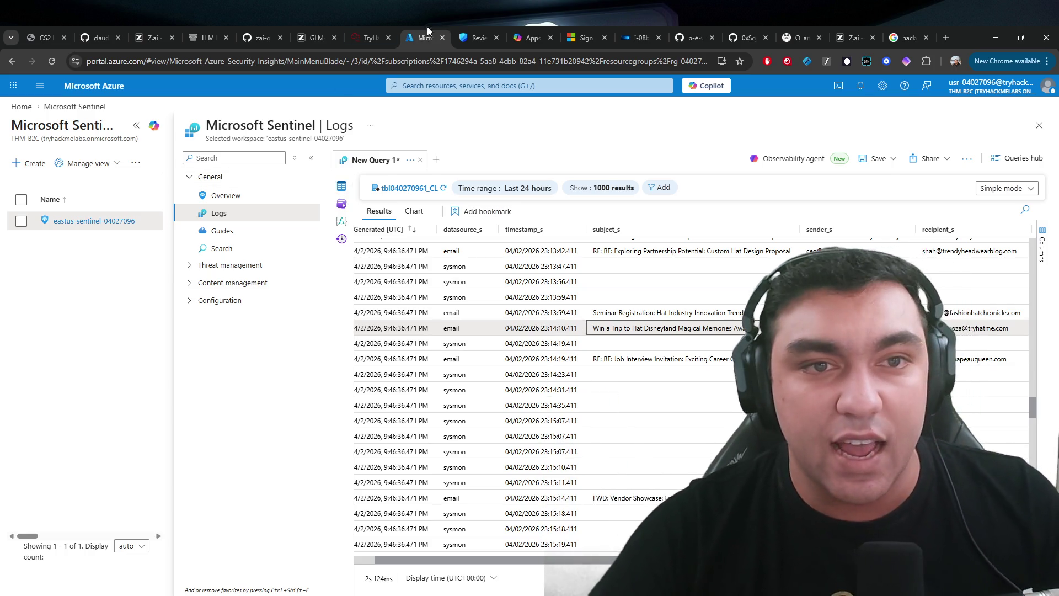
left_click(377, 27)
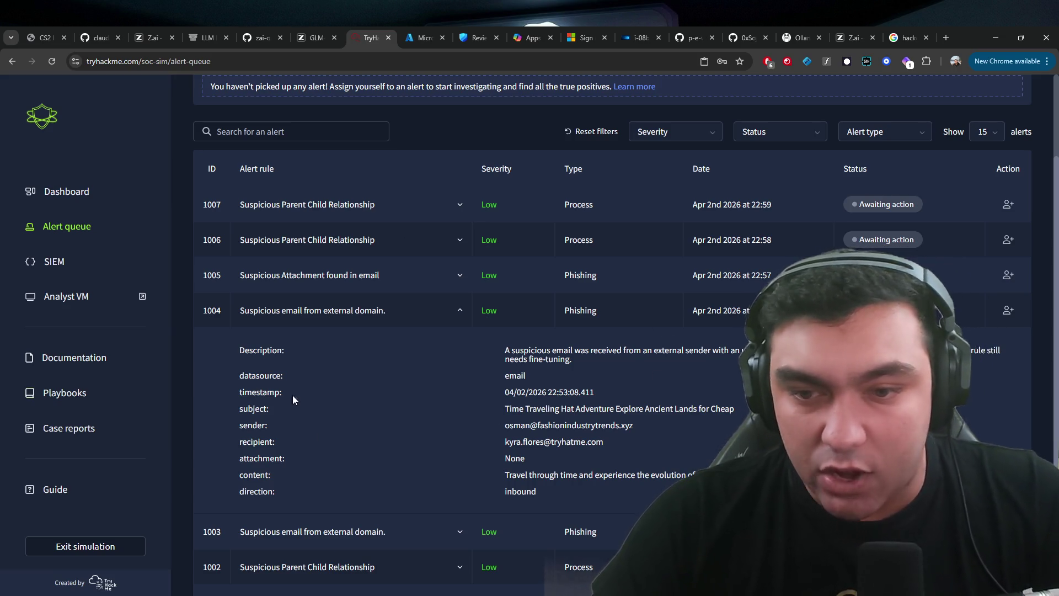
- Review alert 1004's email subject, sender, recipient, direction and content details
left_click_drag(504, 473, 536, 492)
left_click(478, 397)
triple_click(551, 474)
left_click(477, 397)
left_click_drag(570, 454, 501, 389)
left_click(481, 361)
left_click_drag(568, 470, 505, 403)
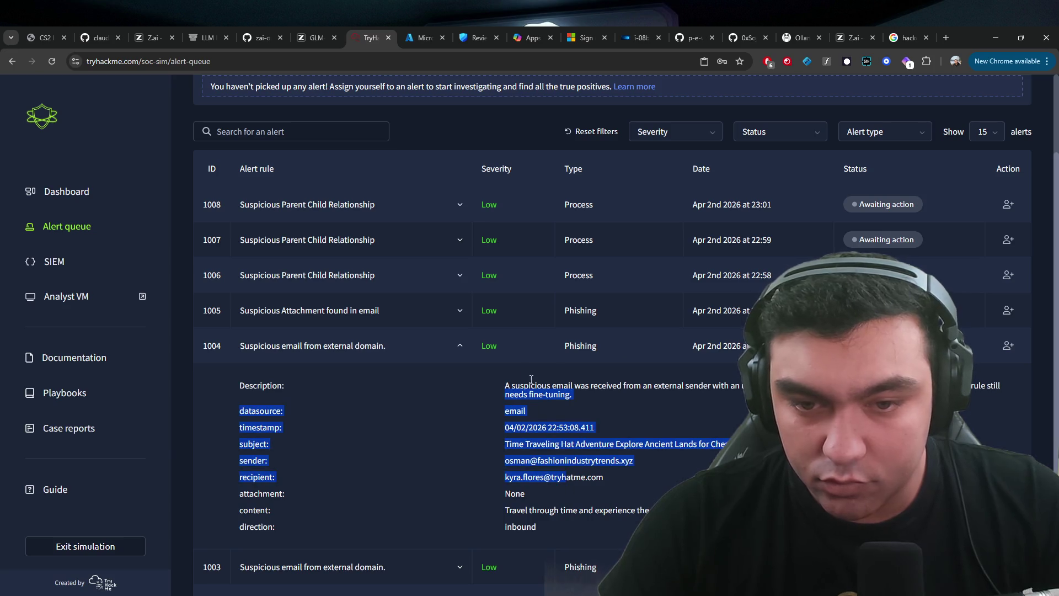
left_click(511, 347)
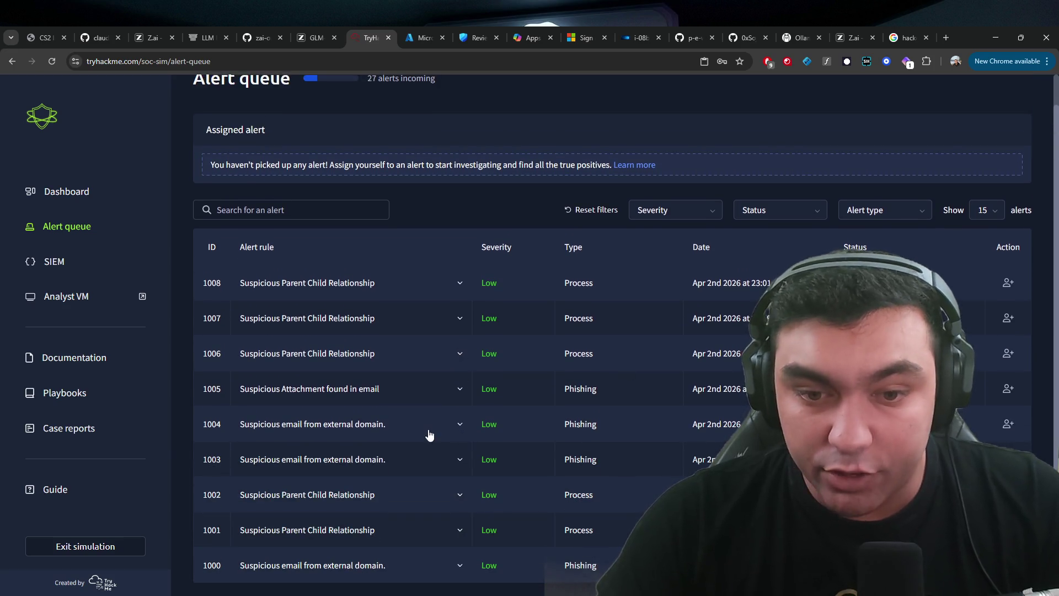
left_click(430, 435)
scroll(670, 470, "down", 1)
- Assign alert 1004, submit its case report, and expand alert 1005's details
left_click(1007, 346)
left_click(977, 163)
left_click(628, 387)
scroll(687, 425, "down", 2)
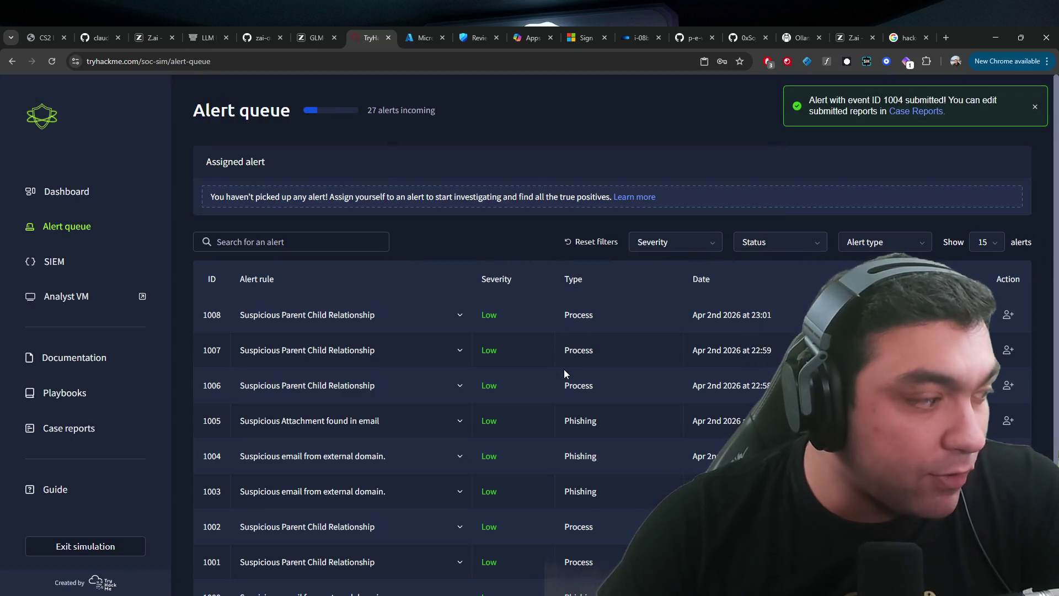
left_click(472, 411)
scroll(472, 411, "down", 2)
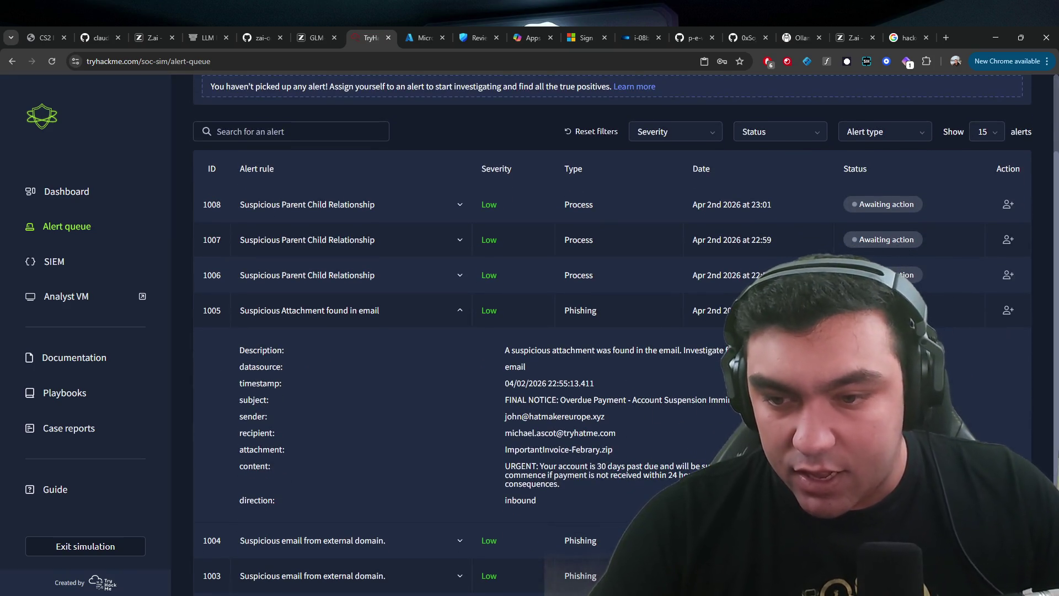
- Assign alert 1005 and submit its report as a true positive with no escalation
left_click(435, 317)
left_click(1006, 388)
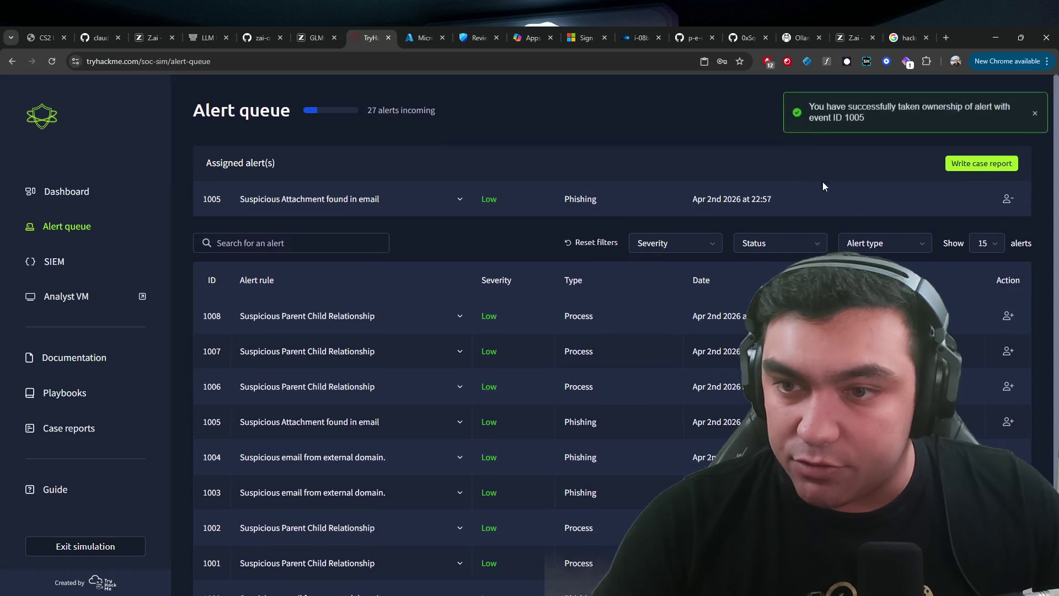
left_click(987, 163)
left_click(438, 343)
left_click(650, 387)
scroll(592, 352, "down", 4)
left_click(600, 464)
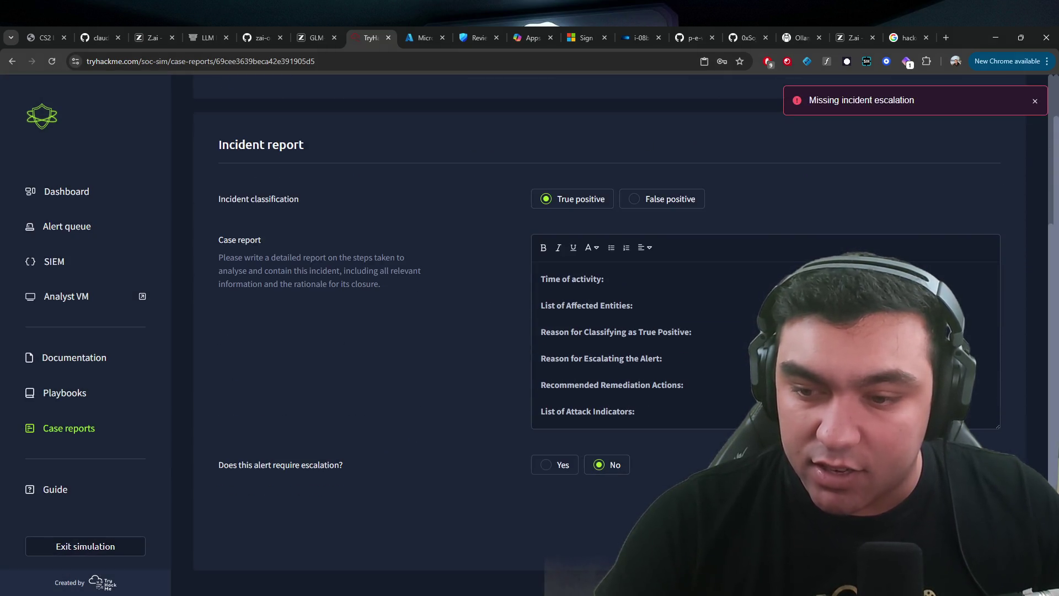
key("Return")
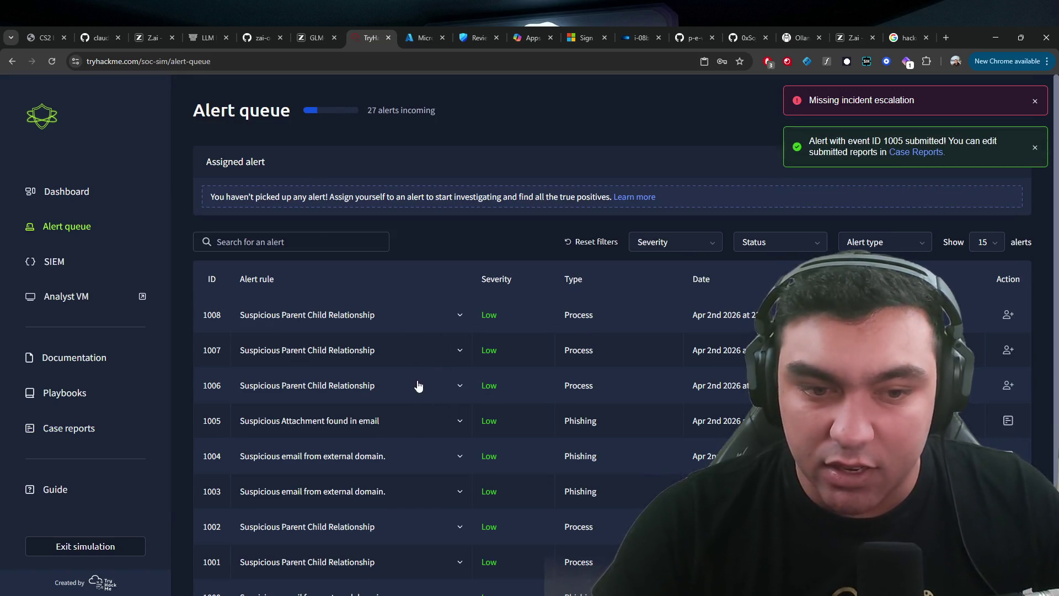
- Inspect alert 1006's description and its rdpclip.exe process name
left_click(417, 385)
scroll(489, 325, "down", 2)
triple_click(498, 313)
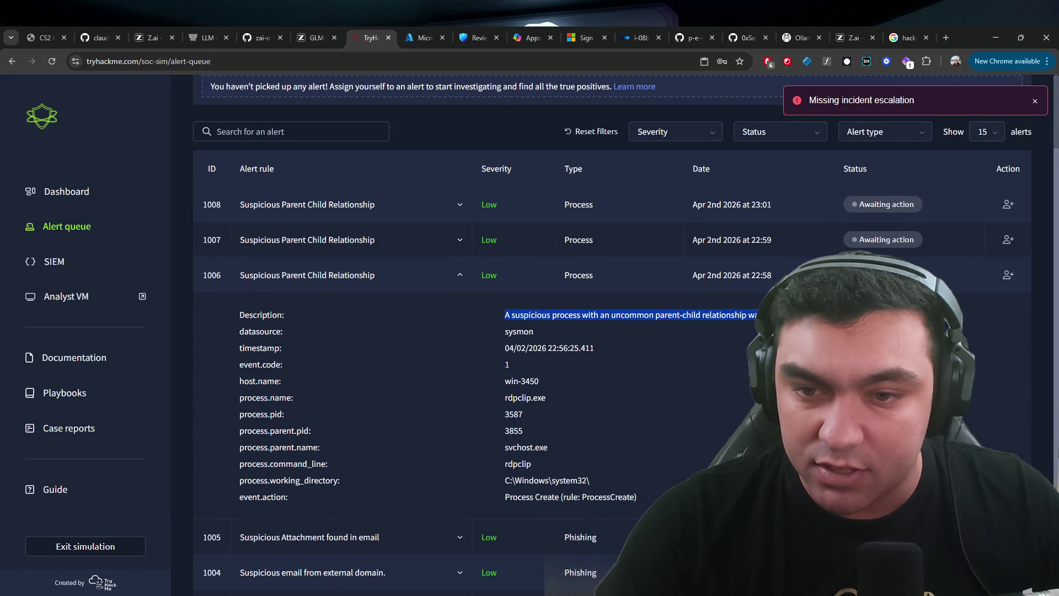
double_click(524, 397)
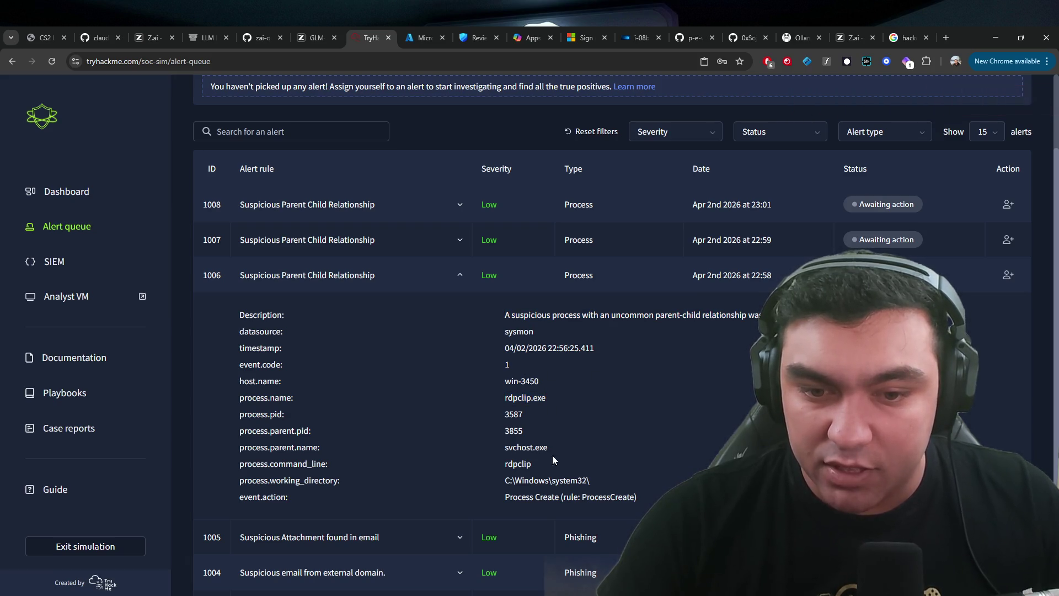
left_click(435, 275)
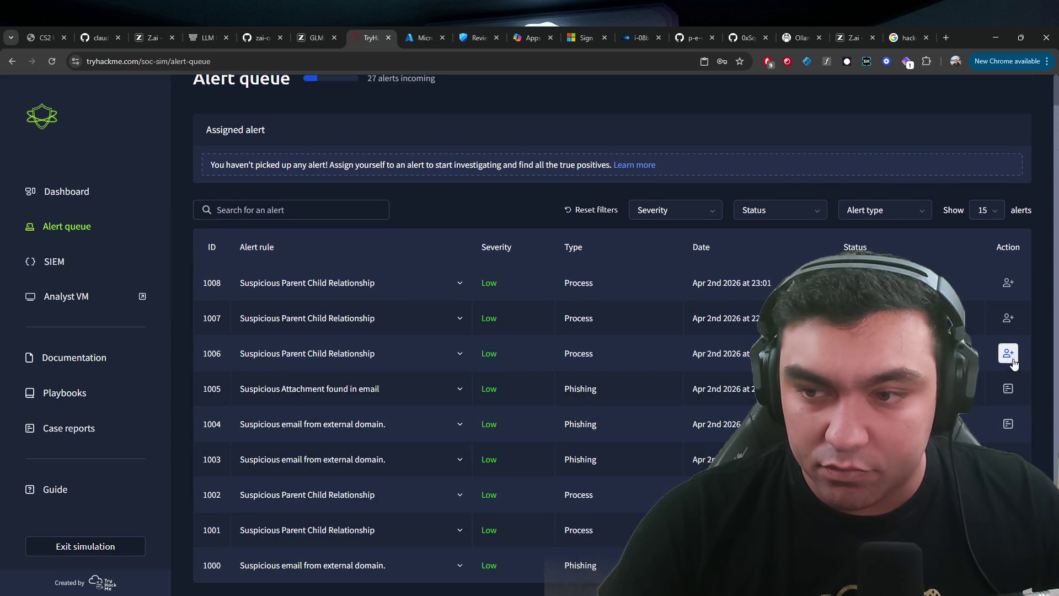
- Assign alert 1006 and submit its report as a true positive needing no escalation
left_click(1008, 353)
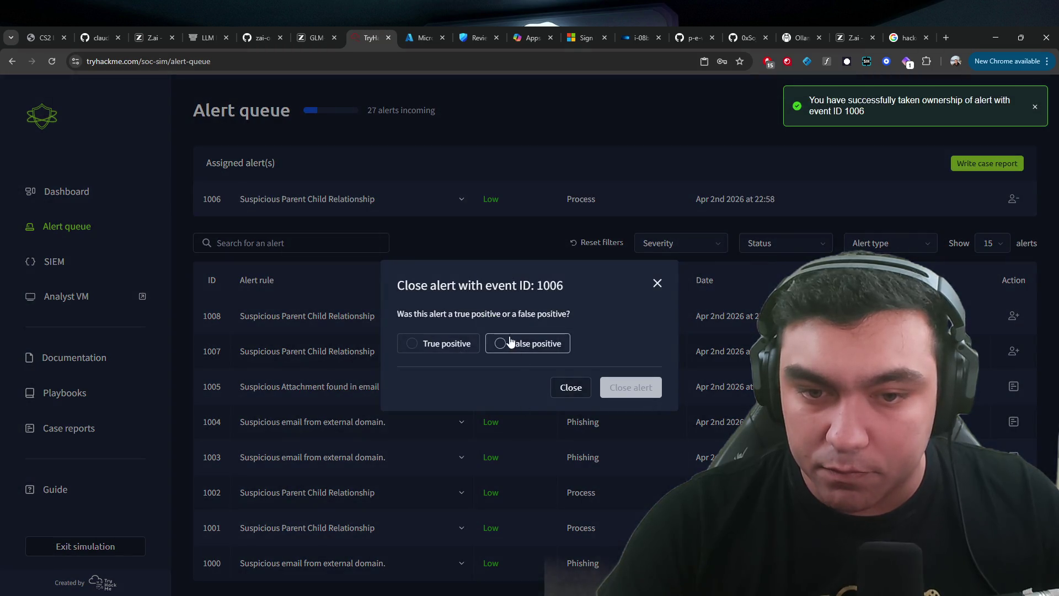
left_click(466, 348)
left_click(619, 386)
scroll(552, 408, "down", 3)
left_click(640, 411)
left_click(598, 466)
key("Return")
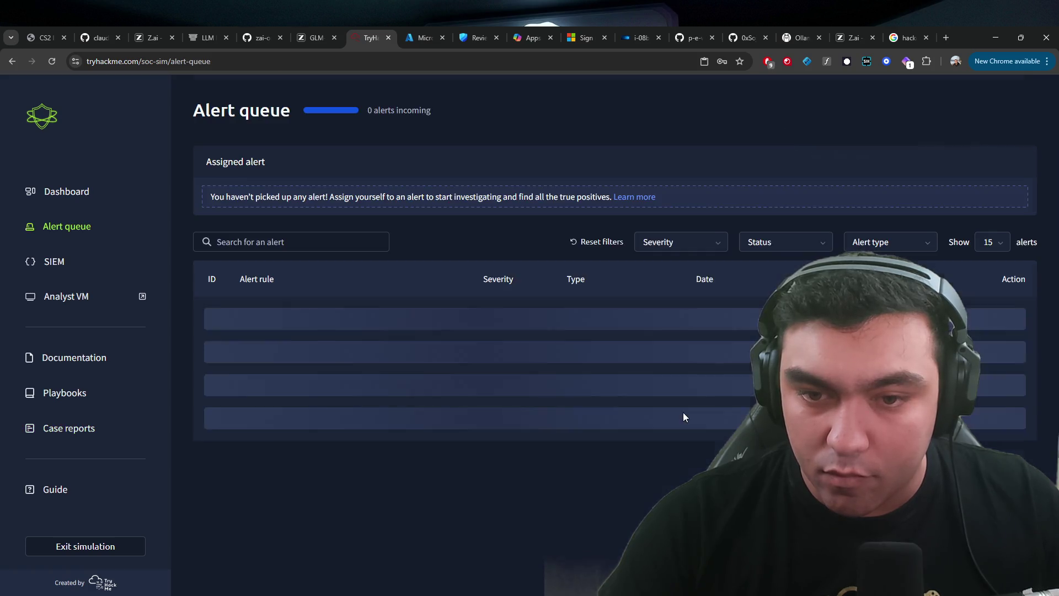
- Read through the details of alerts 1007, 1008 and 1009
left_click(446, 384)
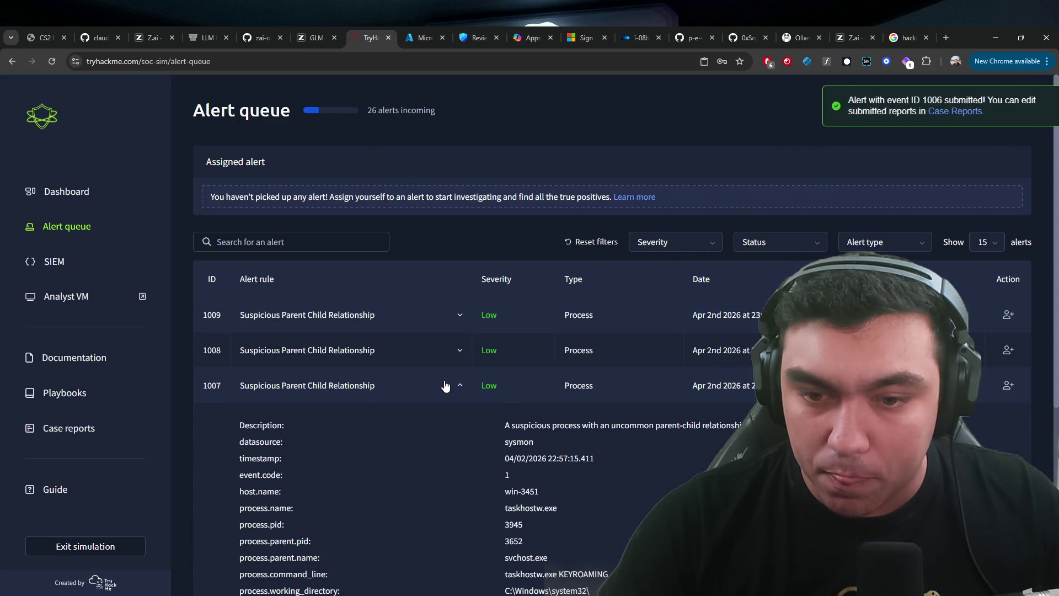
scroll(445, 384, "down", 2)
scroll(444, 385, "up", 2)
left_click(431, 354)
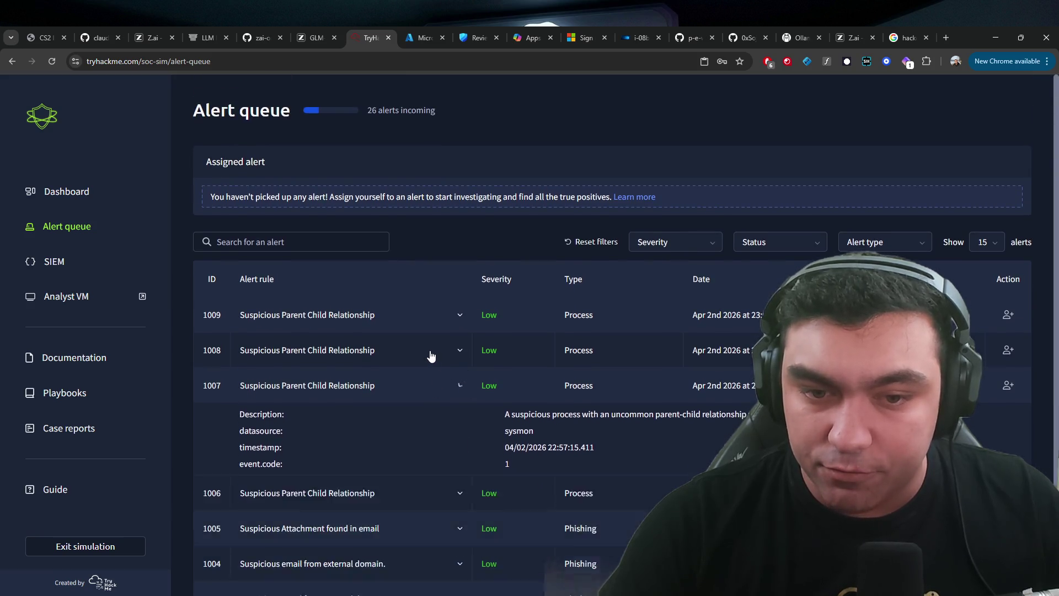
scroll(430, 357, "down", 3)
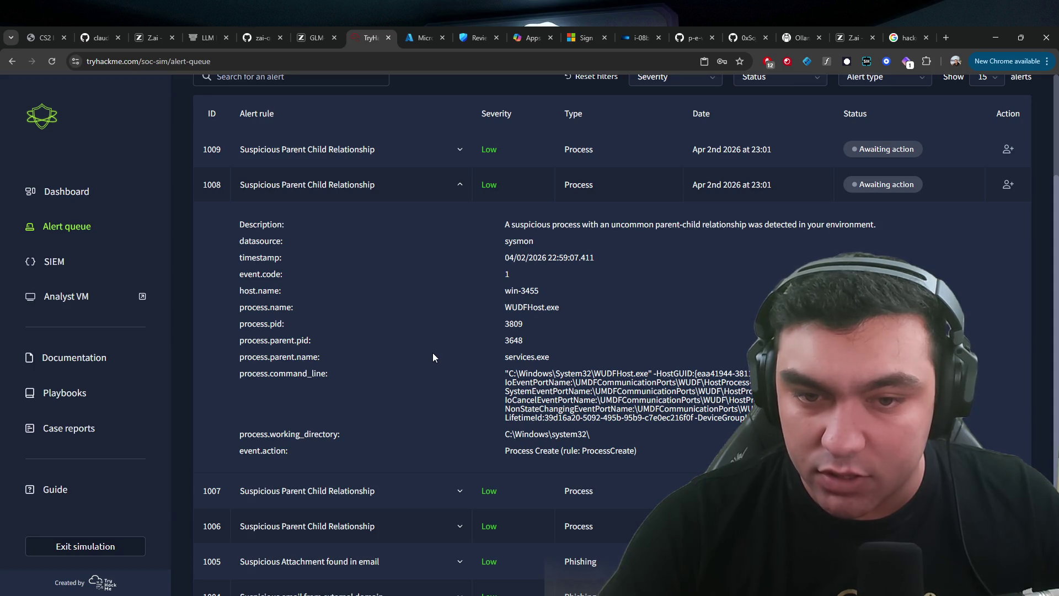
scroll(434, 358, "up", 3)
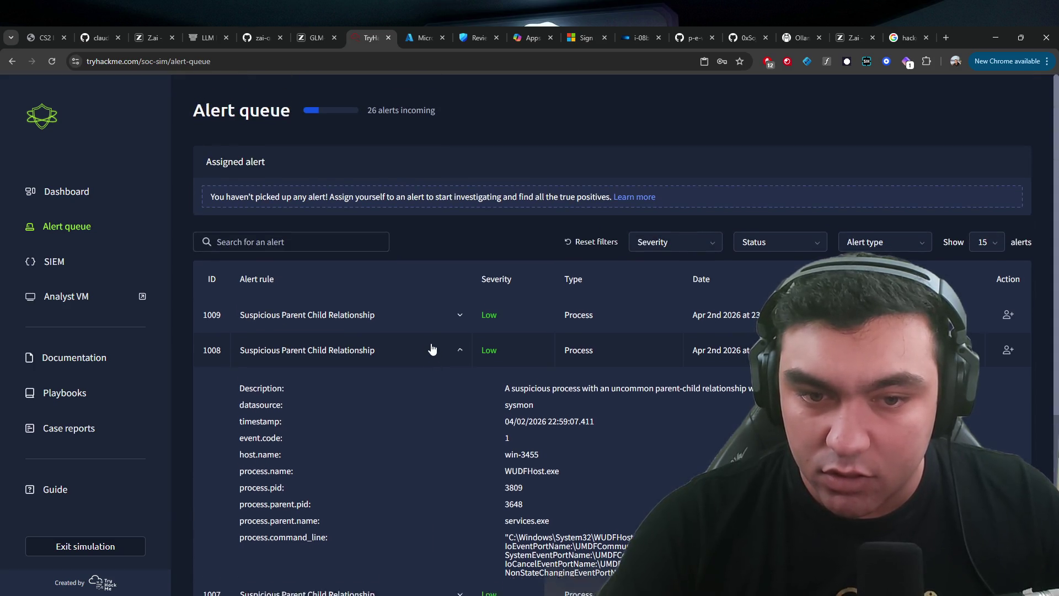
left_click(435, 315)
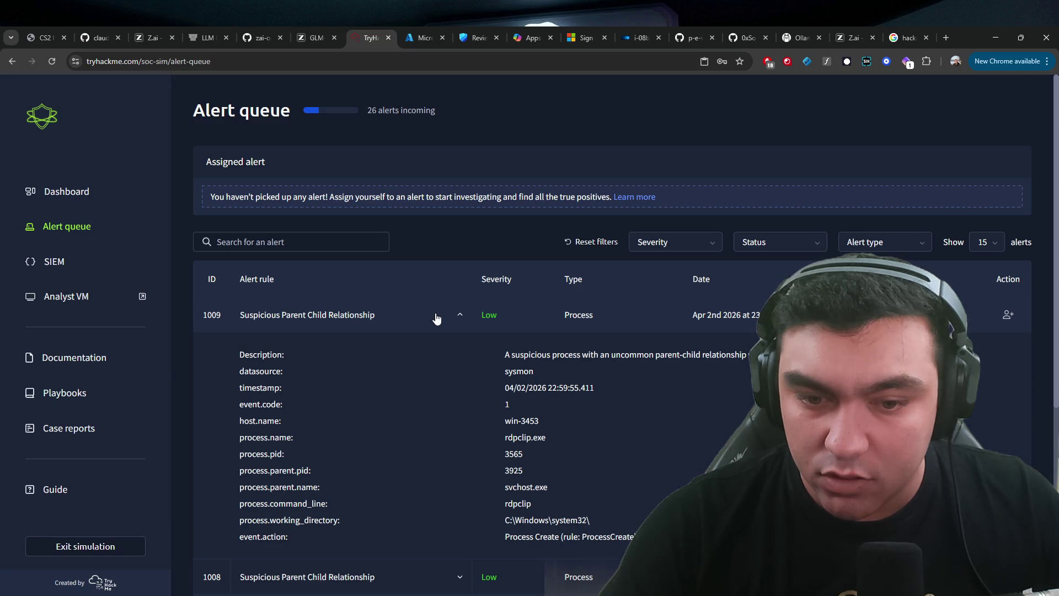
left_click(435, 315)
- Close alerts 1007–1009 together as false positives, then open the Entra Users list
left_click(1007, 314)
left_click(1009, 348)
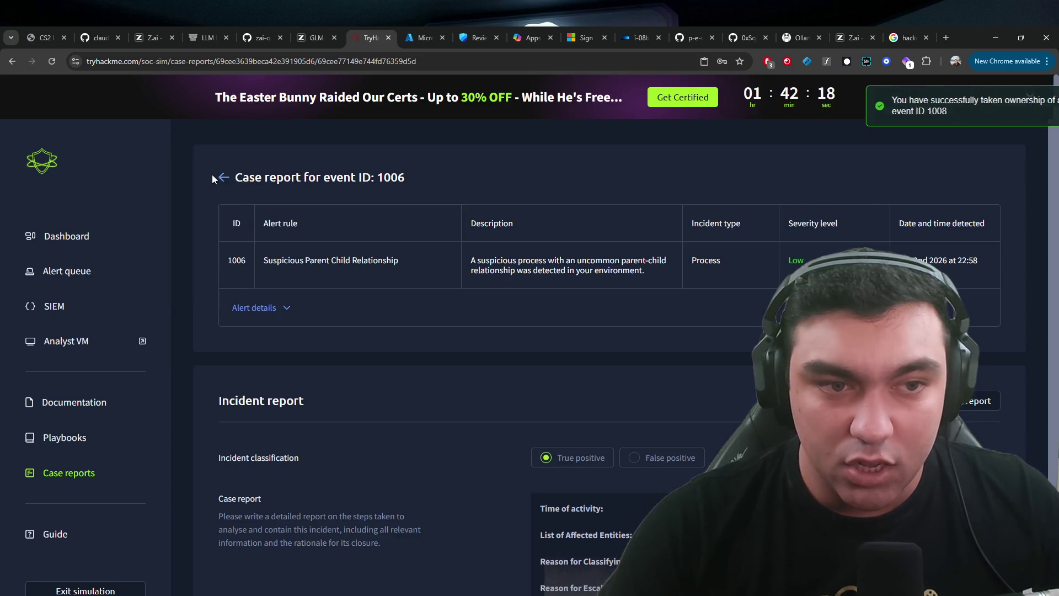
left_click(223, 176)
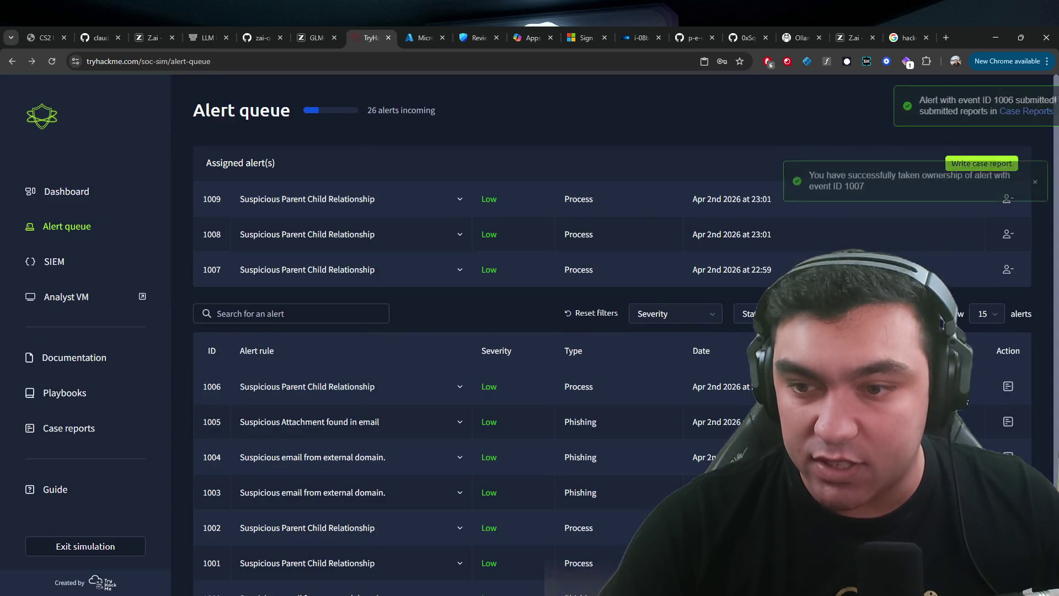
left_click(964, 162)
left_click(534, 343)
left_click(618, 387)
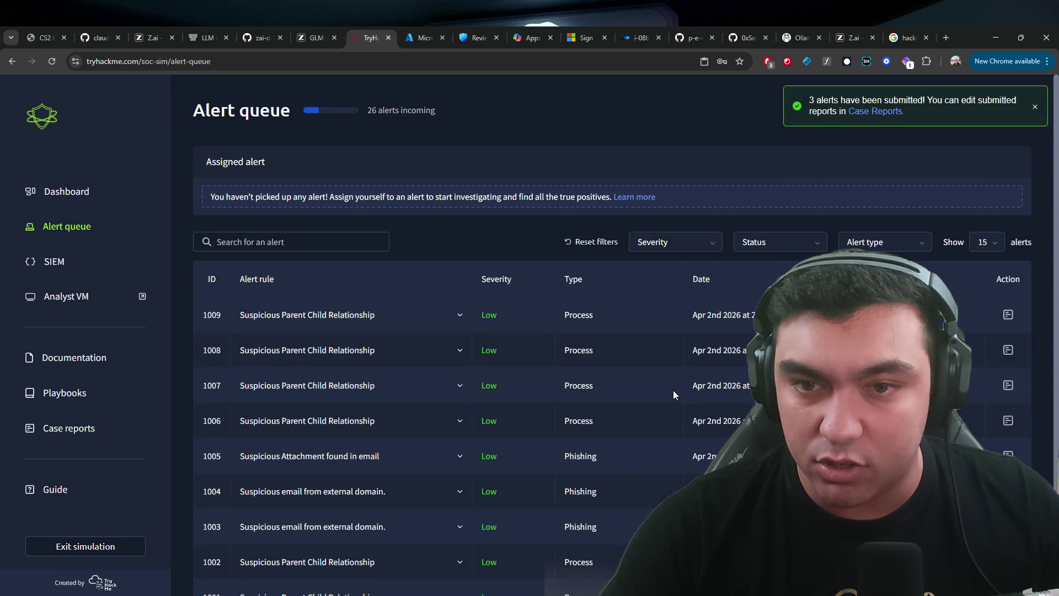
key("ctrl+Tab")
left_click(53, 247)
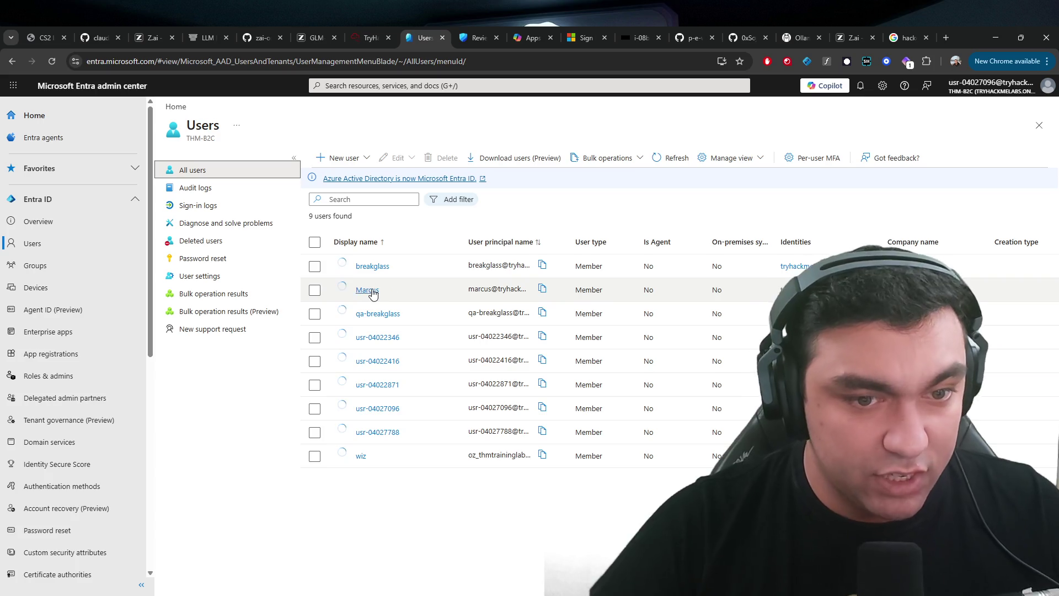
- View a user's profile, then close the profile, Defender Review, 365 Apps, sign-in and instance tabs
left_click(373, 294)
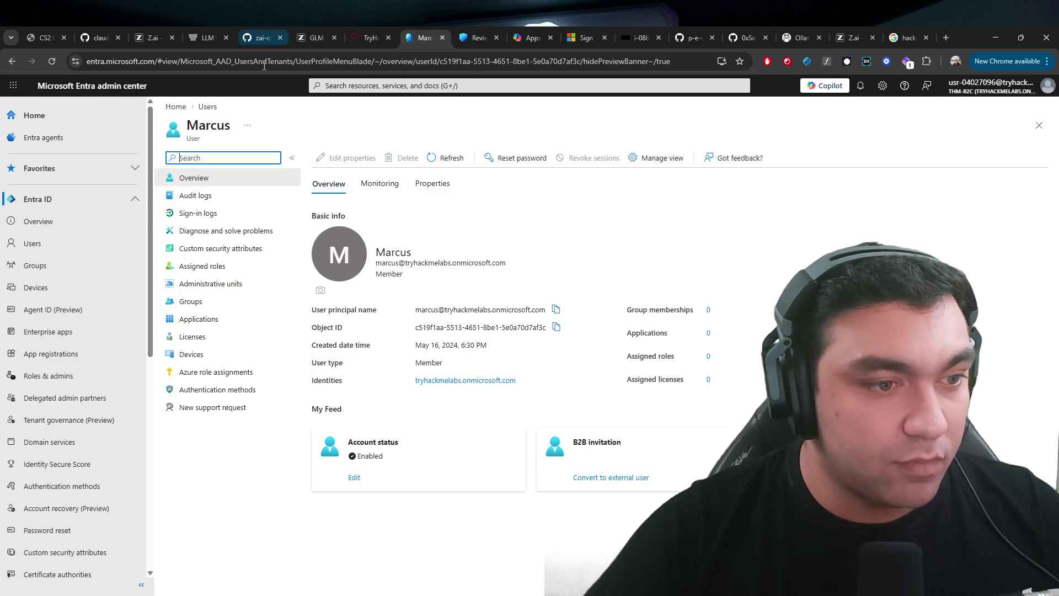
left_click(442, 37)
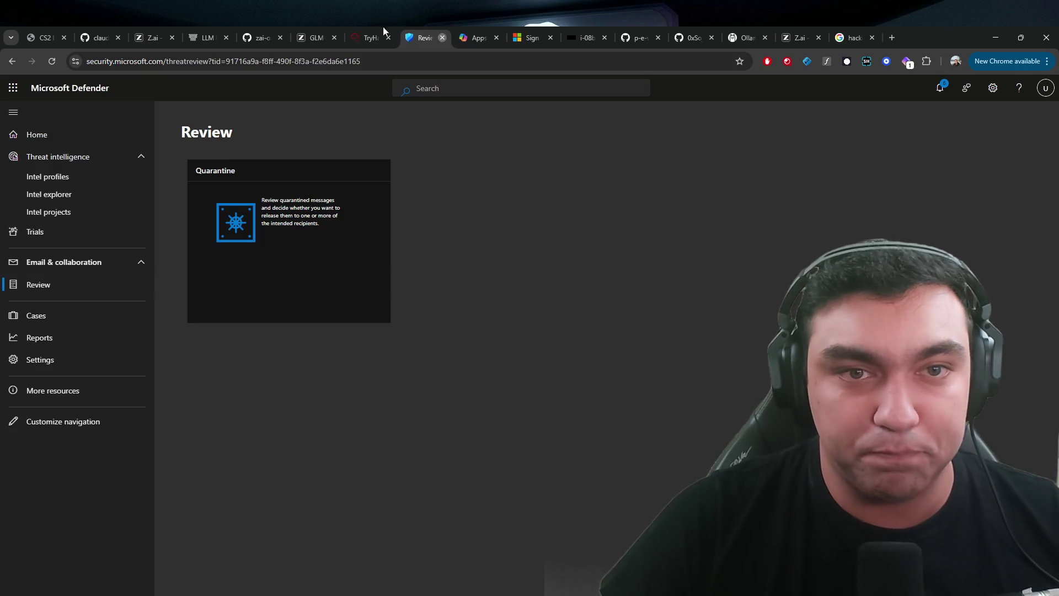
key("ctrl+w")
left_click(442, 37)
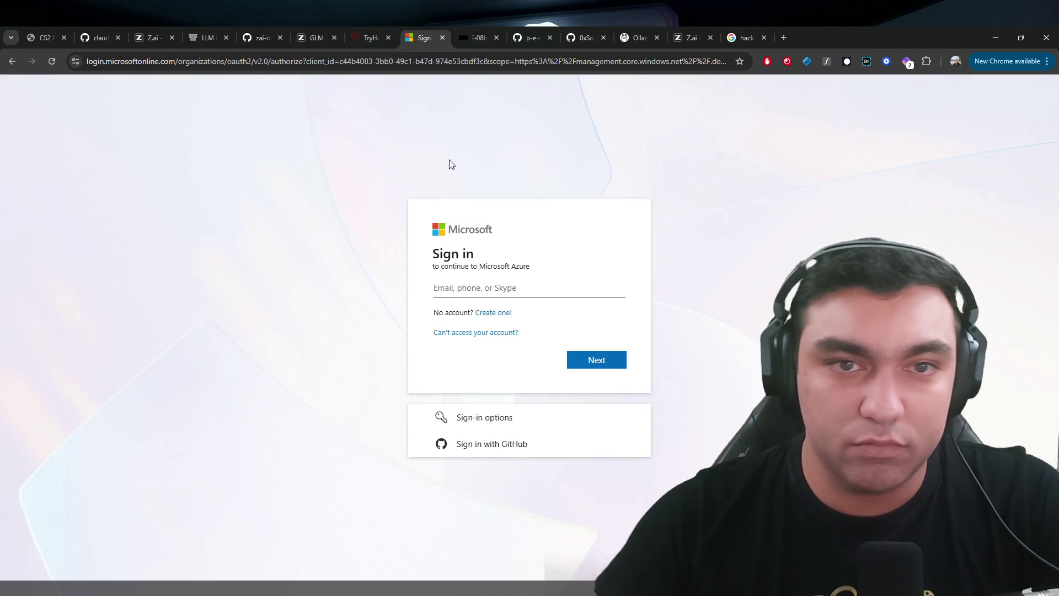
left_click(441, 38)
left_click(442, 38)
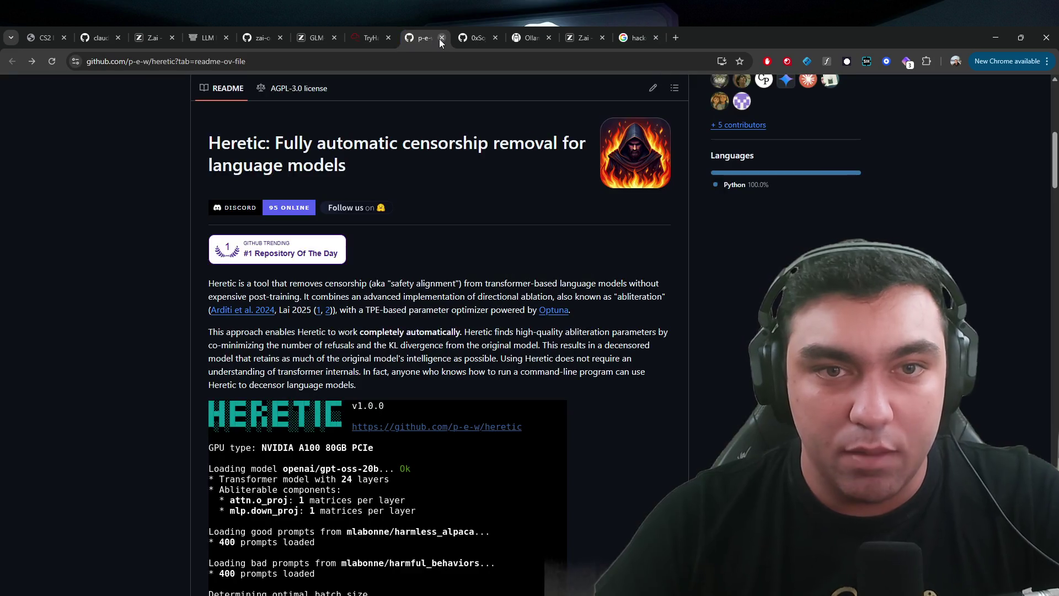
- Browse the Walkthroughs rooms on the TryHackMe Learn page
left_click(369, 37)
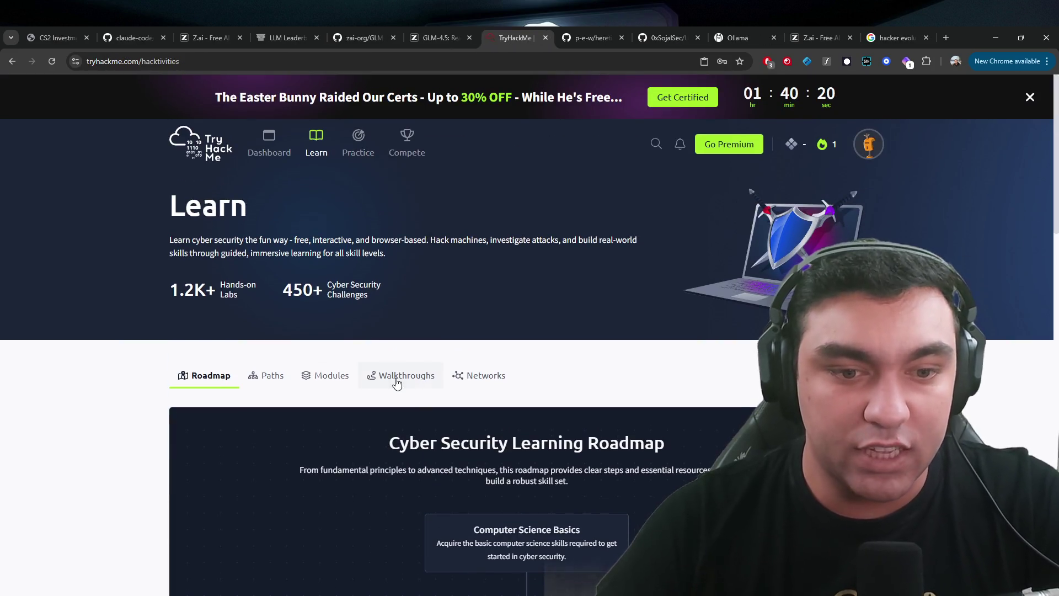
left_click(396, 382)
scroll(42, 402, "down", 5)
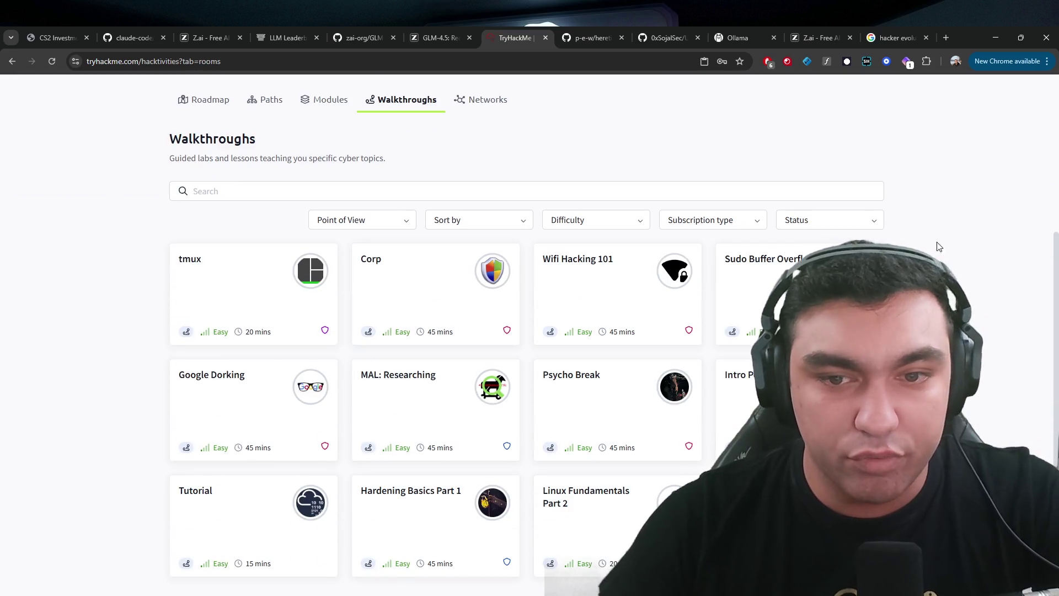
scroll(662, 239, "down", 2)
scroll(662, 239, "up", 5)
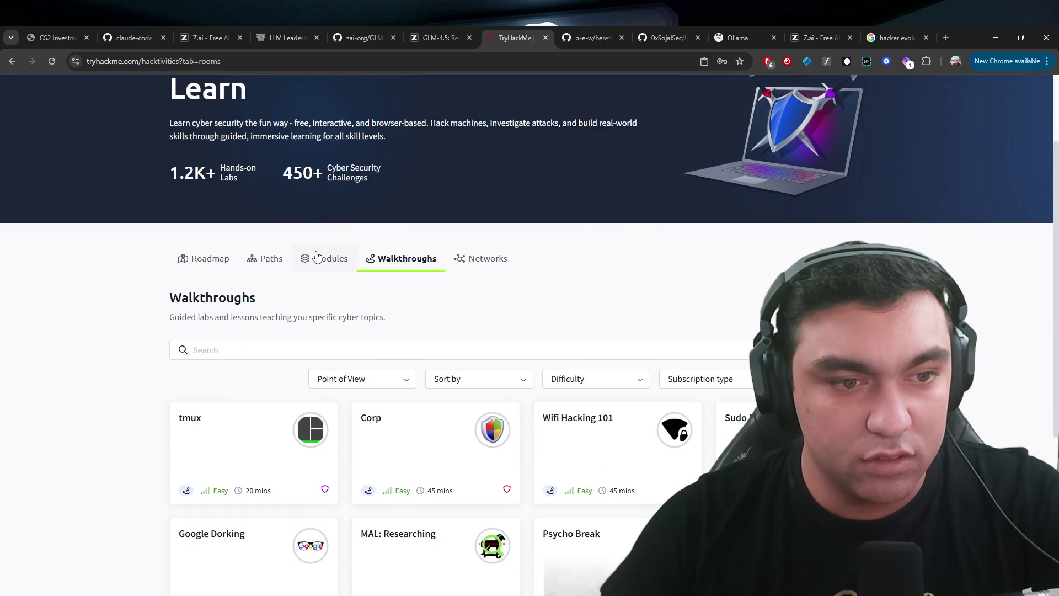
- Look over the Modules section and the cyber security learning roadmap
left_click(319, 265)
left_click(213, 259)
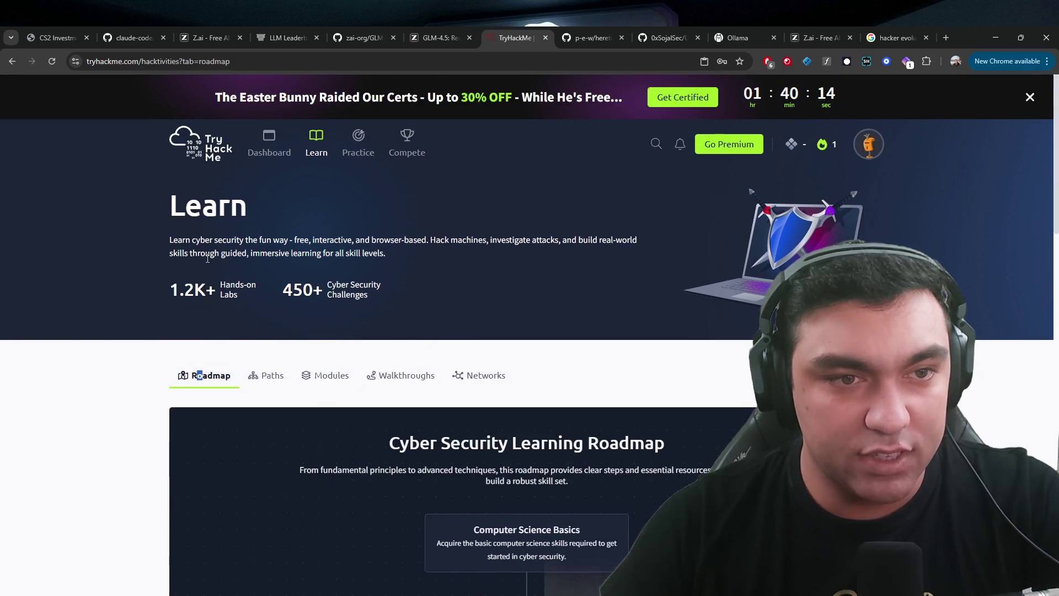
scroll(287, 309, "down", 7)
scroll(500, 306, "up", 9)
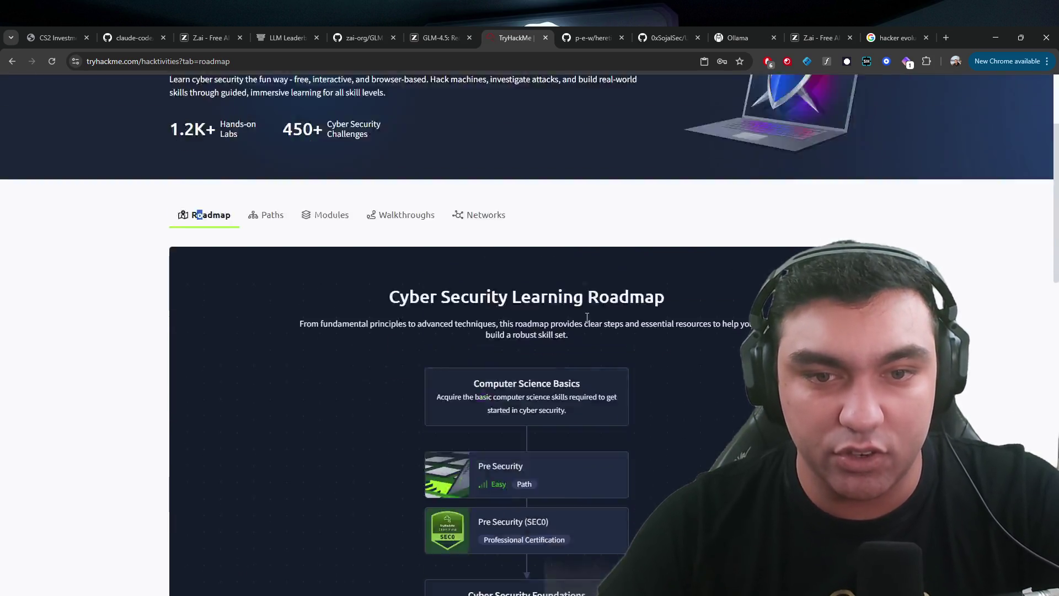
left_click(436, 37)
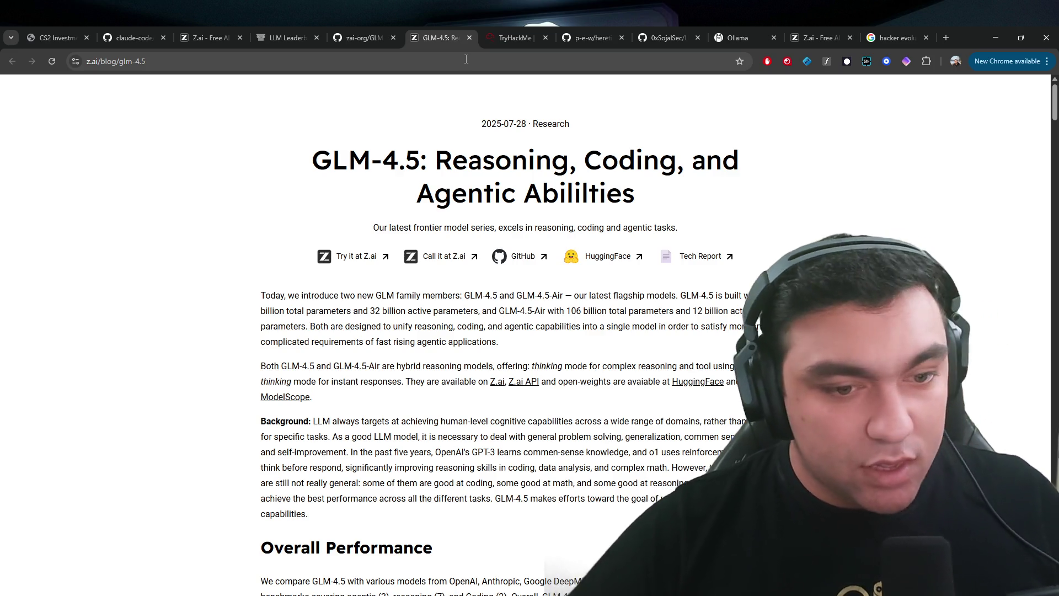
- Move from the GLM-4.5 charts to the Arena text leaderboard's top rank, claude-opus-4-6-thinking at 1504
scroll(278, 418, "down", 8)
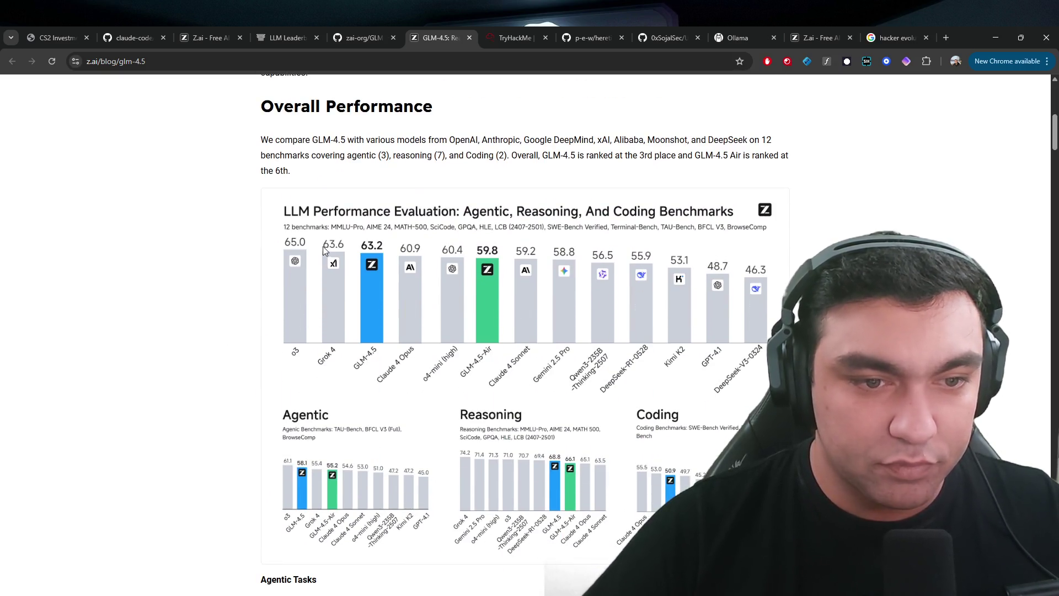
scroll(439, 263, "up", 6)
left_click(534, 26)
left_click(365, 26)
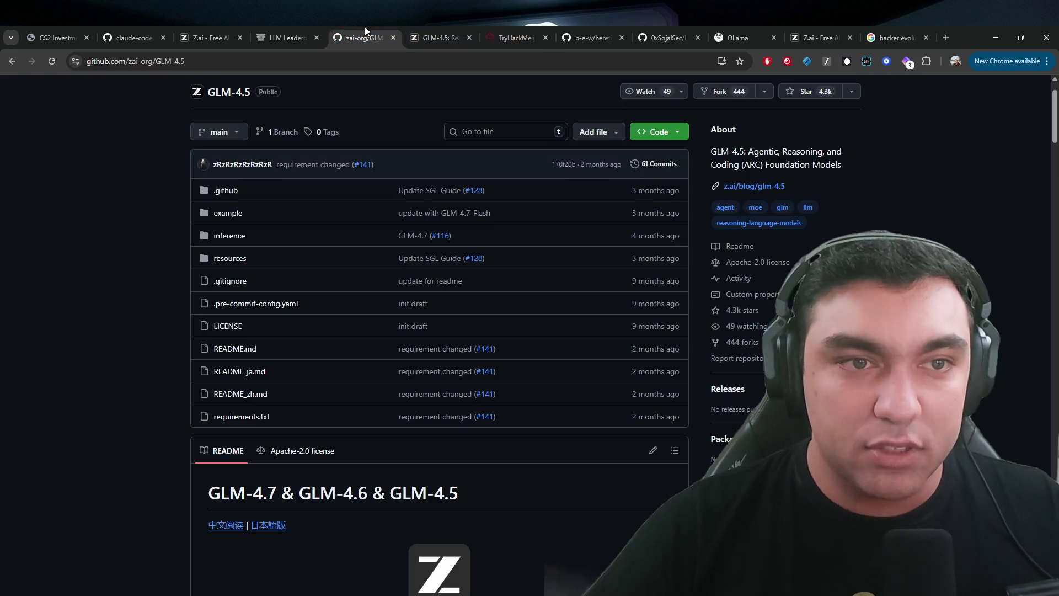
left_click(296, 27)
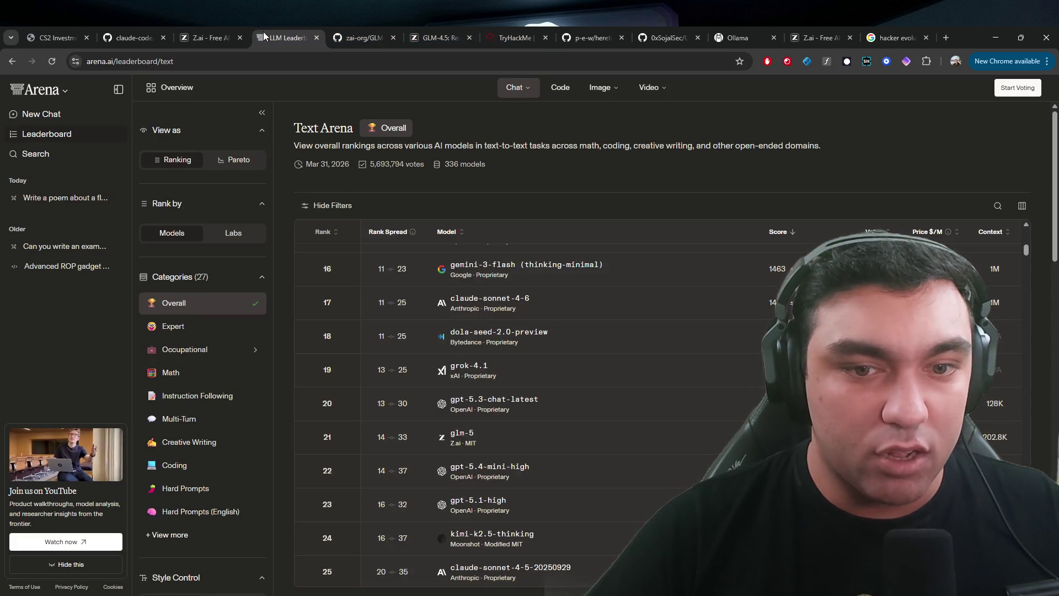
scroll(443, 434, "up", 8)
mouse_move(672, 90)
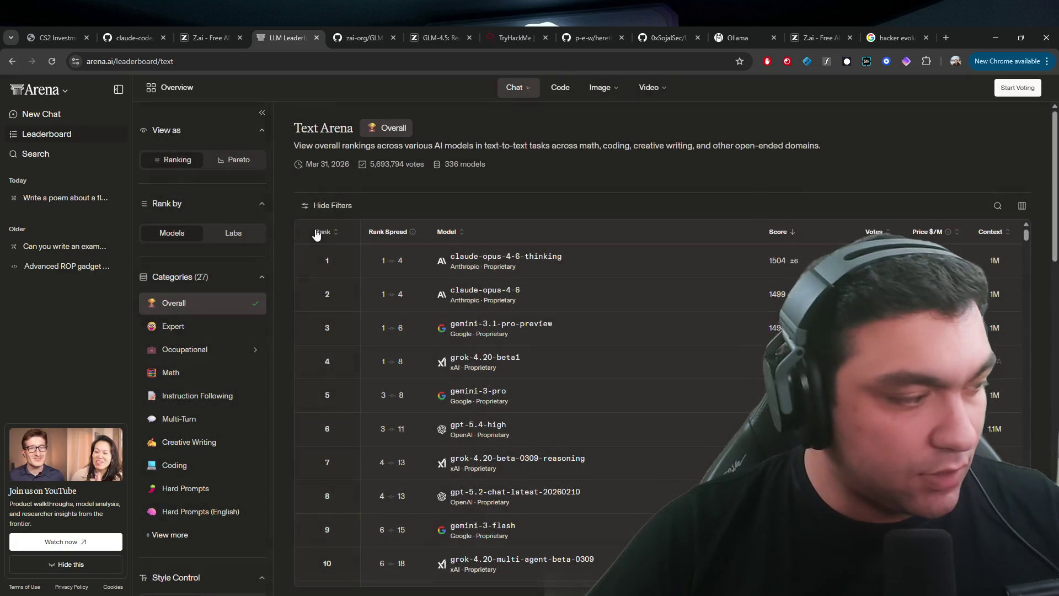
- Switch from the Arena leaderboard to the claude-code GitHub page
left_click(111, 37)
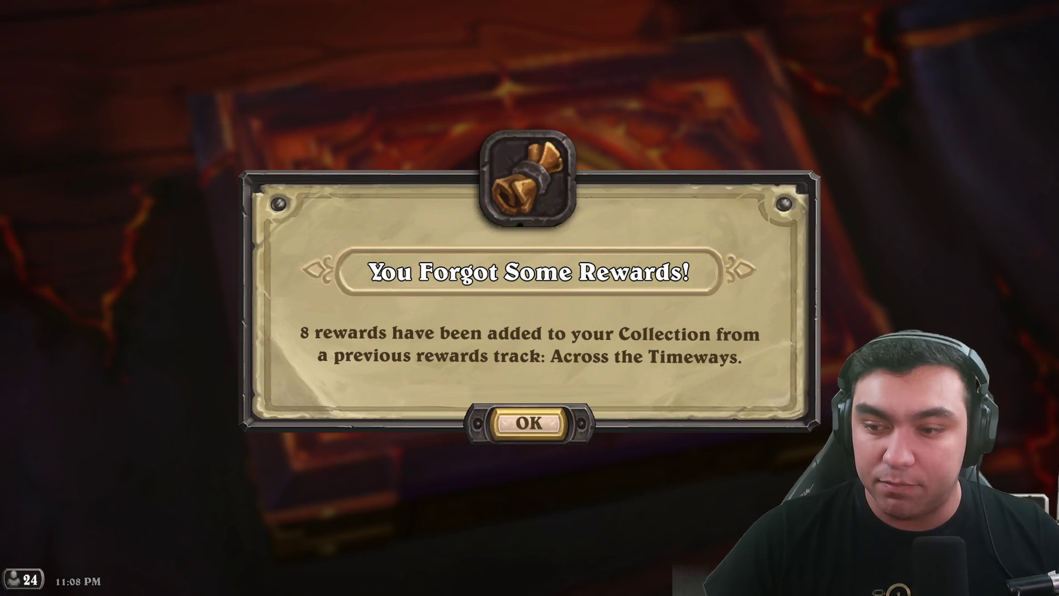
- Raise master volume slightly, set frame rate to High, and dismiss the forgotten-rewards notice
key("Escape")
left_click(555, 217)
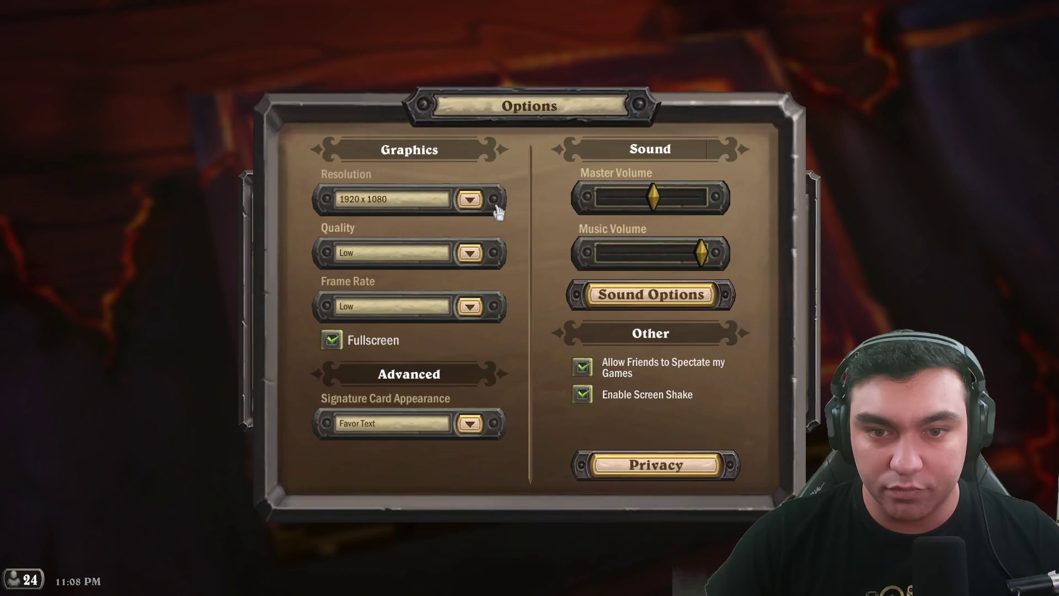
left_click_drag(660, 204, 671, 206)
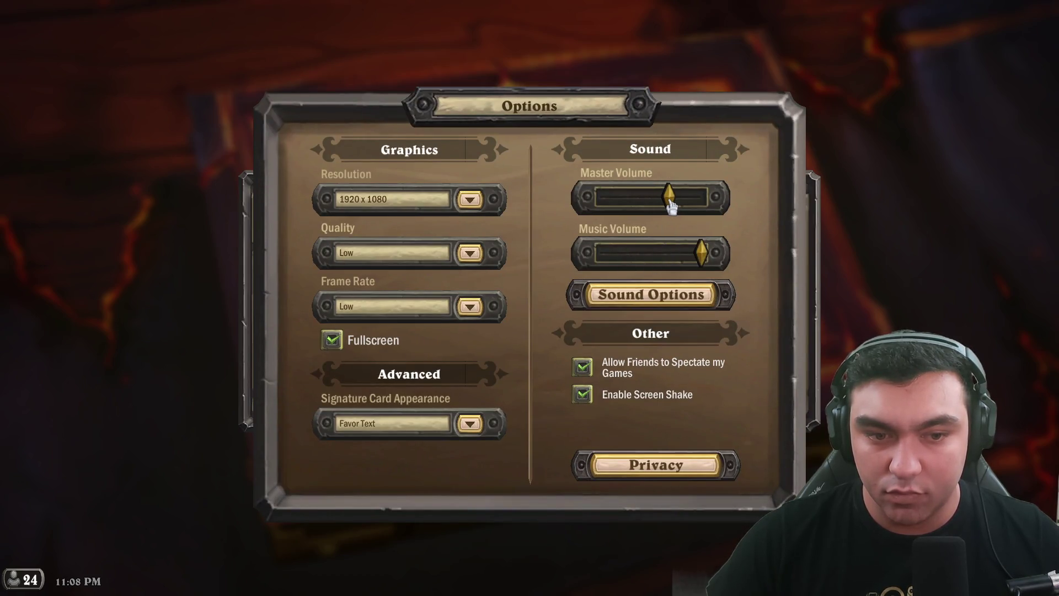
left_click(470, 306)
left_click(364, 368)
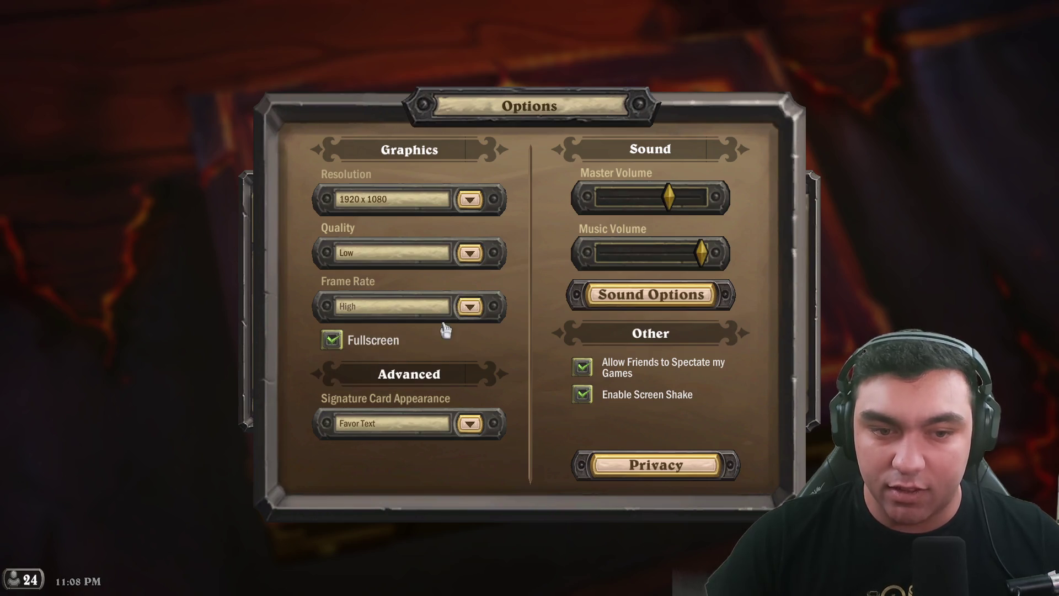
left_click(902, 301)
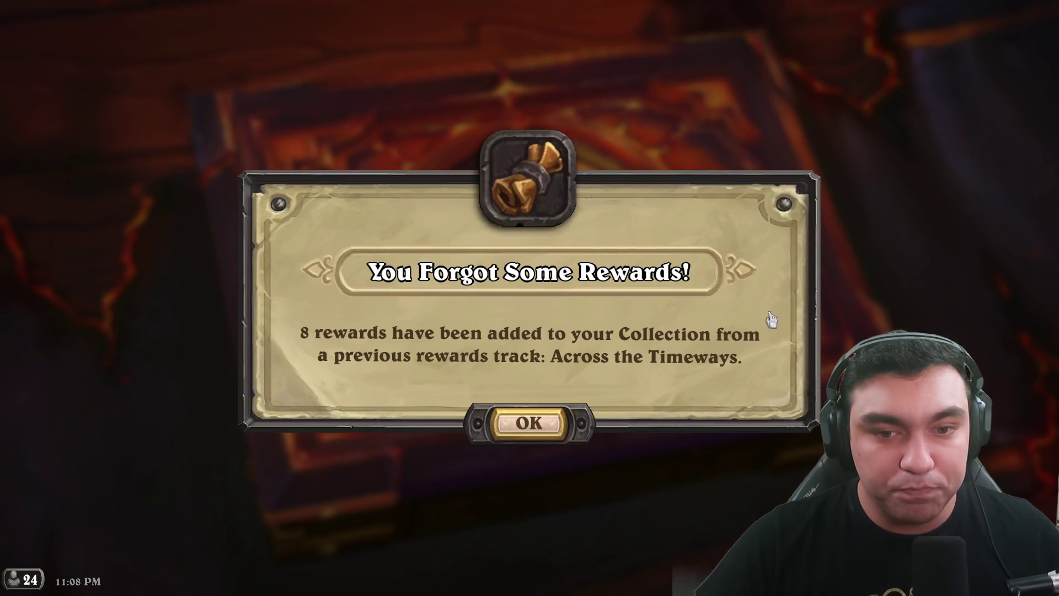
left_click(538, 422)
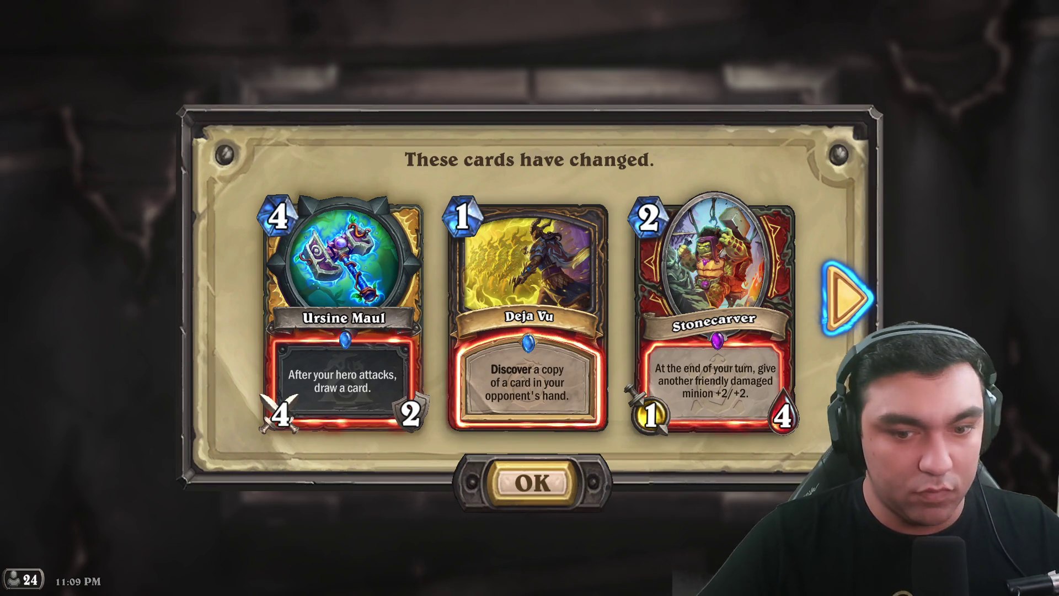
- Acknowledge the changed cards and reroll the normal Time Machine into a random common
left_click(537, 485)
left_click(527, 476)
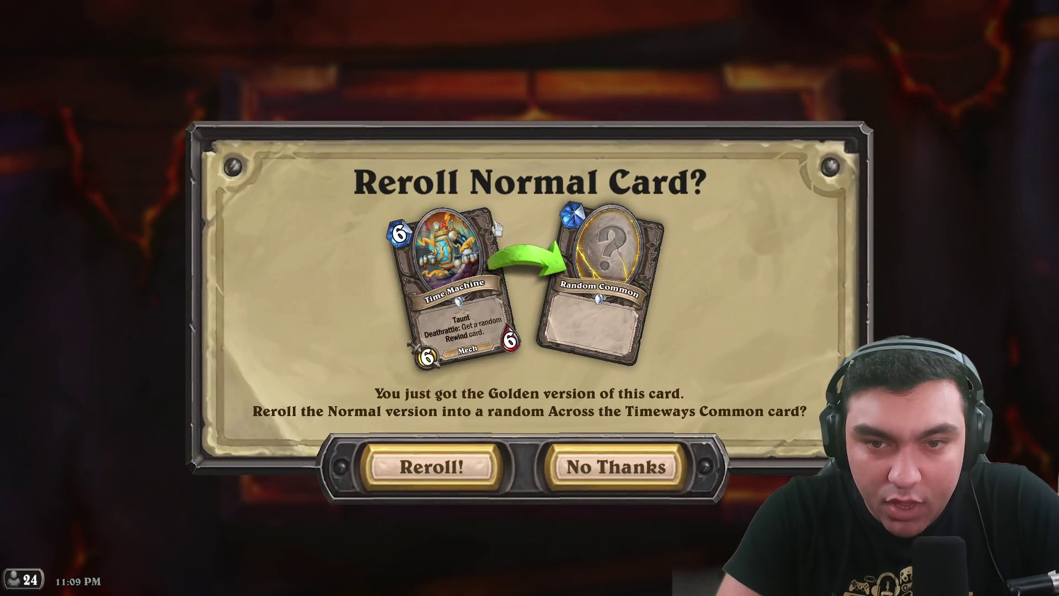
left_click(428, 466)
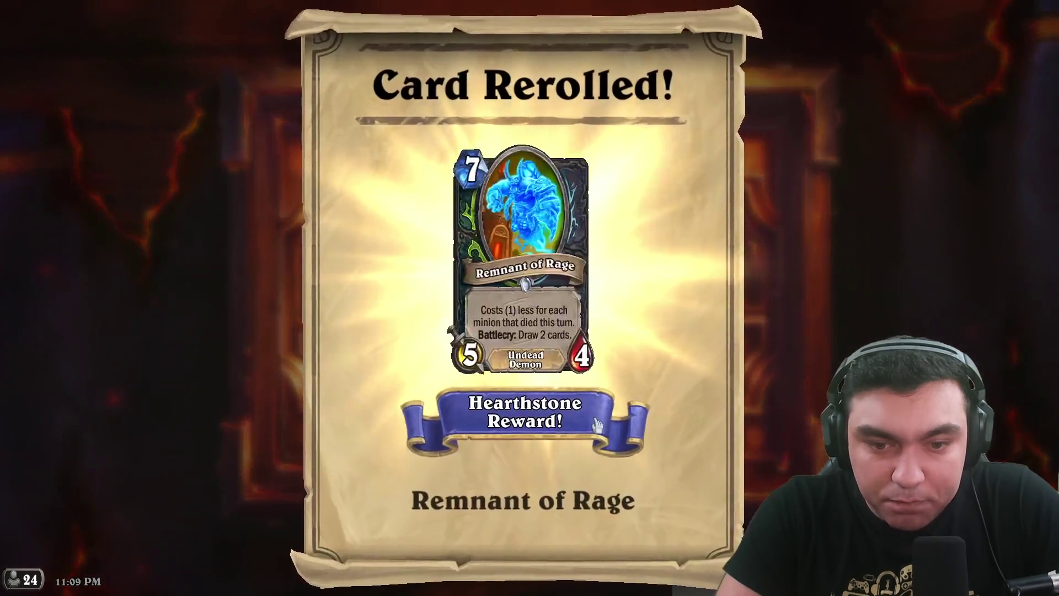
left_click(574, 390)
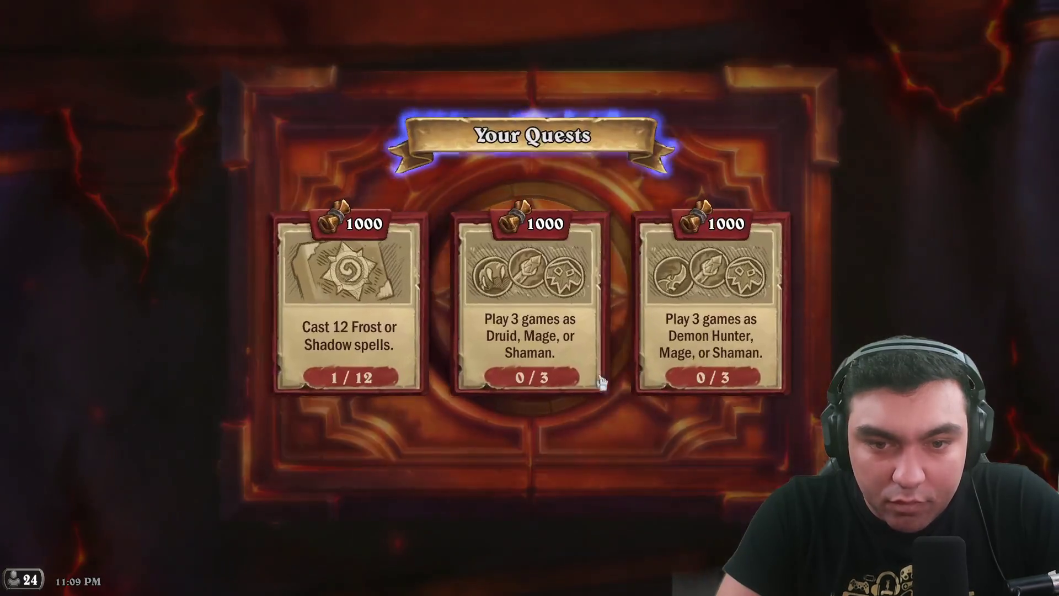
- Dismiss the quests overview, weekly quests and empty event quests panels
left_click(342, 28)
left_click(435, 47)
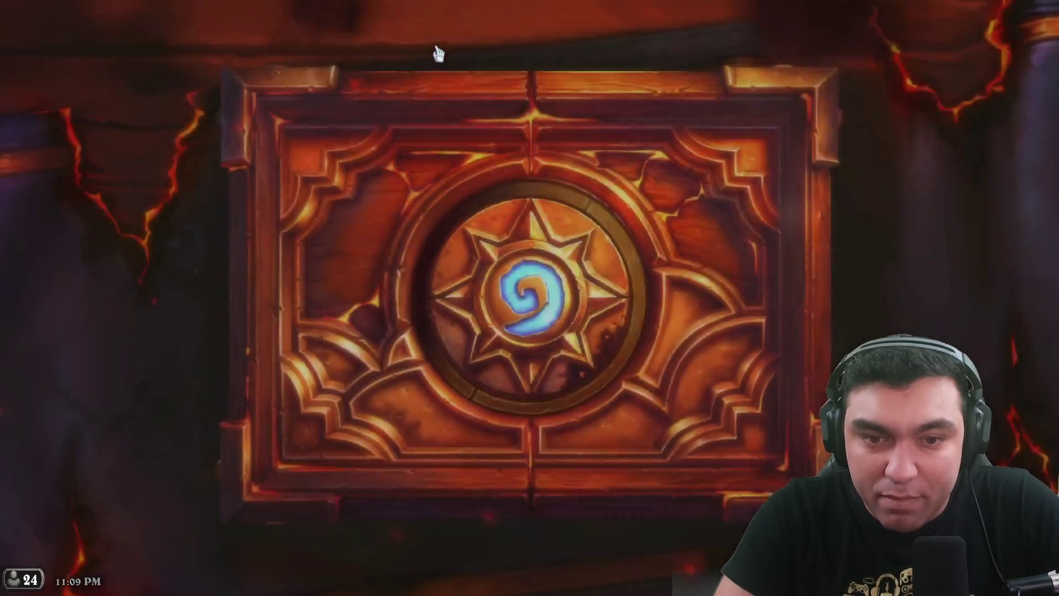
left_click(517, 165)
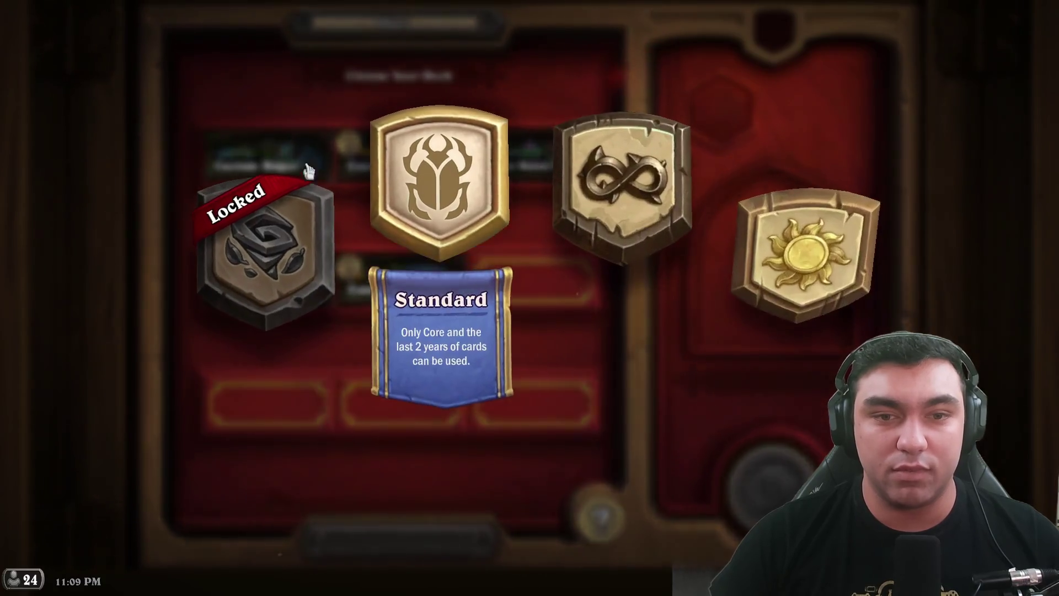
- Choose Standard format, acknowledge the sets moving to Wild, and open the Ladder Ready Decks
left_click(441, 220)
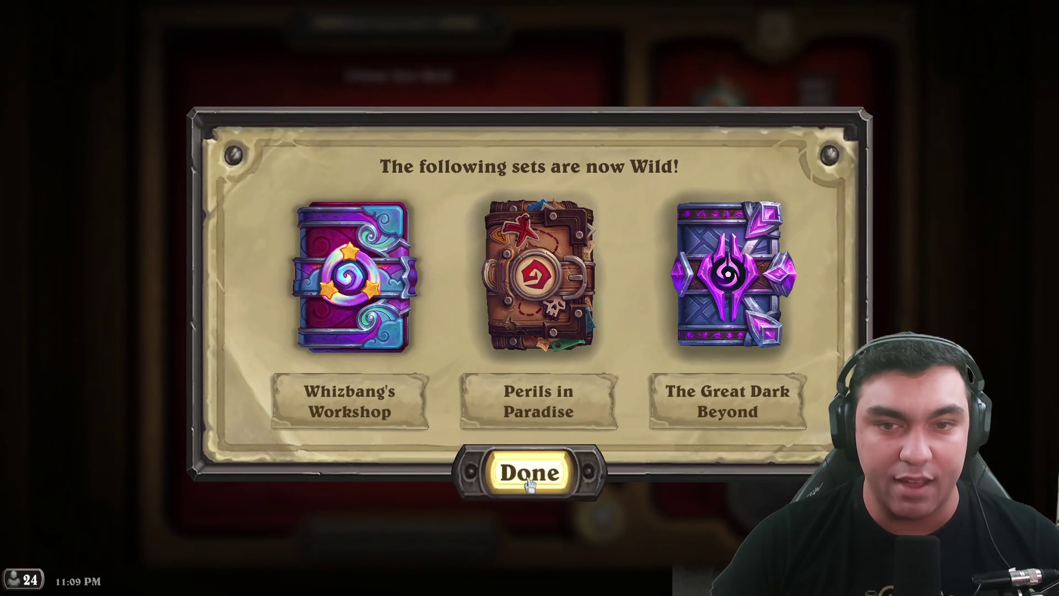
left_click(504, 479)
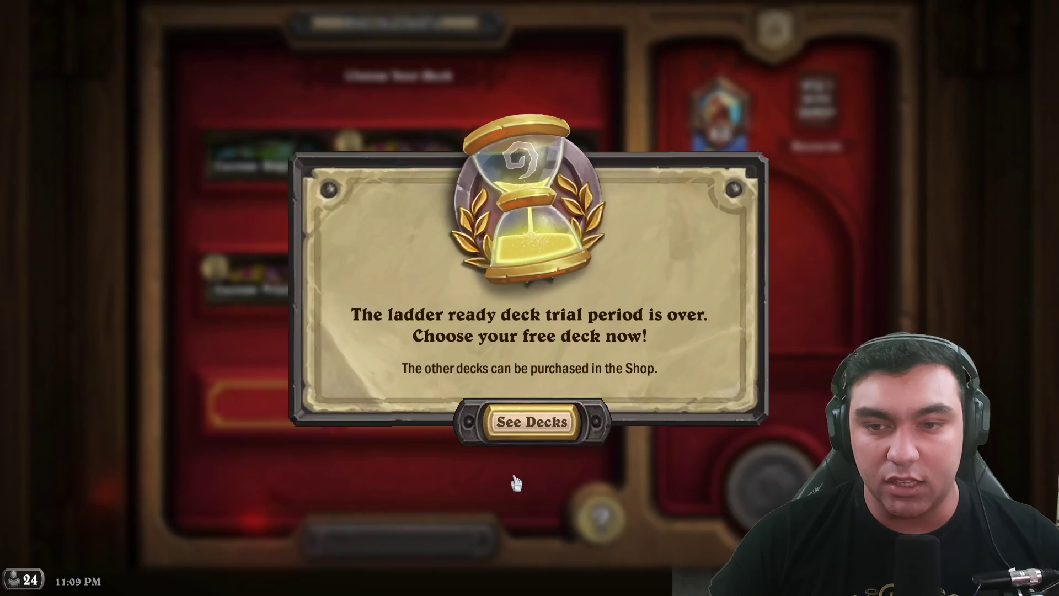
left_click(521, 432)
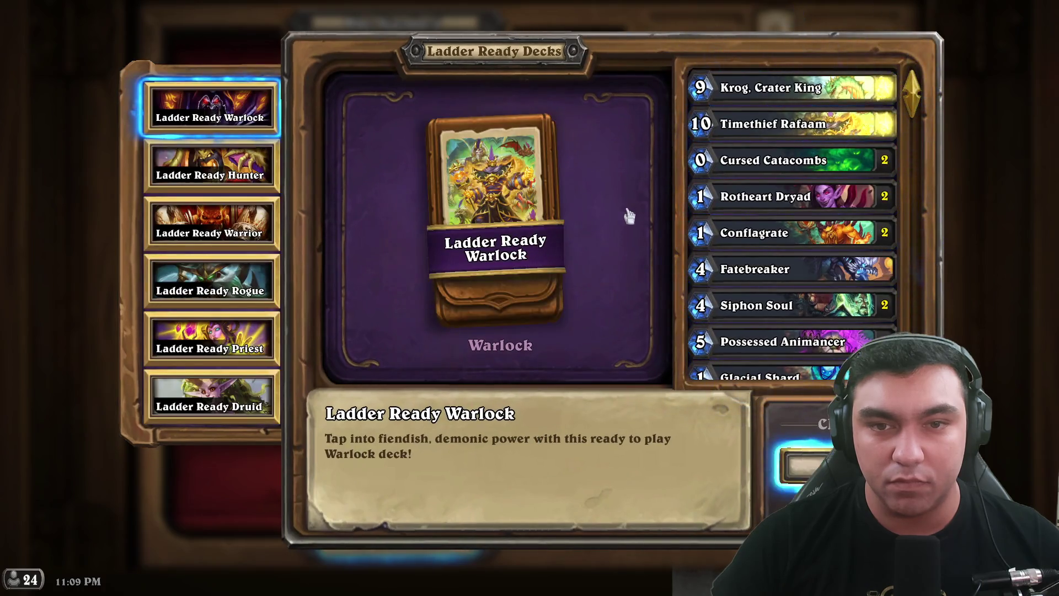
- Preview the Hunter, Warrior and Druid ladder decks and their card lists
left_click(168, 166)
left_click(210, 108)
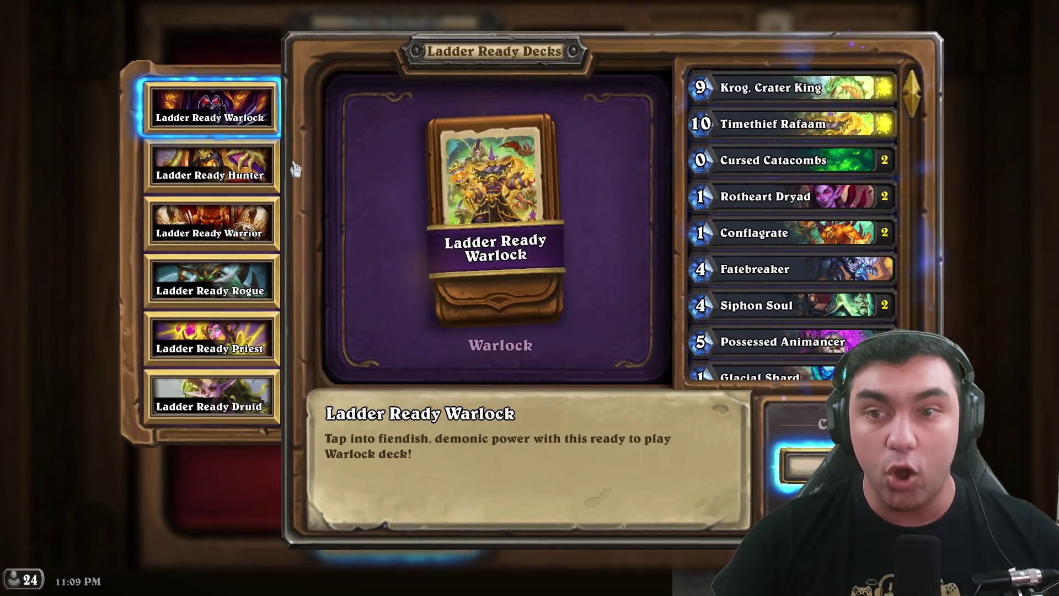
left_click(272, 180)
left_click(220, 226)
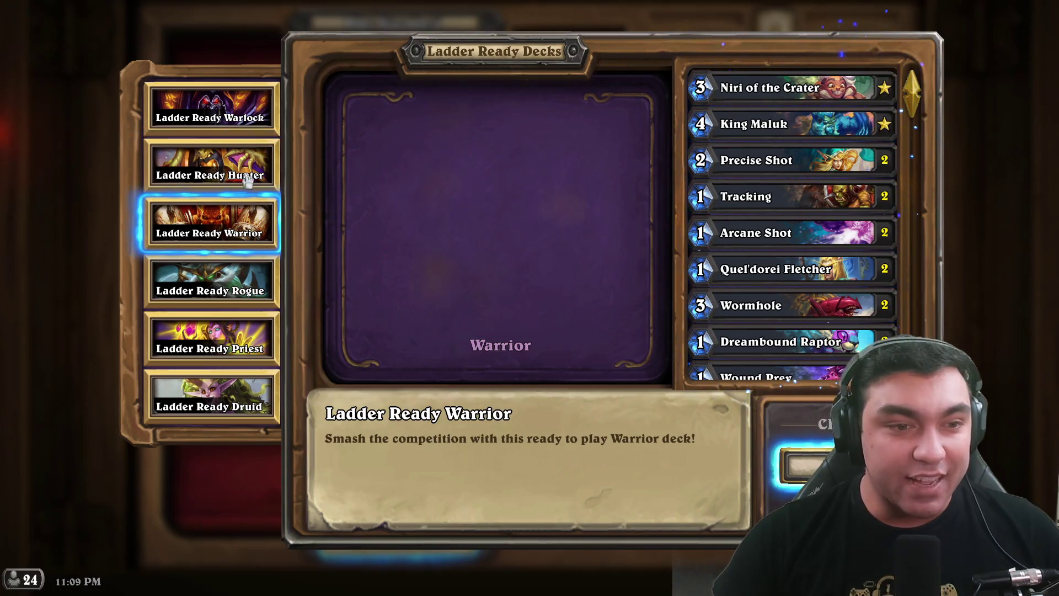
left_click(242, 177)
left_click(220, 110)
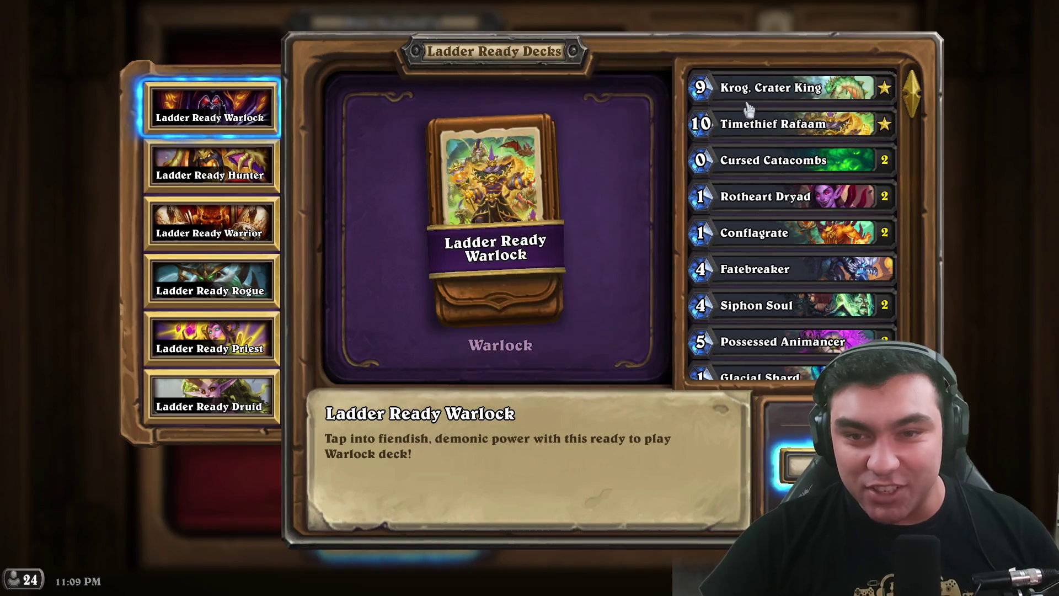
mouse_move(742, 236)
scroll(742, 236, "down", 10)
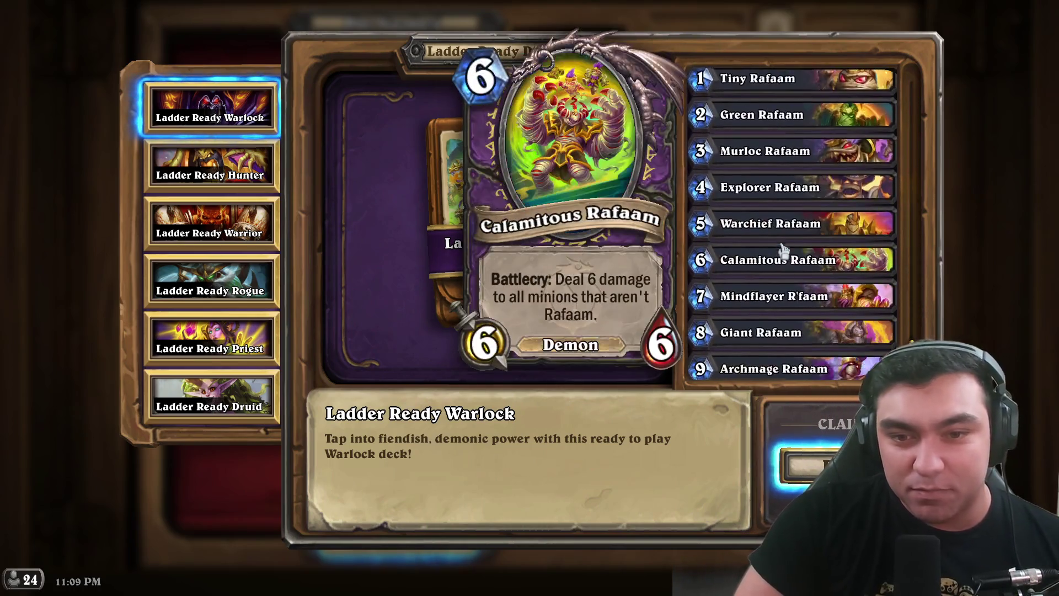
left_click(209, 396)
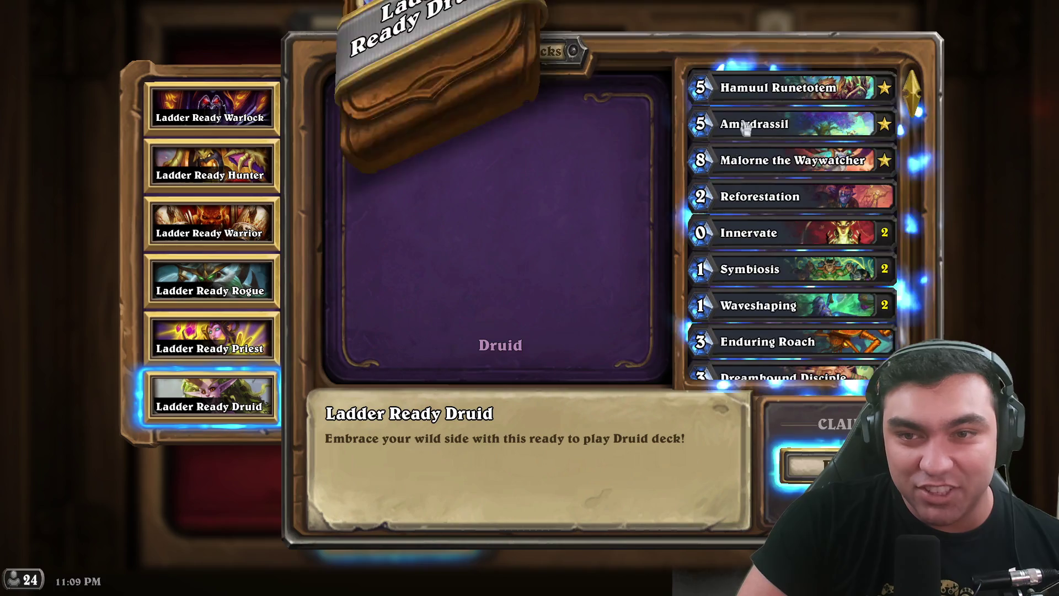
mouse_move(760, 102)
scroll(760, 110, "down", 8)
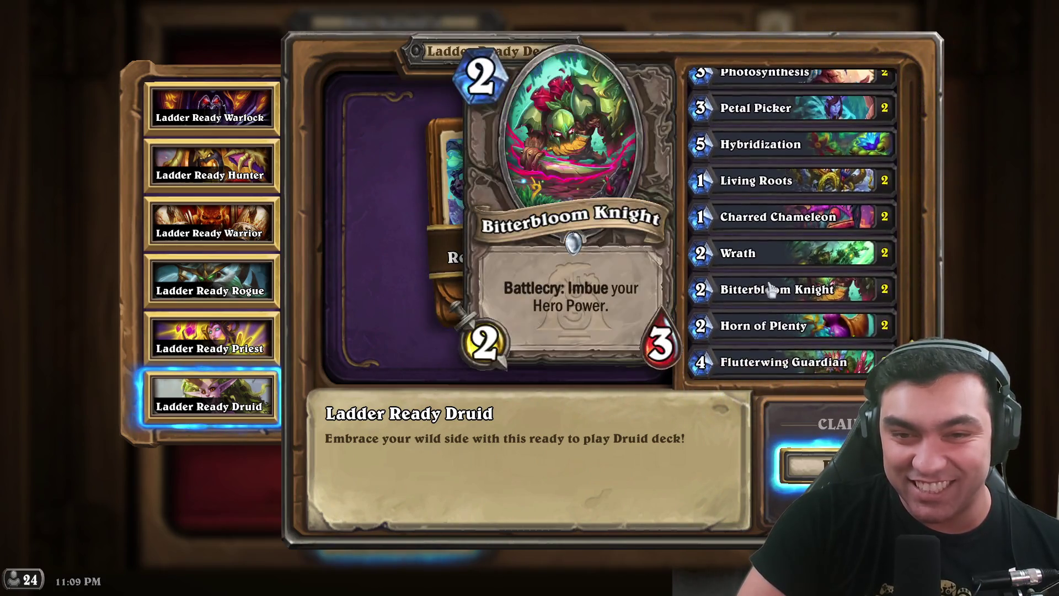
- Recheck the Warrior and Hunter decks, then pick Ladder Ready Warlock as the free deck
left_click(210, 224)
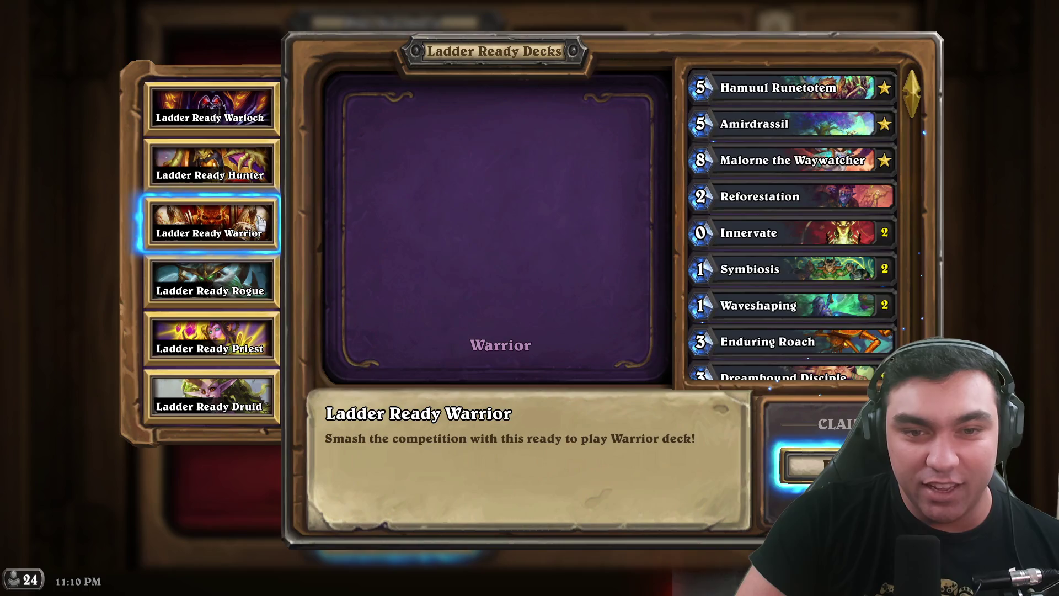
mouse_move(741, 89)
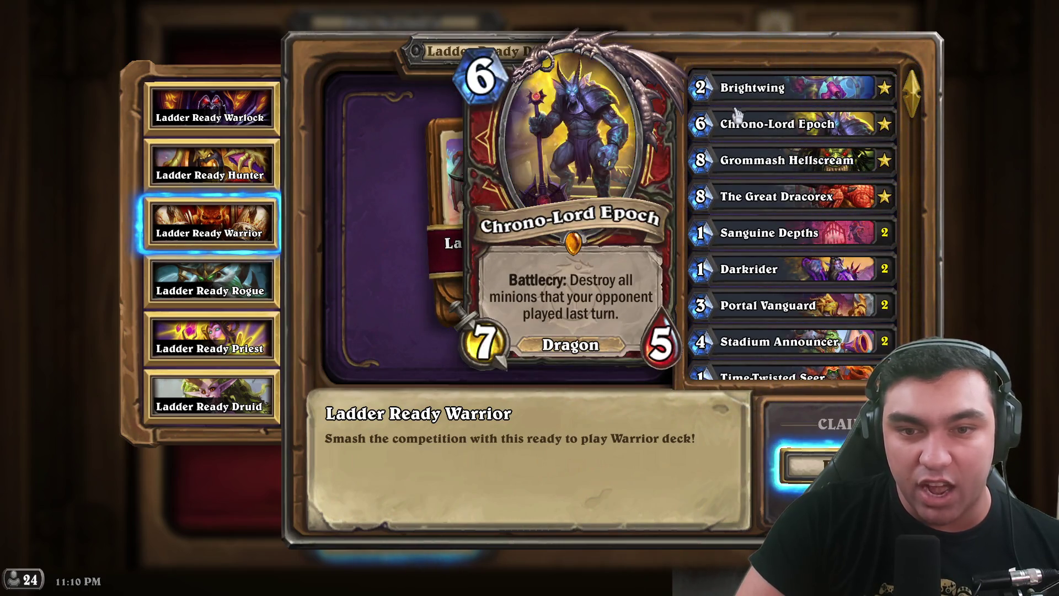
scroll(750, 232, "down", 1)
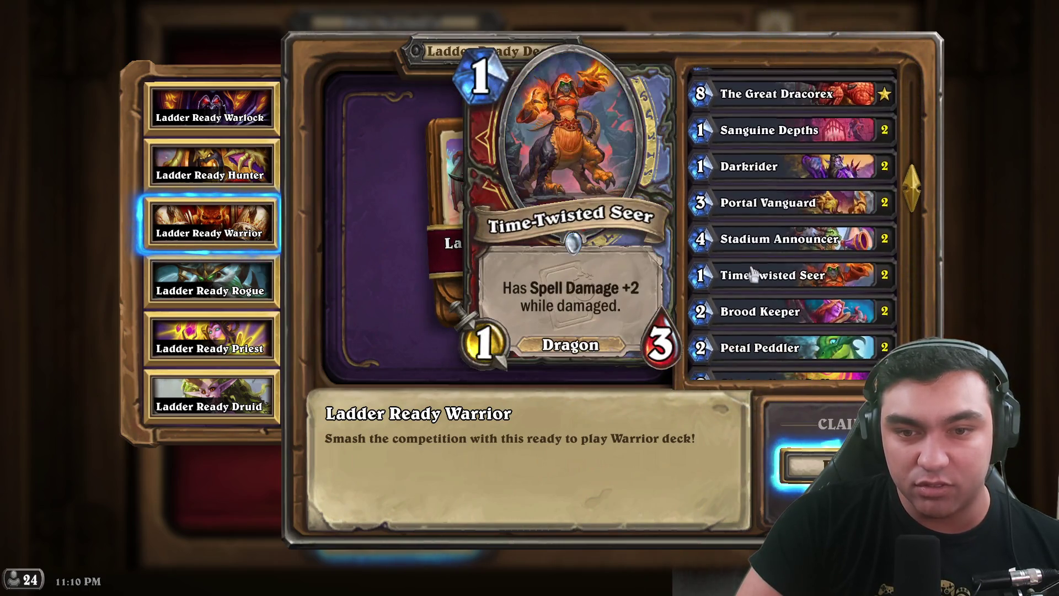
scroll(755, 292, "down", 2)
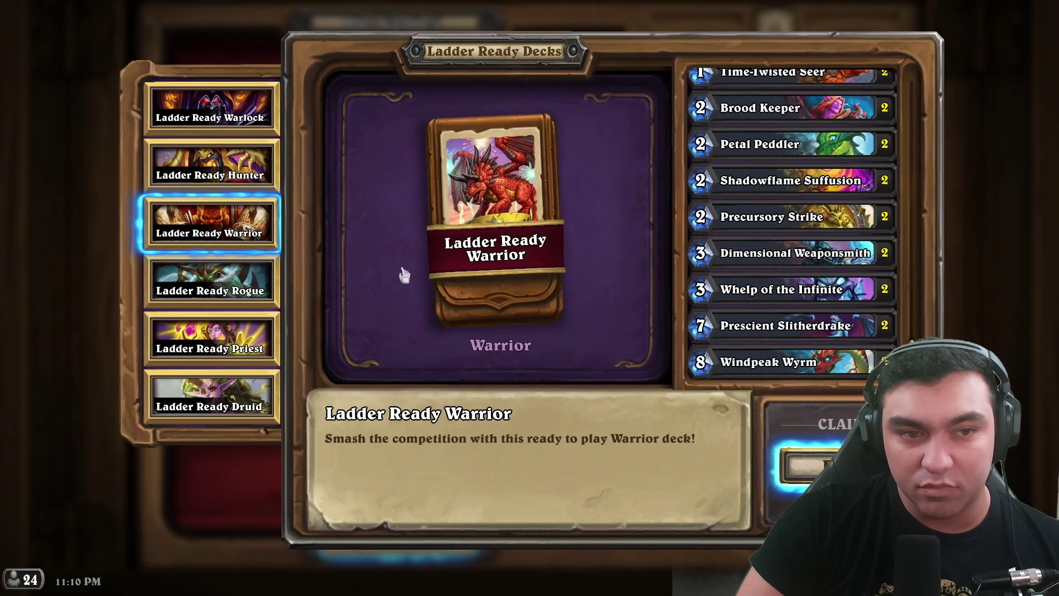
left_click(190, 185)
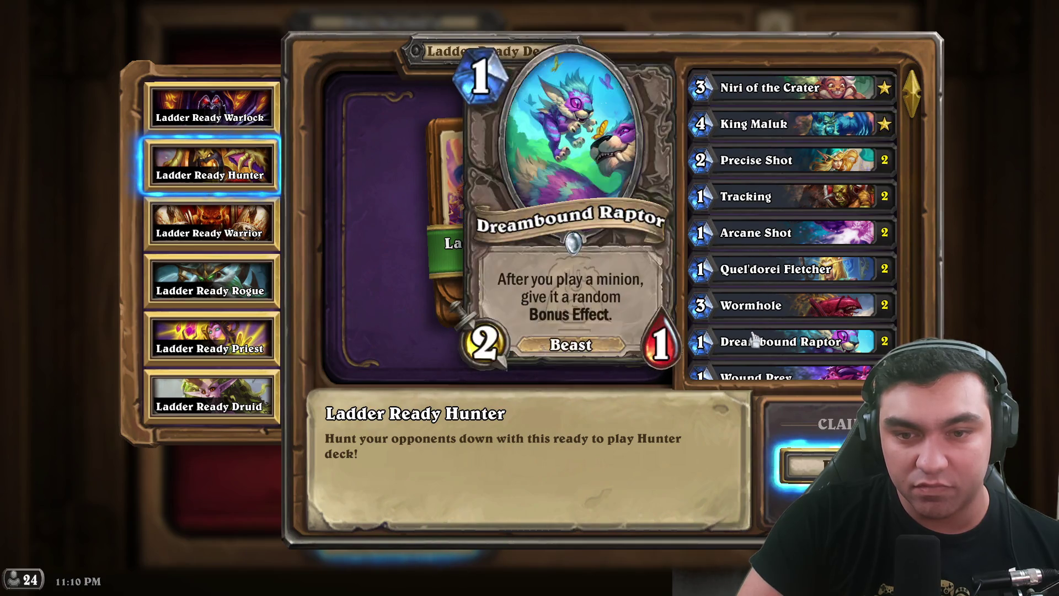
scroll(753, 342, "down", 3)
scroll(754, 342, "down", 3)
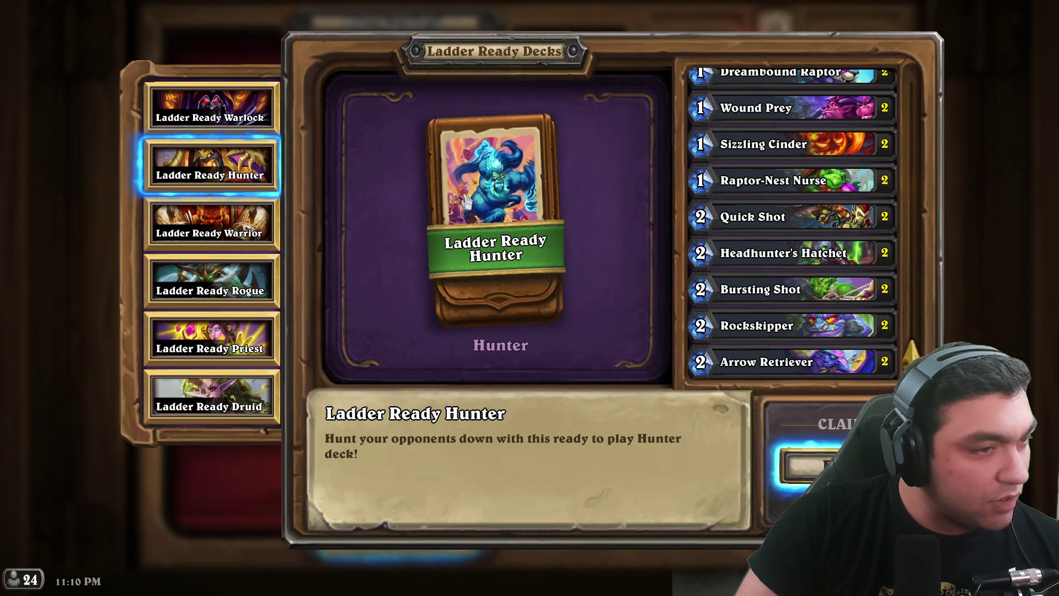
double_click(209, 108)
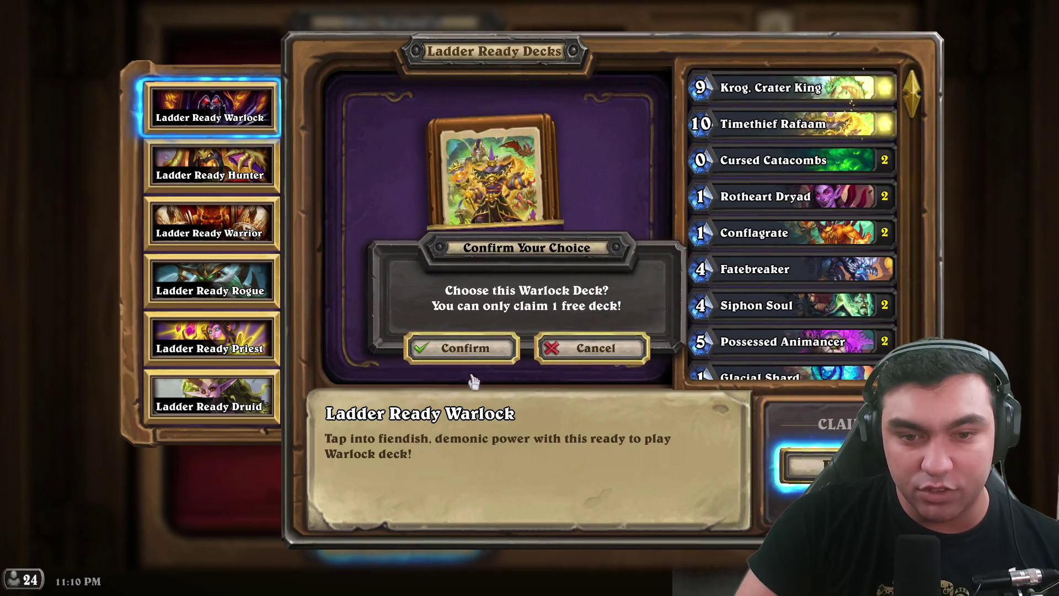
- Confirm the Warlock deck as the one free Ladder Ready deck
left_click(471, 347)
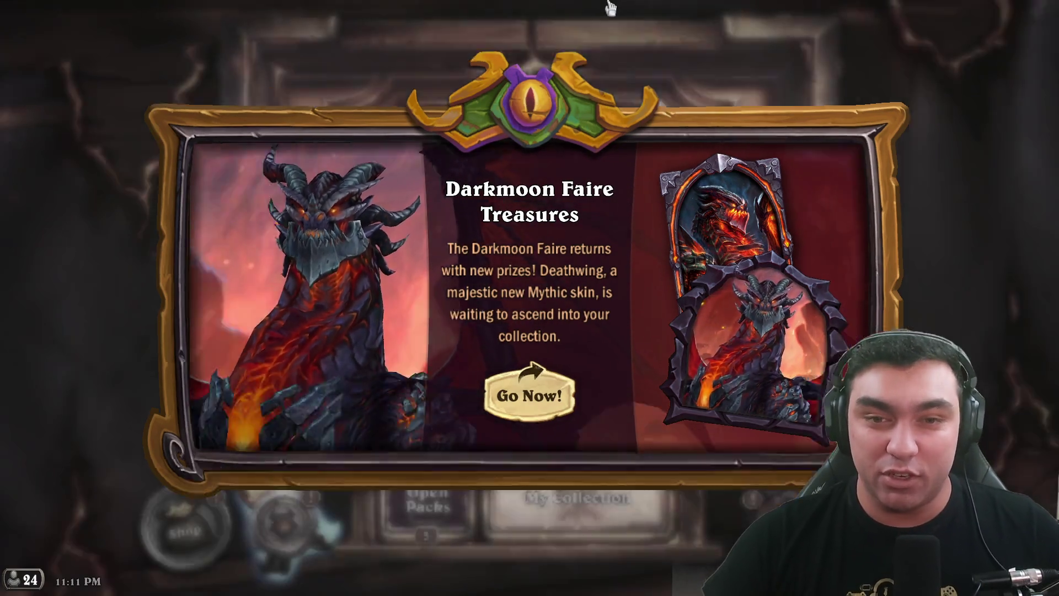
- Close the Darkmoon Faire promo and Dream City Trial Cards notice, then open the Darkmoon Faire Treasures
left_click(610, 6)
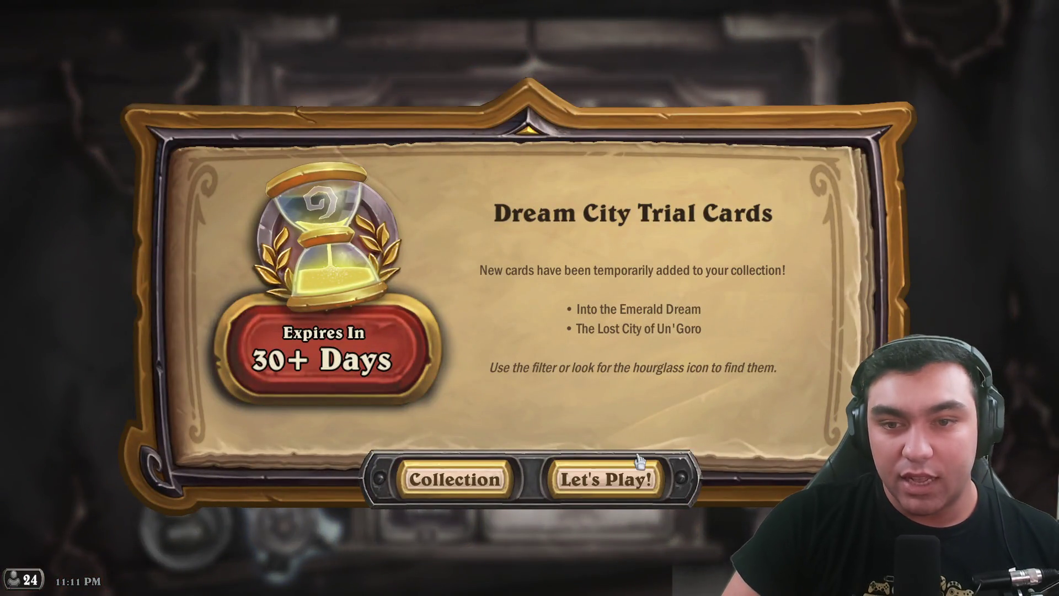
left_click(611, 478)
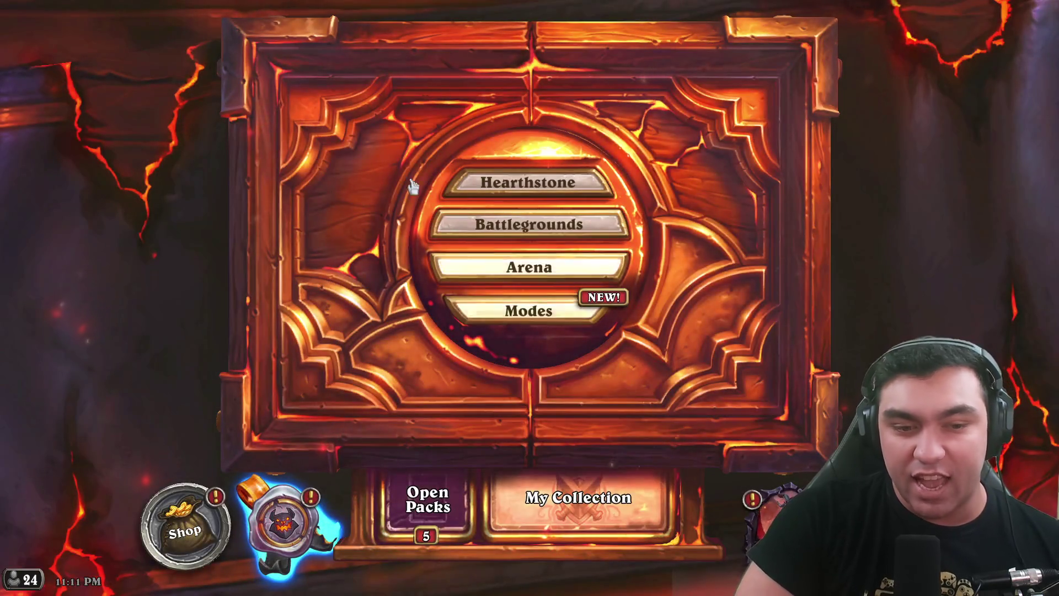
left_click(787, 469)
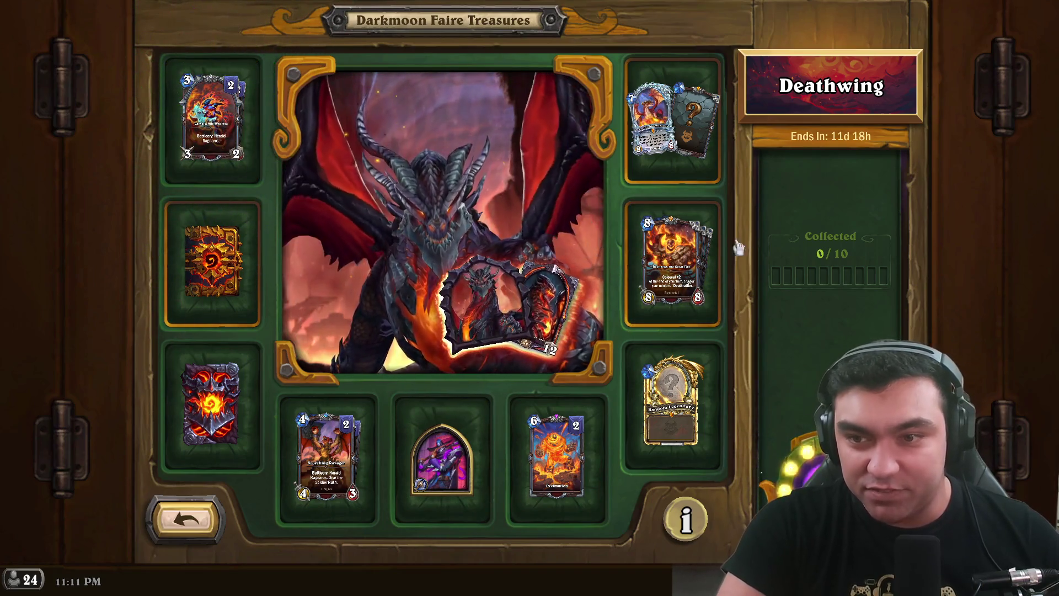
- Claim the Cataclysmic War Axe as treasure 1/10, review its included cards, then exit the treasures
left_click(203, 119)
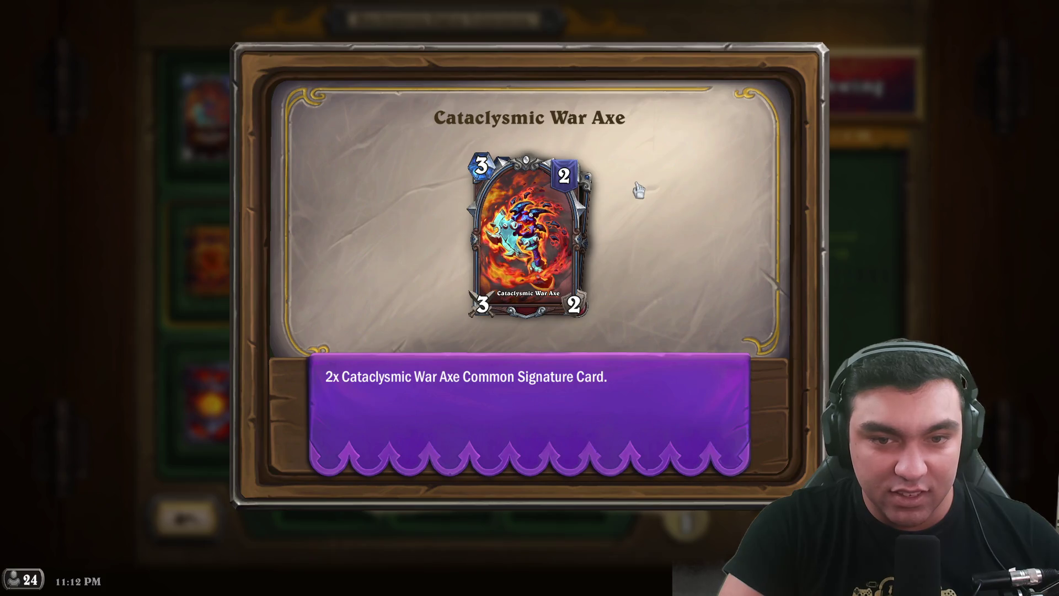
left_click(1042, 298)
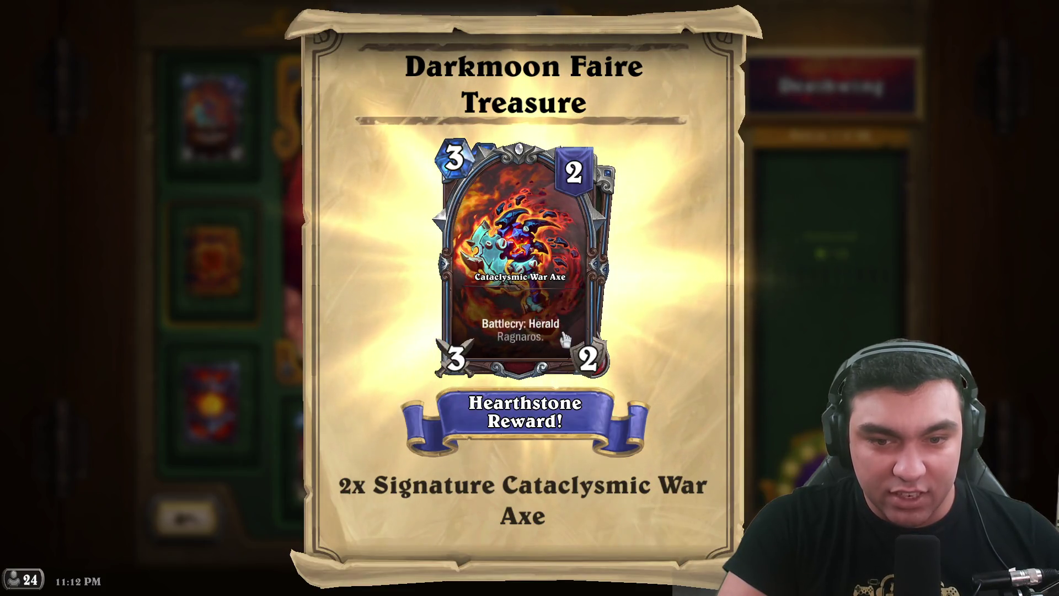
left_click(794, 359)
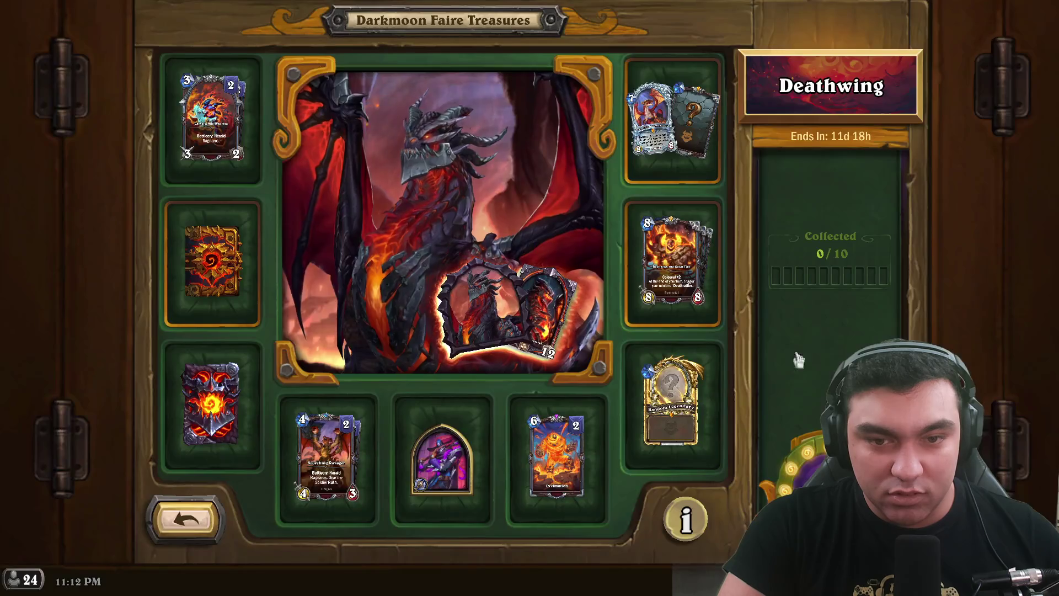
left_click(205, 118)
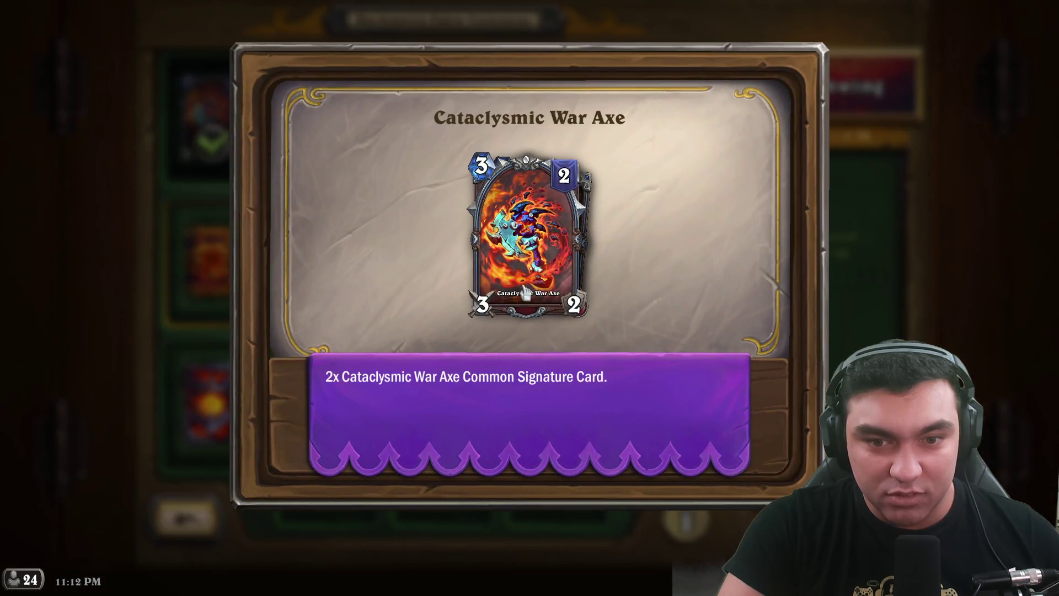
left_click(594, 308)
mouse_move(503, 234)
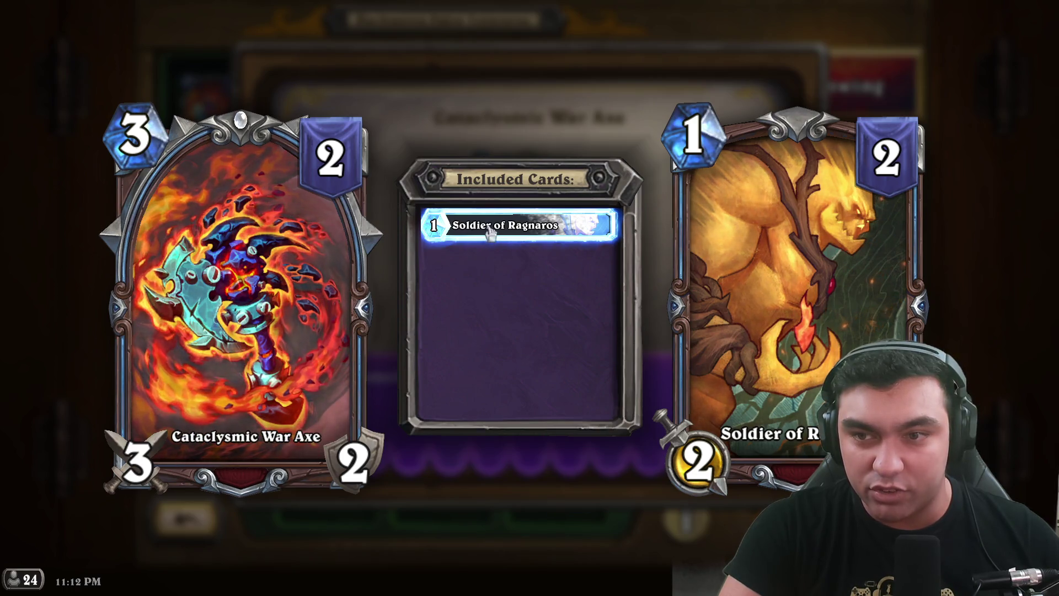
left_click(628, 84)
left_click(989, 145)
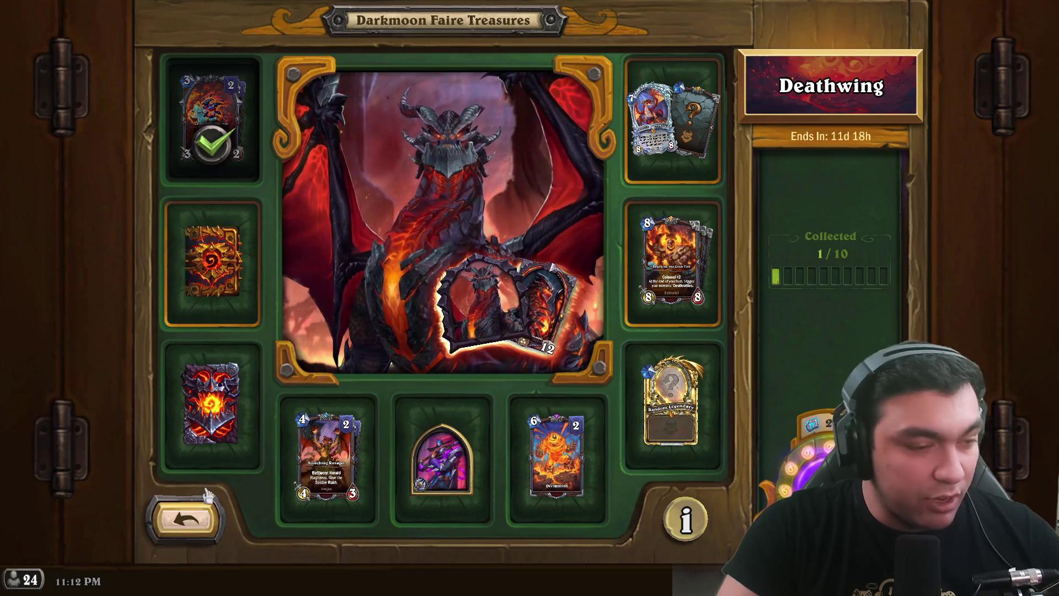
left_click(194, 513)
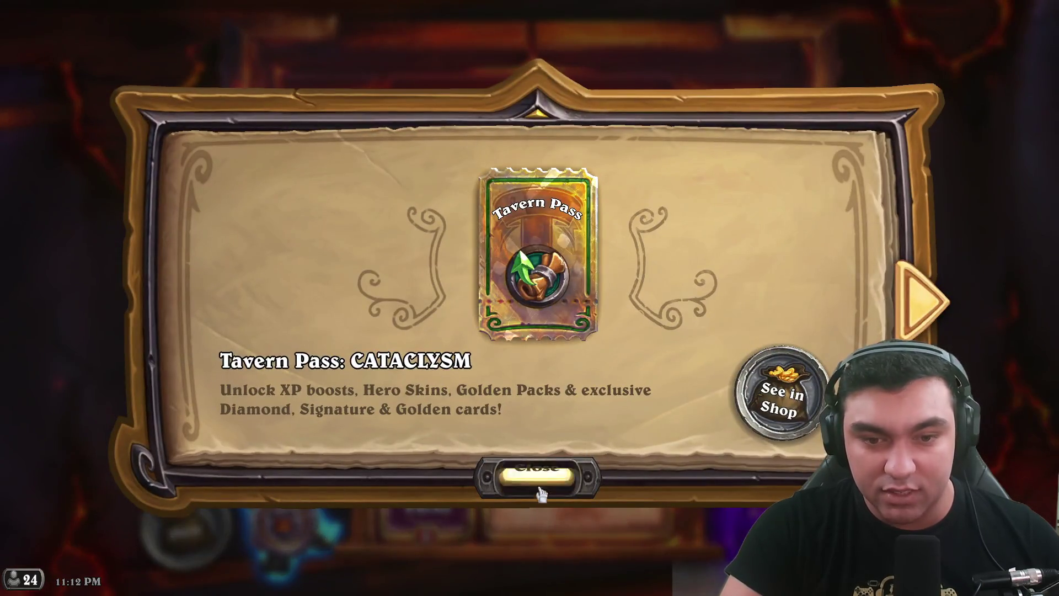
- Dismiss the Tavern Pass ad, read the Cataclysm event letter, and view the Rewards Track
left_click(538, 474)
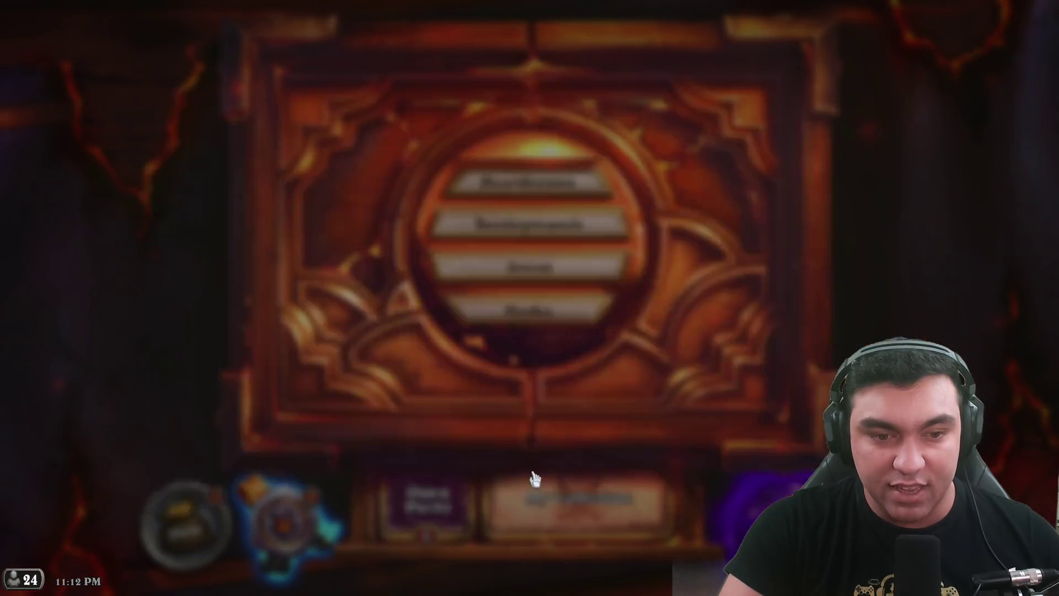
left_click(281, 521)
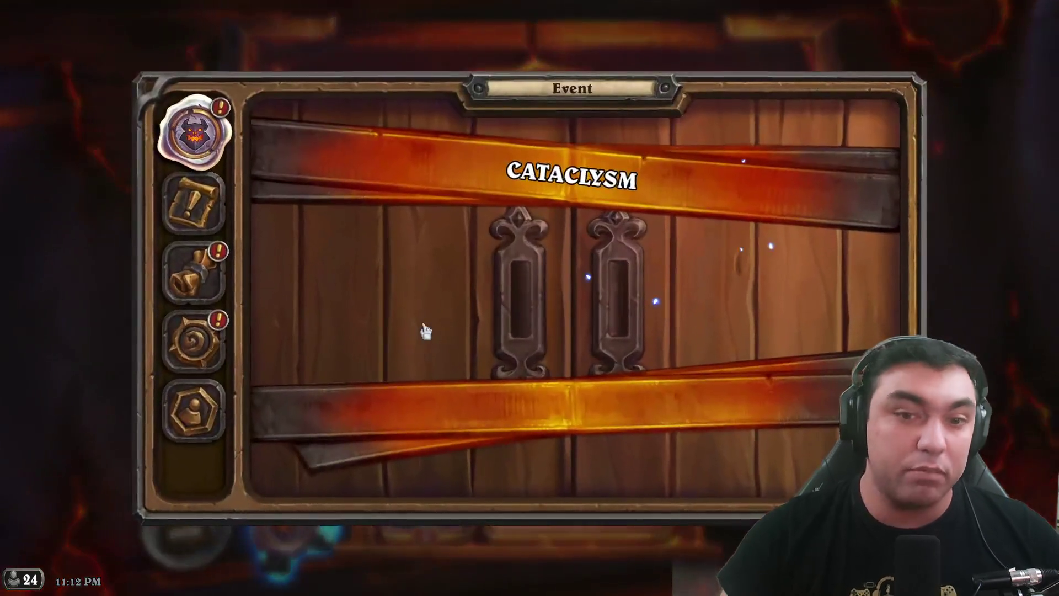
left_click(539, 303)
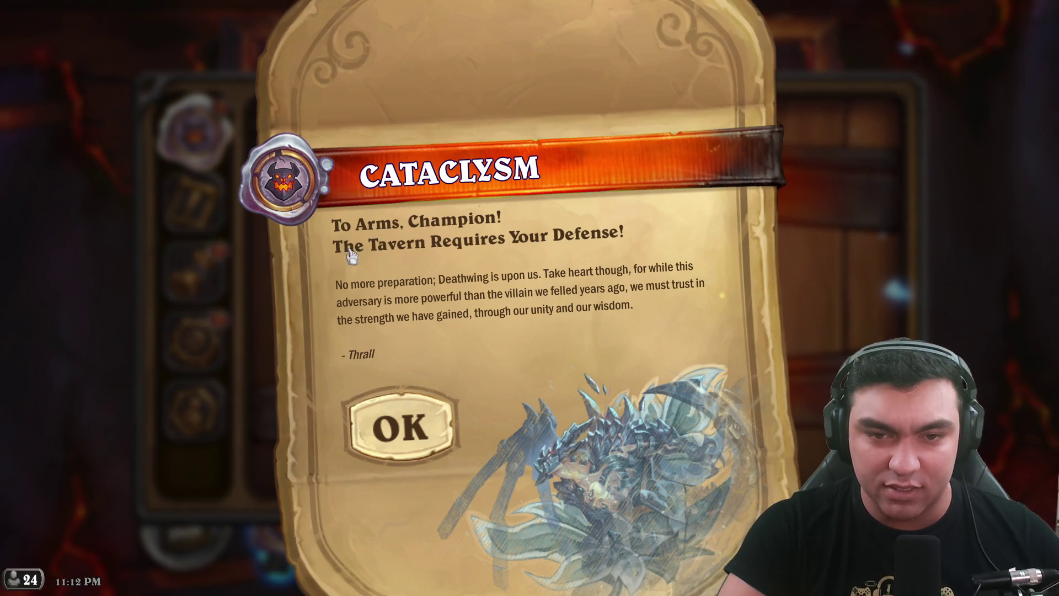
left_click(381, 397)
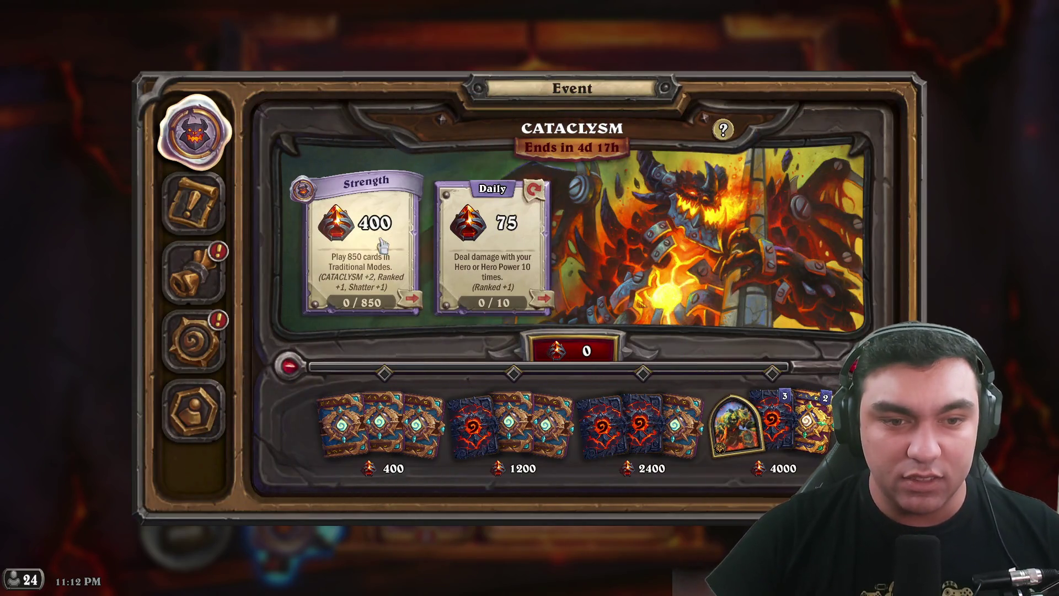
left_click(193, 270)
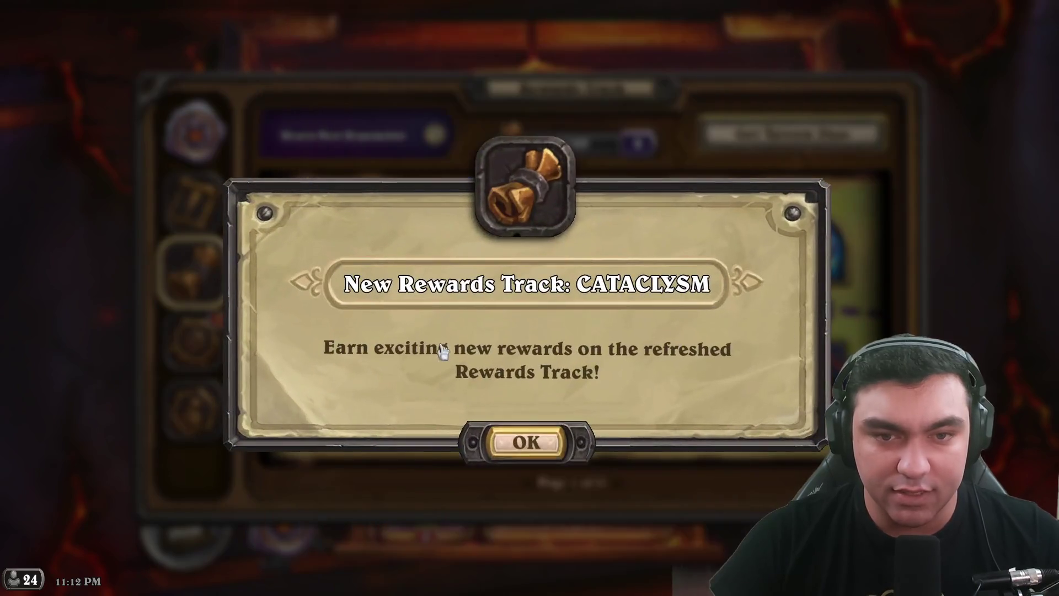
- Acknowledge the Cataclysm rewards track and claim the Timeways and Whizbang Neutral Collector achievements
left_click(526, 442)
left_click(193, 339)
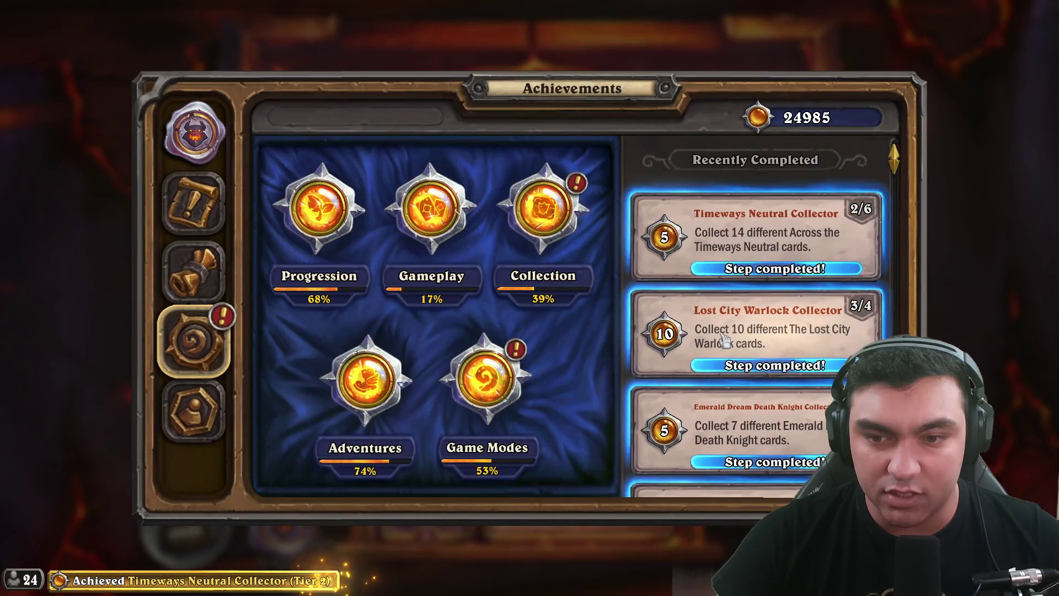
left_click(675, 280)
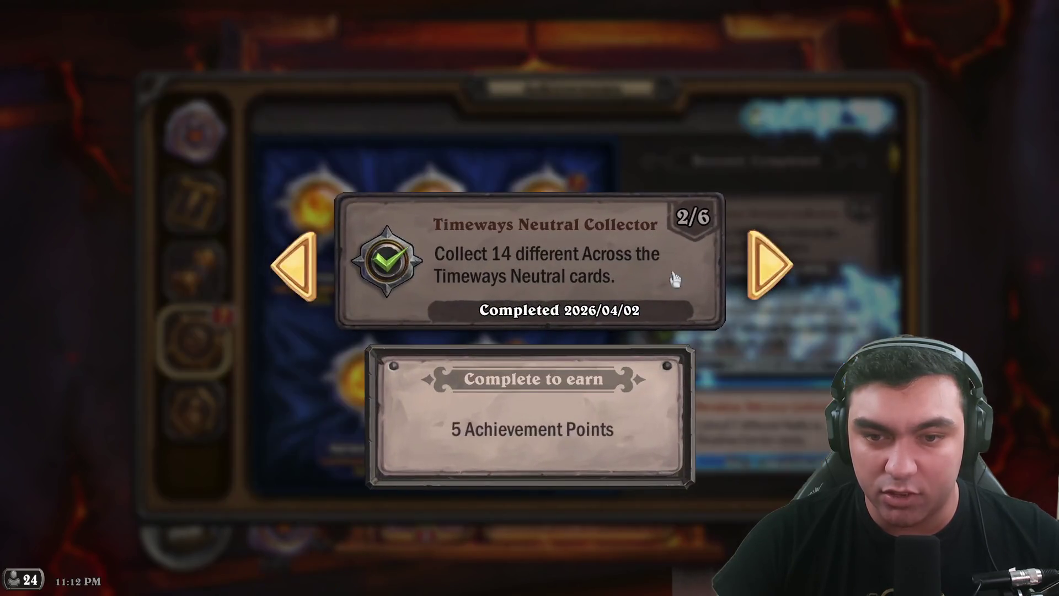
left_click(674, 279)
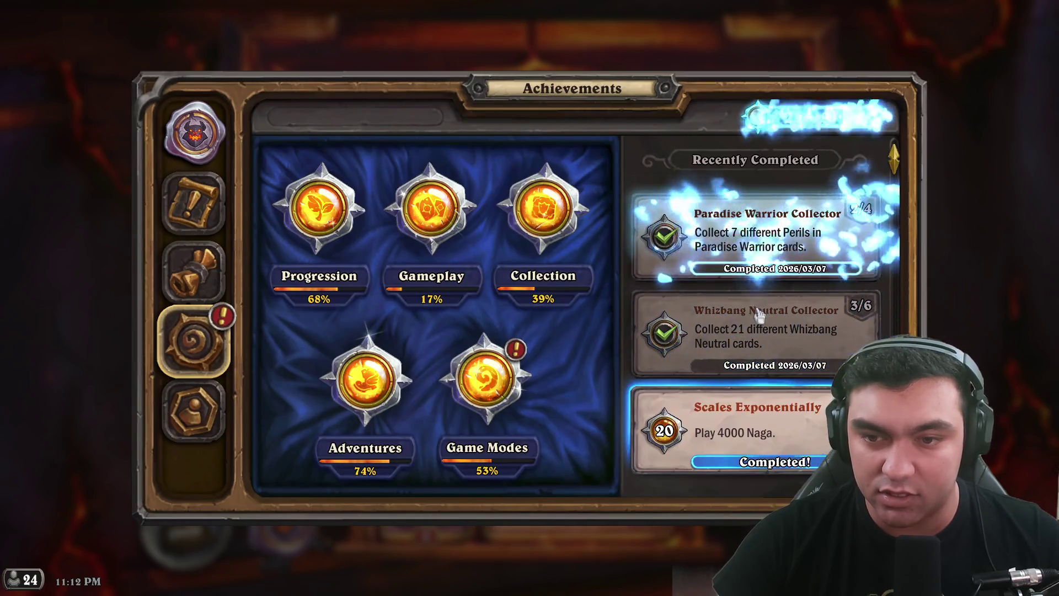
left_click(758, 313)
left_click(758, 312)
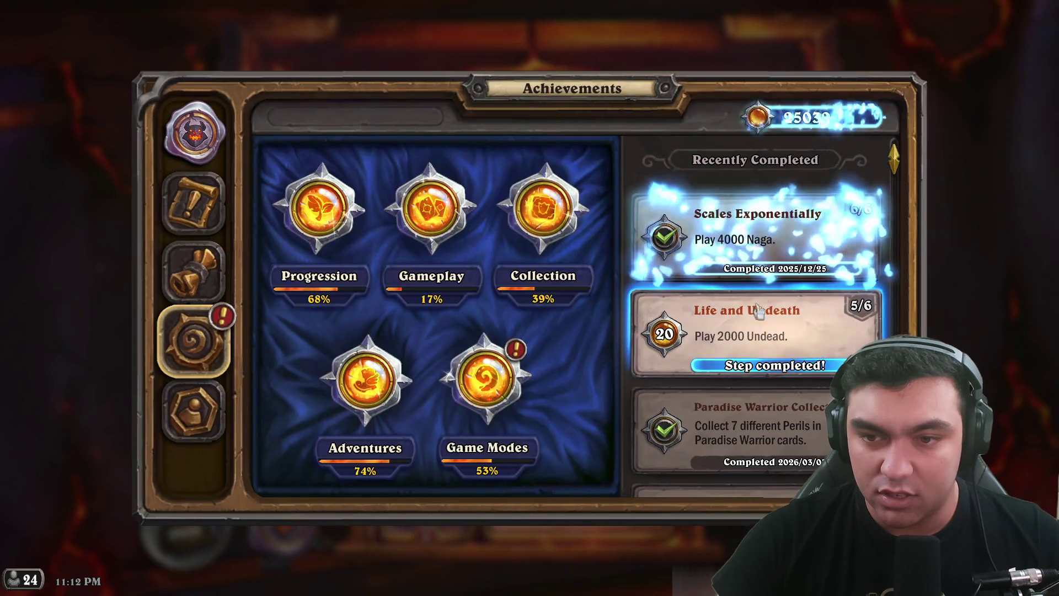
key("Escape")
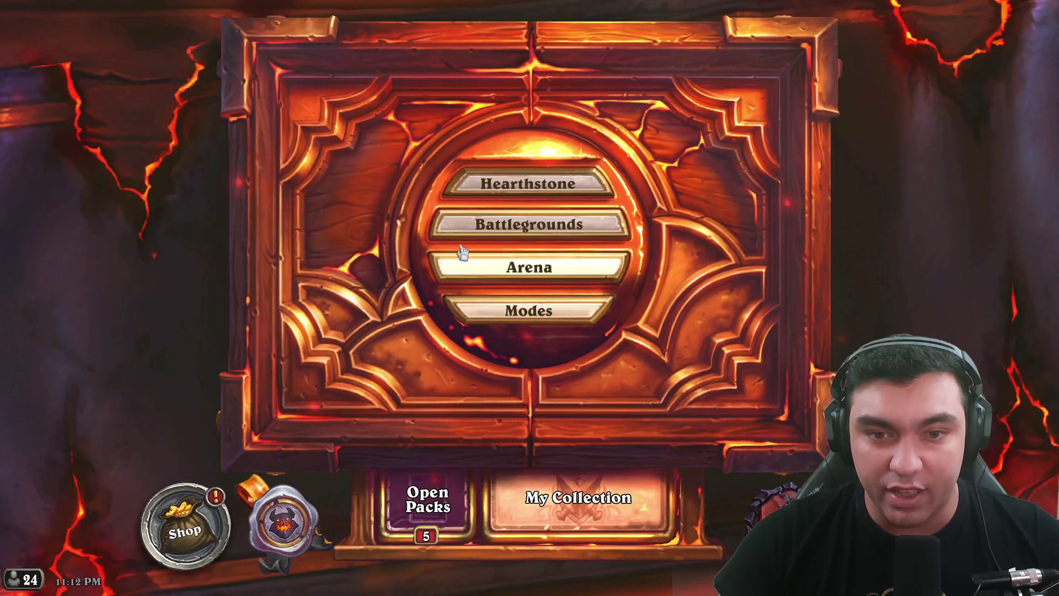
- Browse the Tavern Brawl, Mercenaries and Solo Adventures modes
left_click(489, 322)
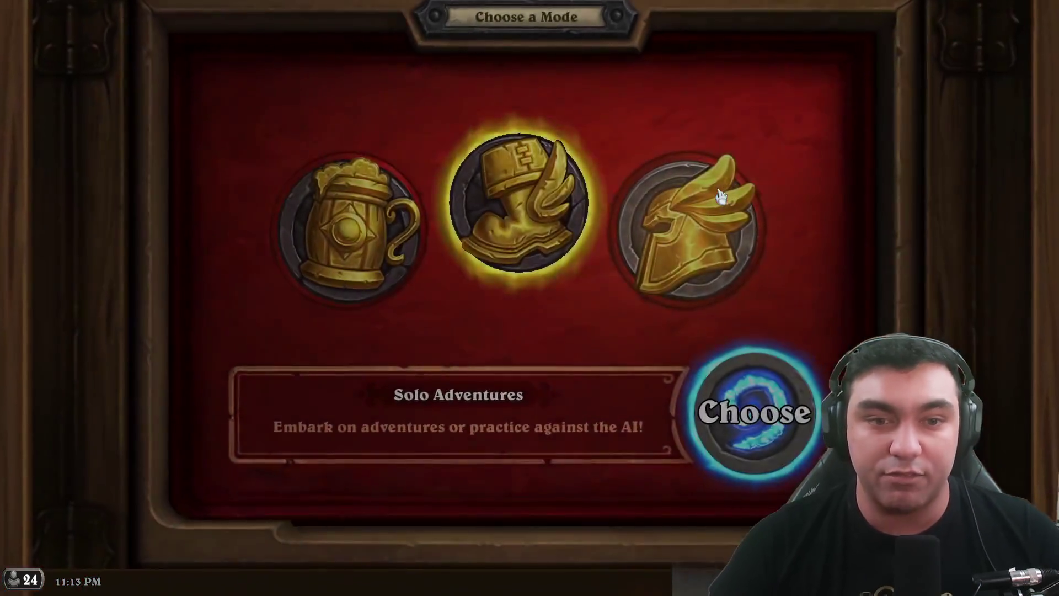
left_click(350, 228)
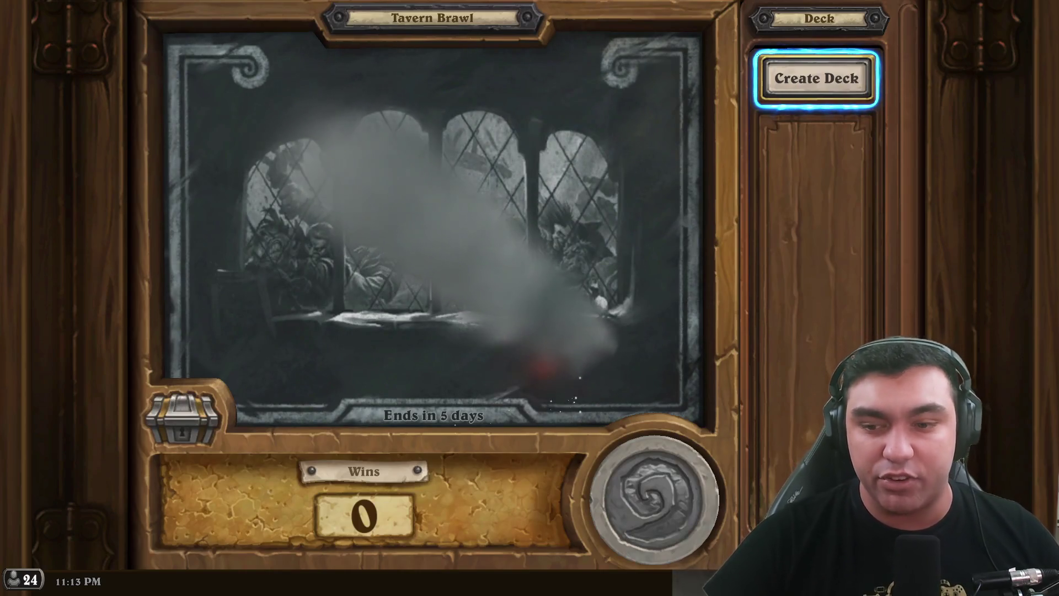
key("Escape")
left_click(668, 239)
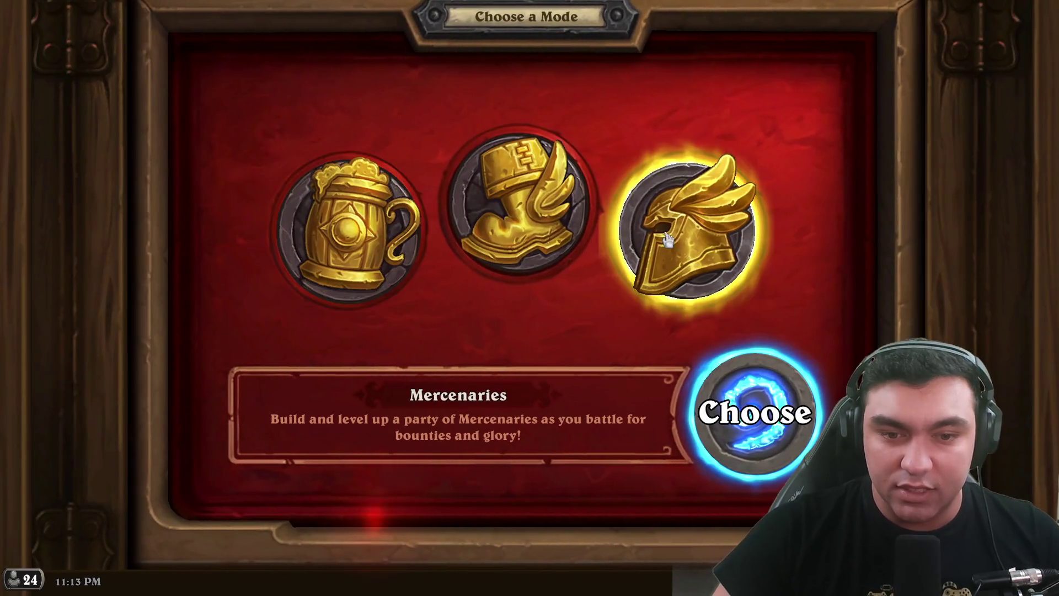
left_click(518, 204)
left_click(686, 231)
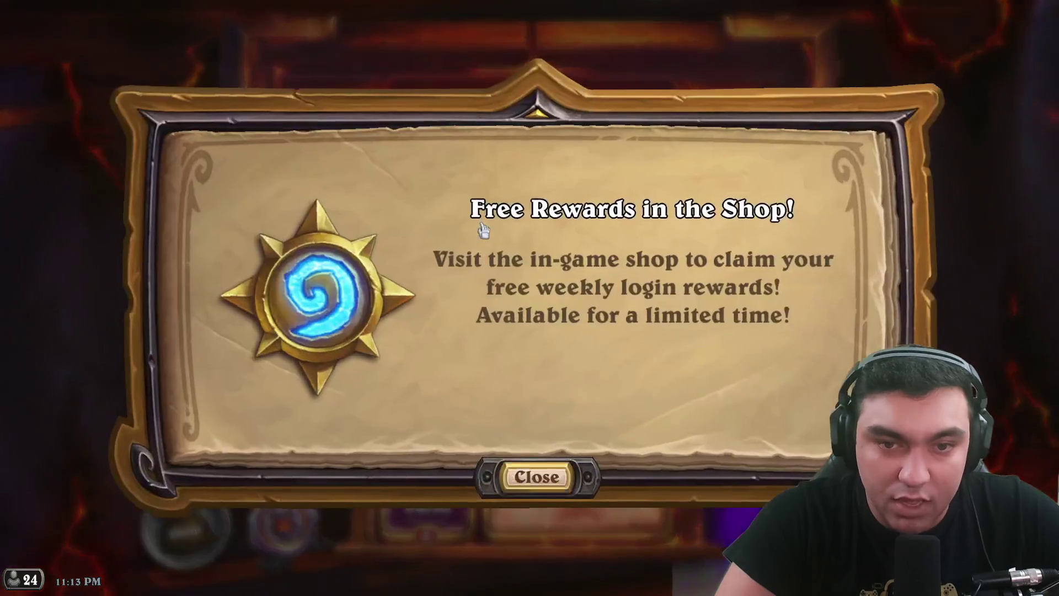
- Go into the shop and scroll Featured to the Weekly Login Rewards: Week 3 offer
left_click(537, 476)
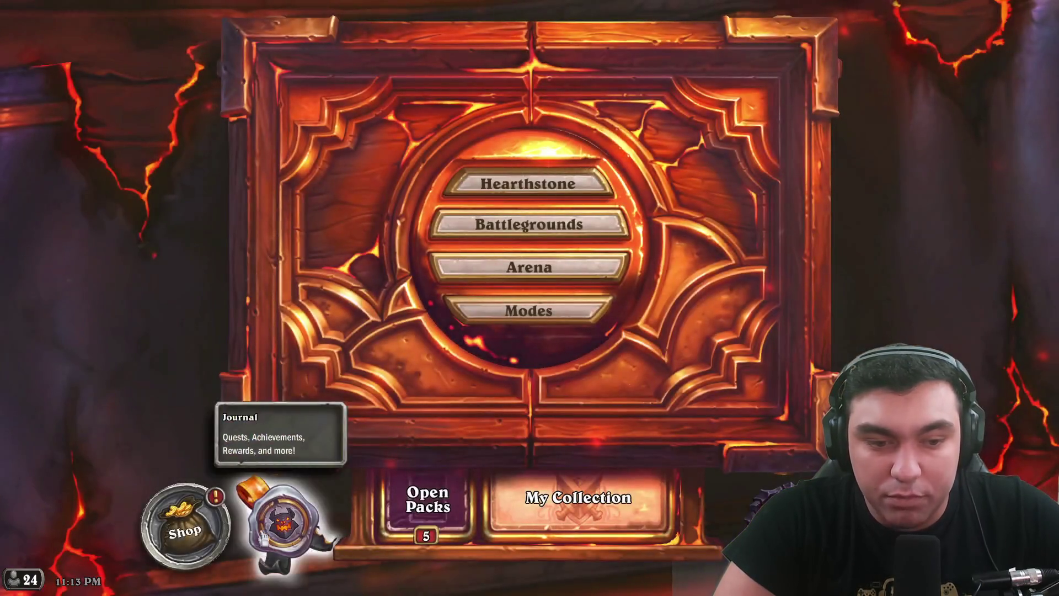
left_click(185, 513)
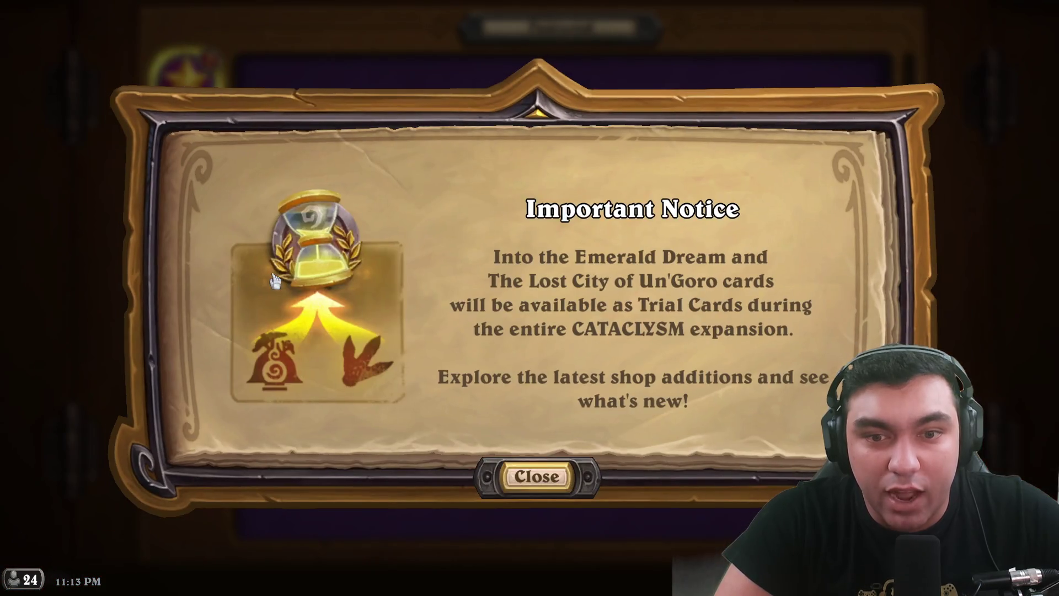
left_click(512, 475)
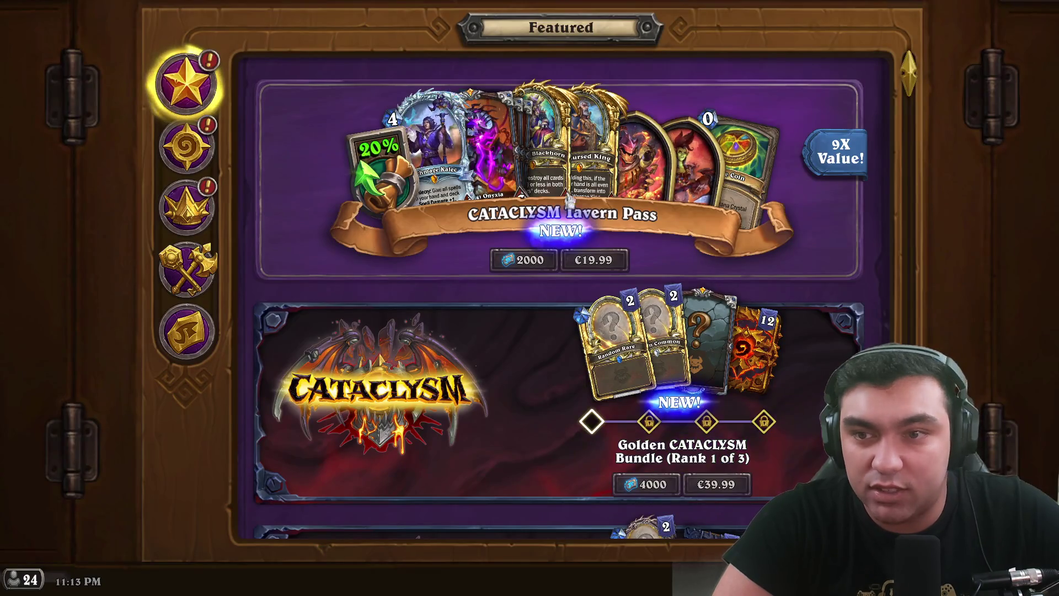
scroll(594, 173, "down", 3)
scroll(594, 173, "down", 10)
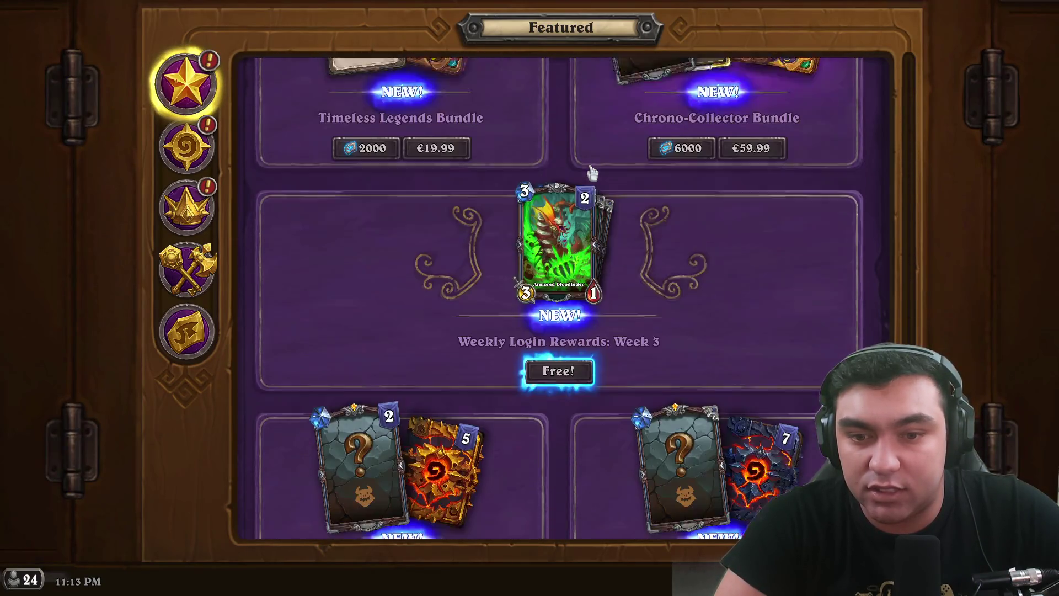
- Claim the free Week 3 reward of two Signature Armored Bloodletters and exit the shop
left_click(538, 321)
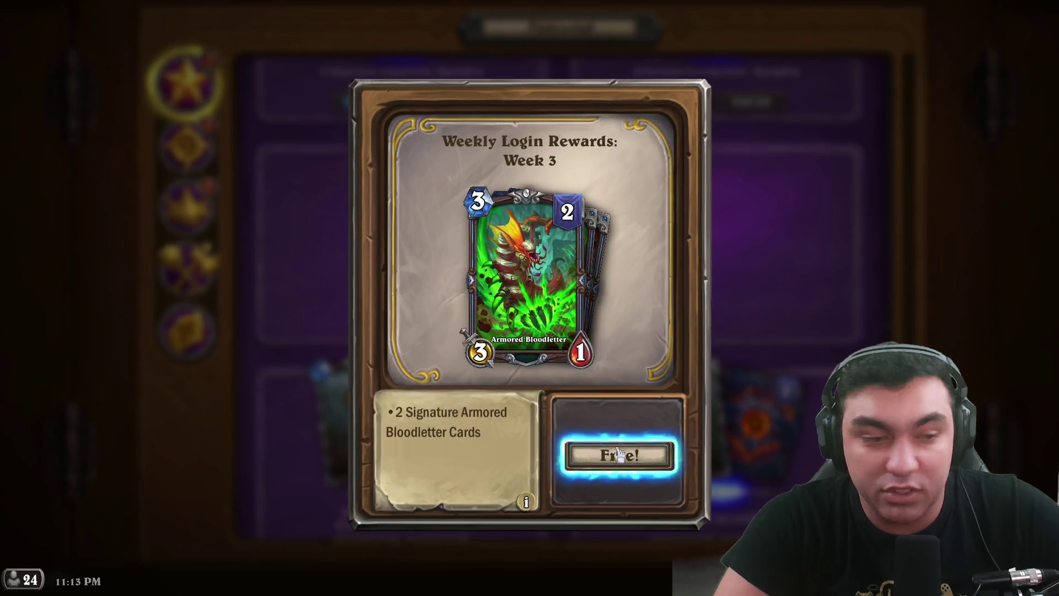
left_click(619, 455)
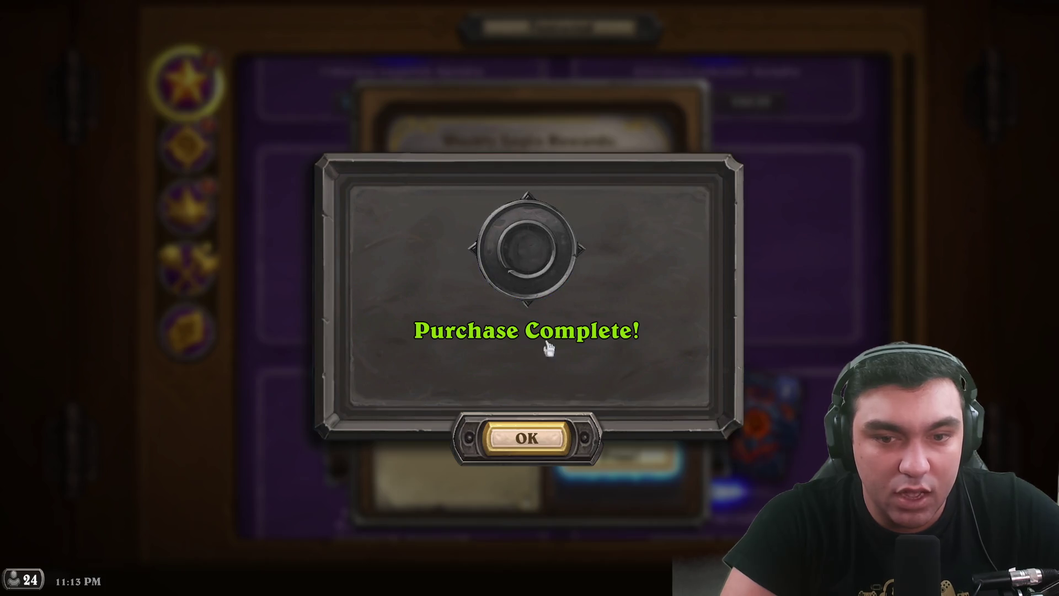
left_click(522, 439)
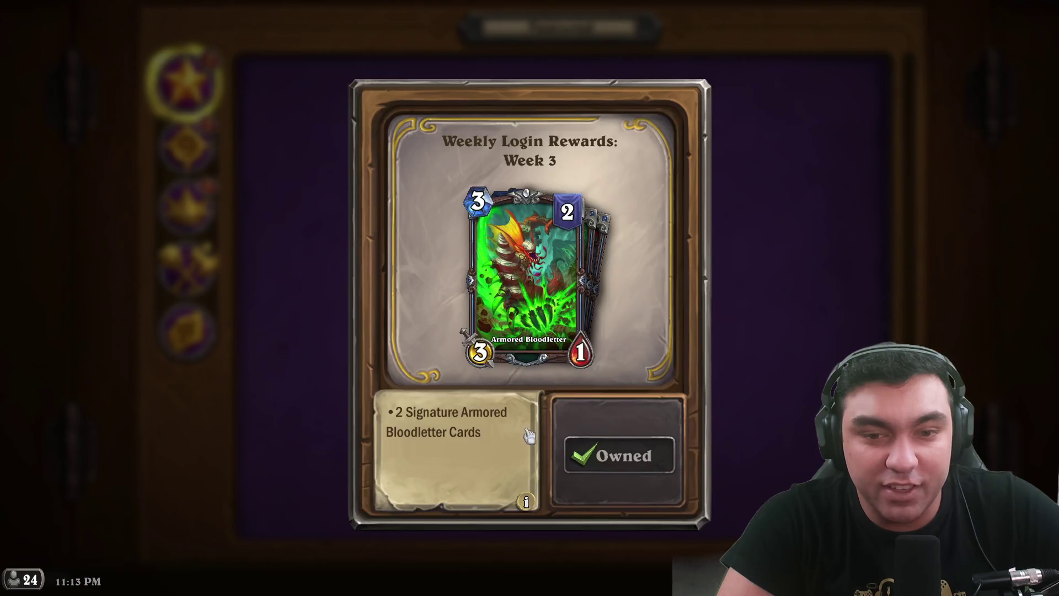
left_click(779, 276)
left_click(358, 157)
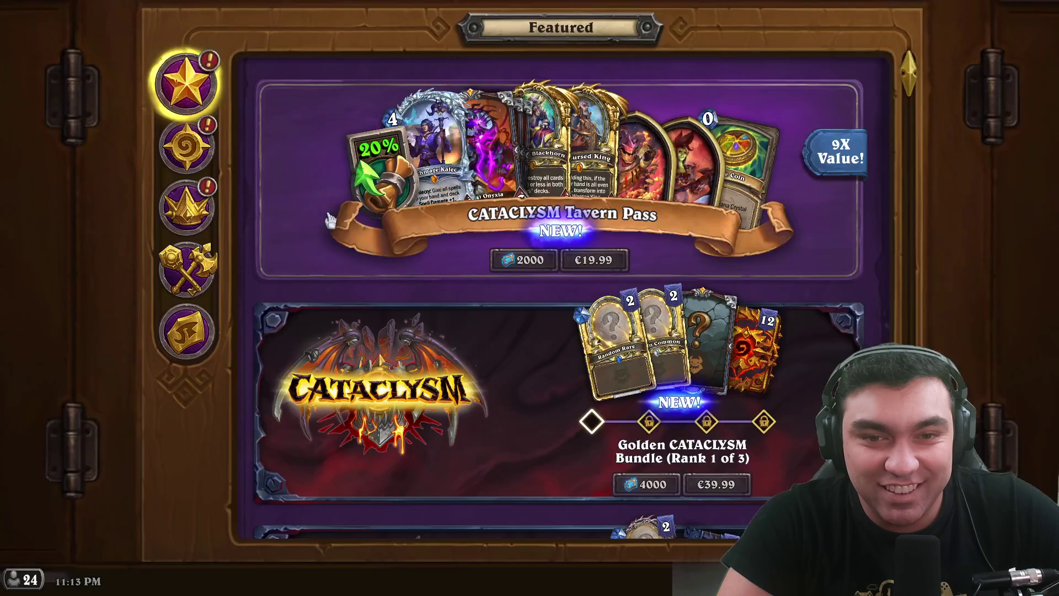
left_click(194, 144)
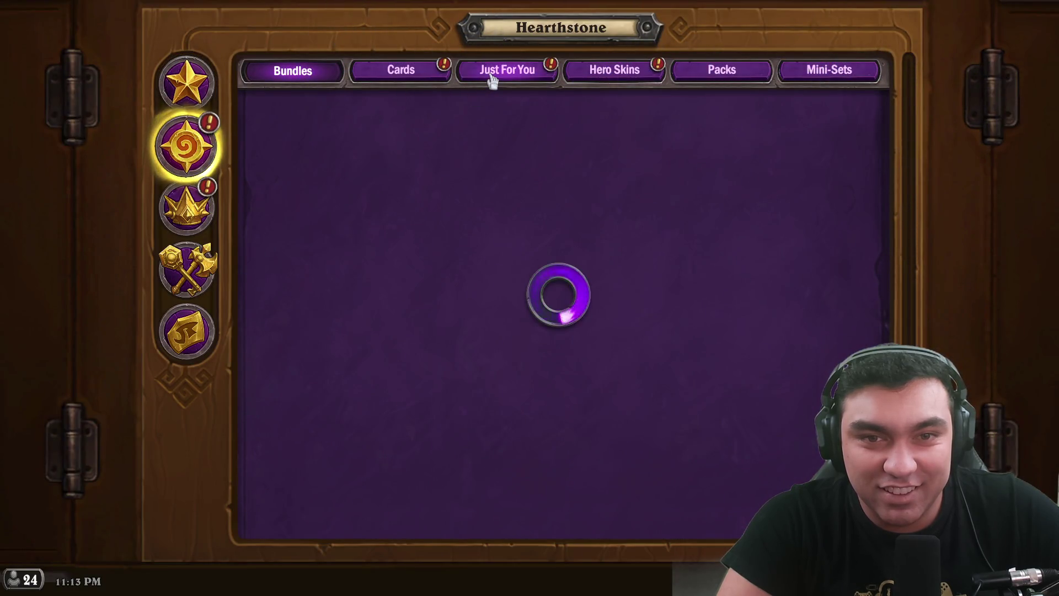
key("Escape")
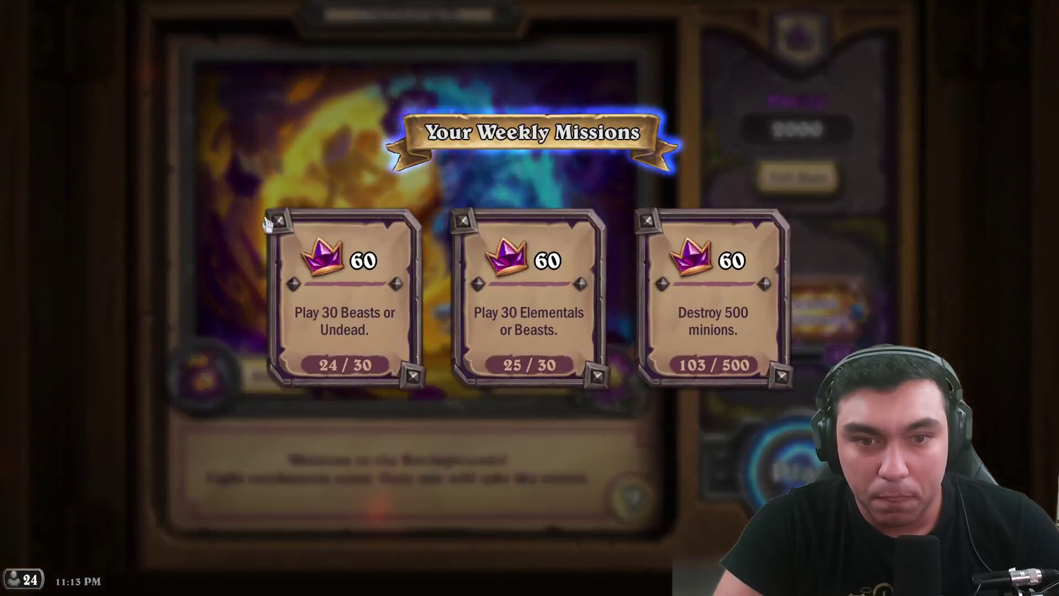
- Enter Battlegrounds and press Play to search for a match
left_click(751, 397)
left_click(788, 468)
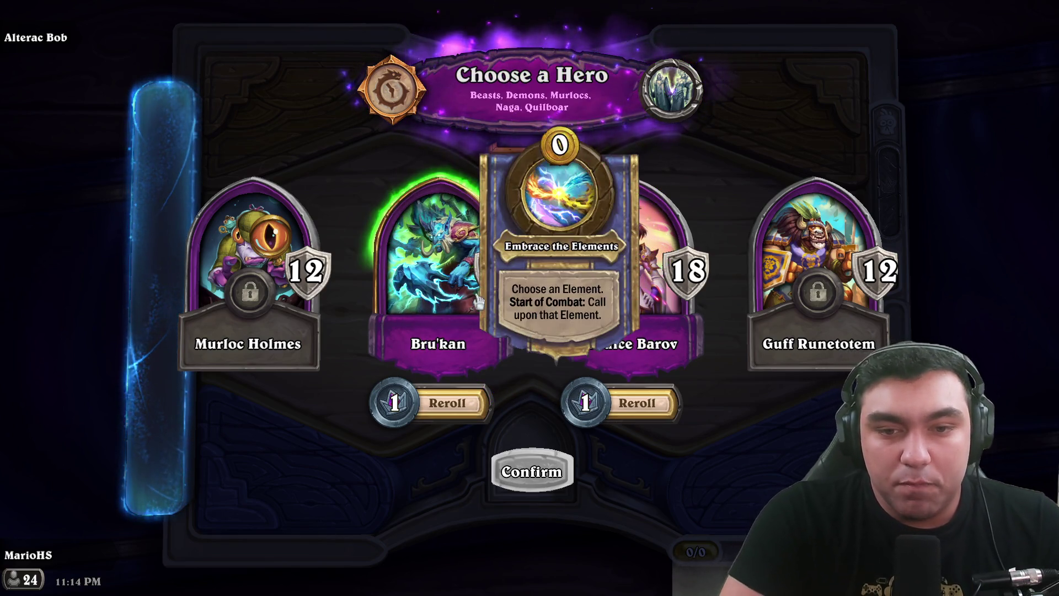
- Reroll Bru'kan and Jandice Barov, then lock in Forest Lord Cenarius as the hero
left_click(448, 404)
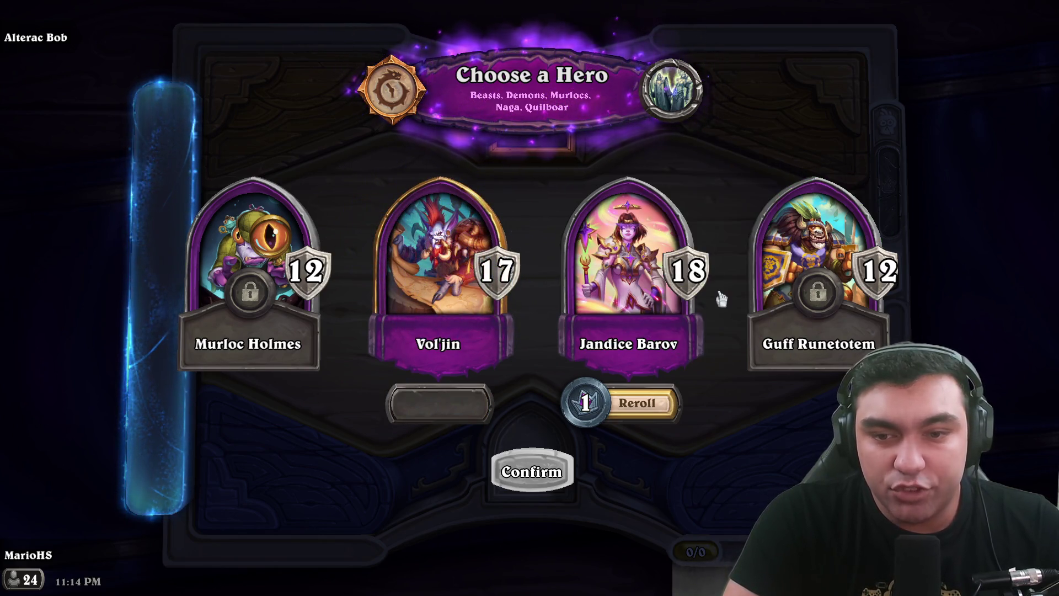
left_click(636, 403)
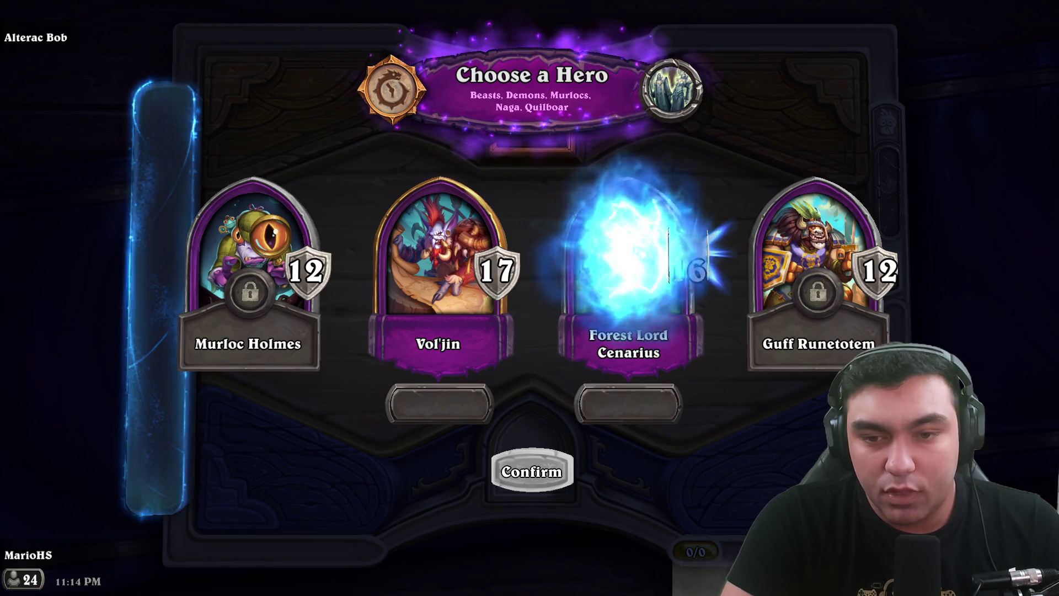
mouse_move(648, 243)
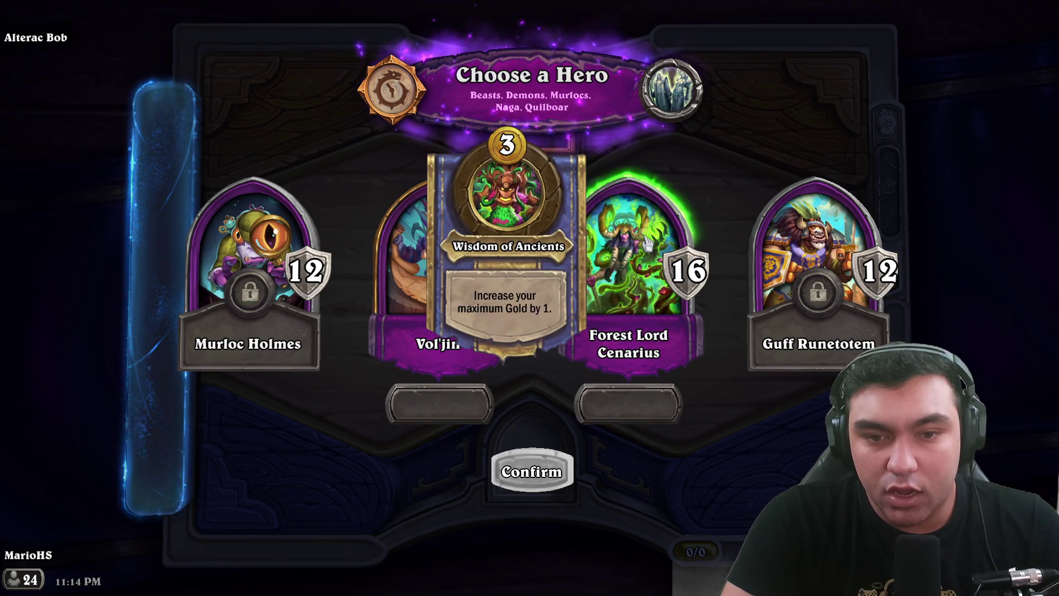
mouse_move(466, 245)
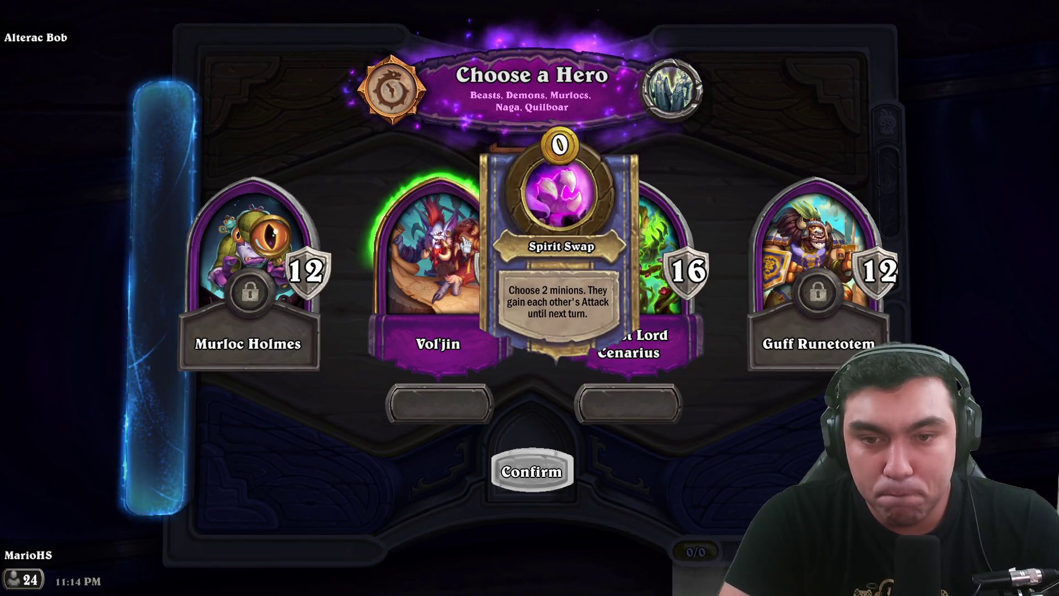
left_click(645, 254)
left_click(532, 472)
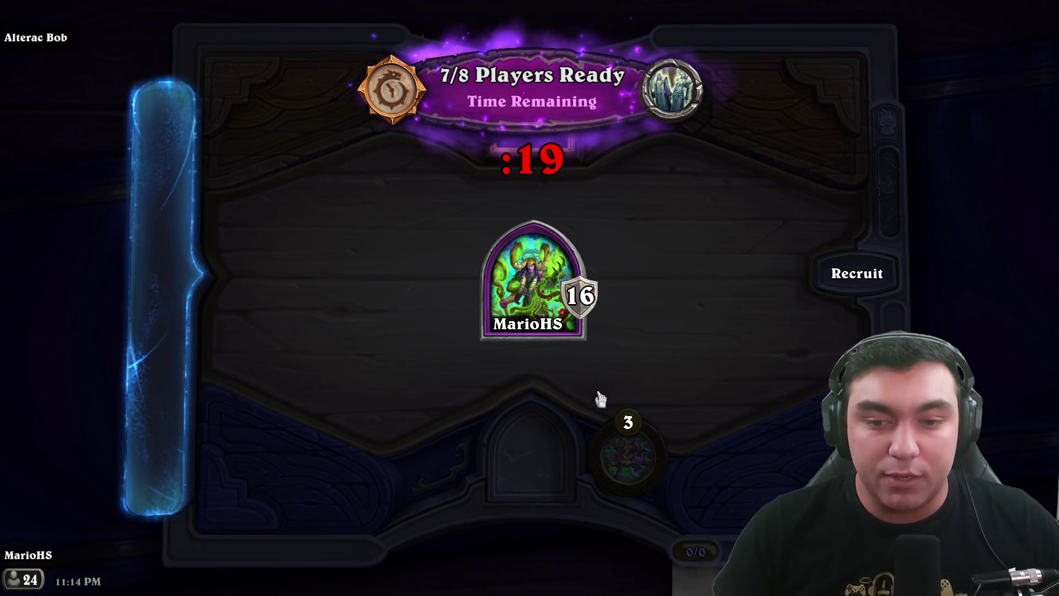
- Inspect the Flighty Scouts without buying, then use Wisdom of Ancients and freeze the tavern
mouse_move(506, 298)
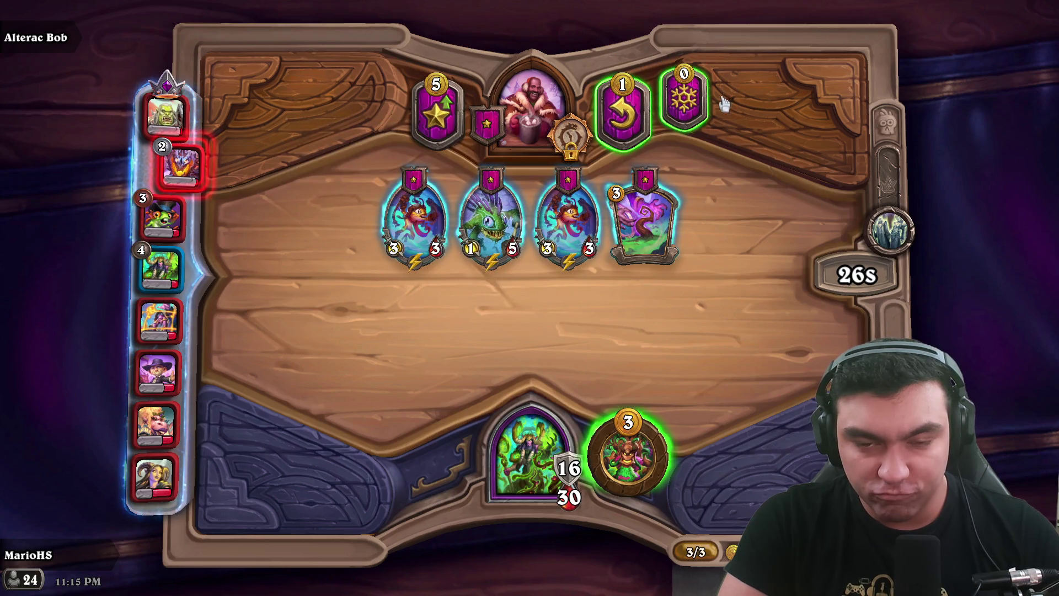
mouse_move(575, 201)
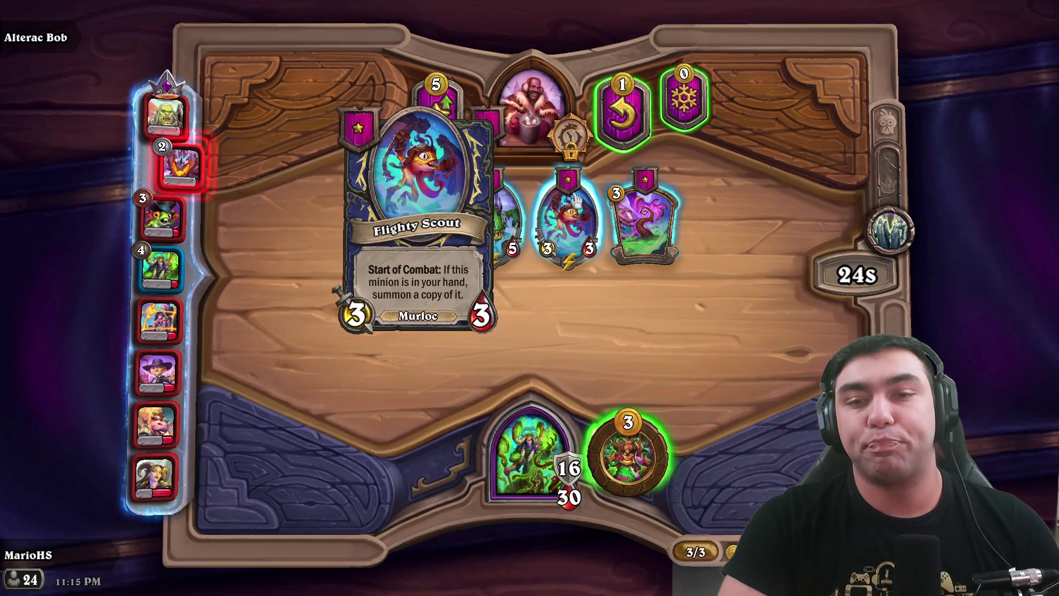
mouse_move(570, 196)
left_mouse_down()
mouse_move(566, 379)
mouse_move(461, 568)
mouse_move(546, 284)
left_mouse_up()
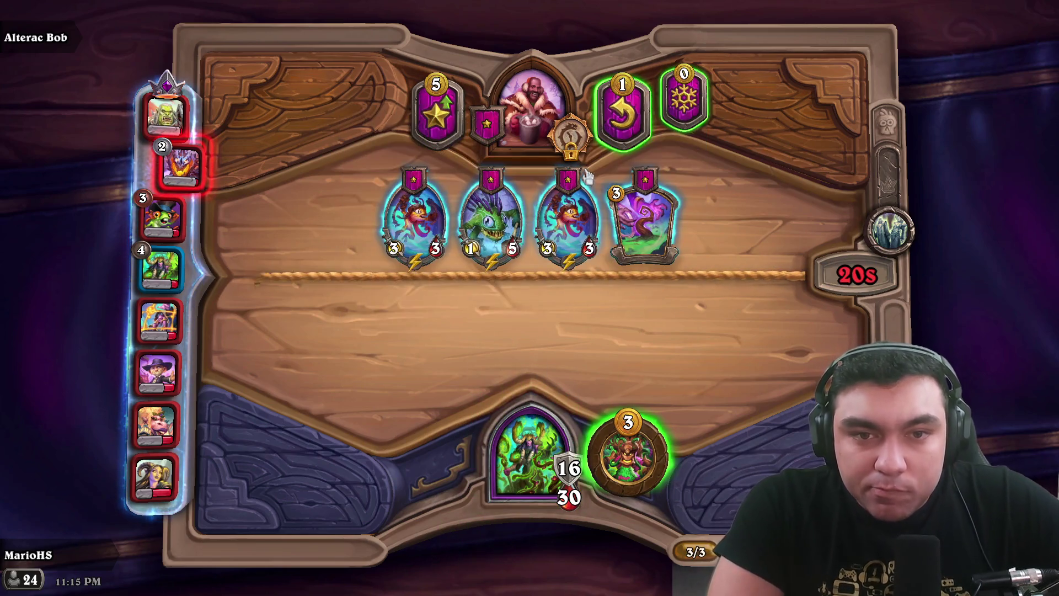
mouse_move(586, 192)
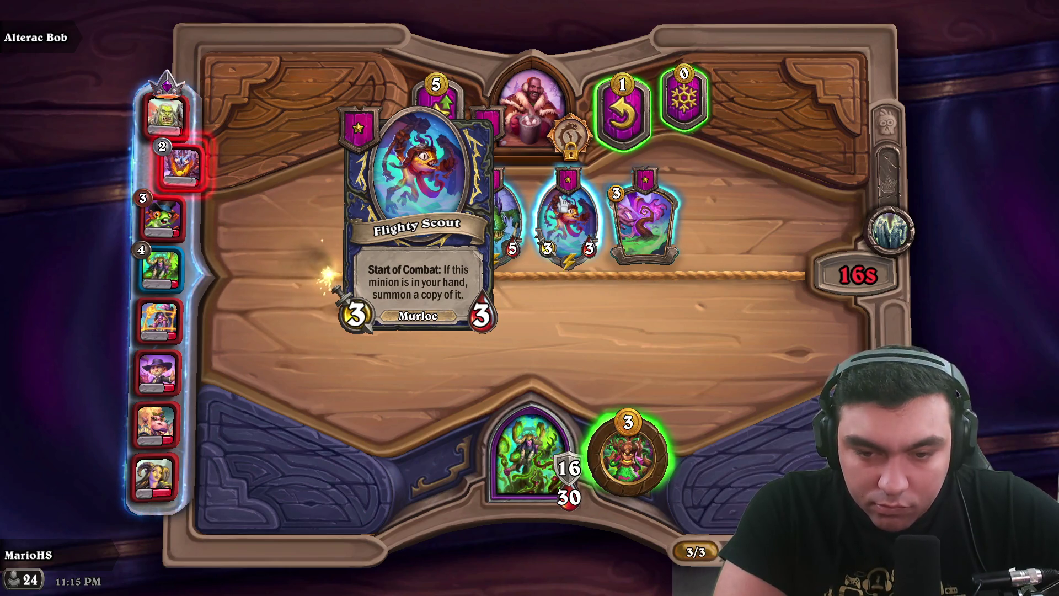
left_click_drag(563, 204, 463, 546)
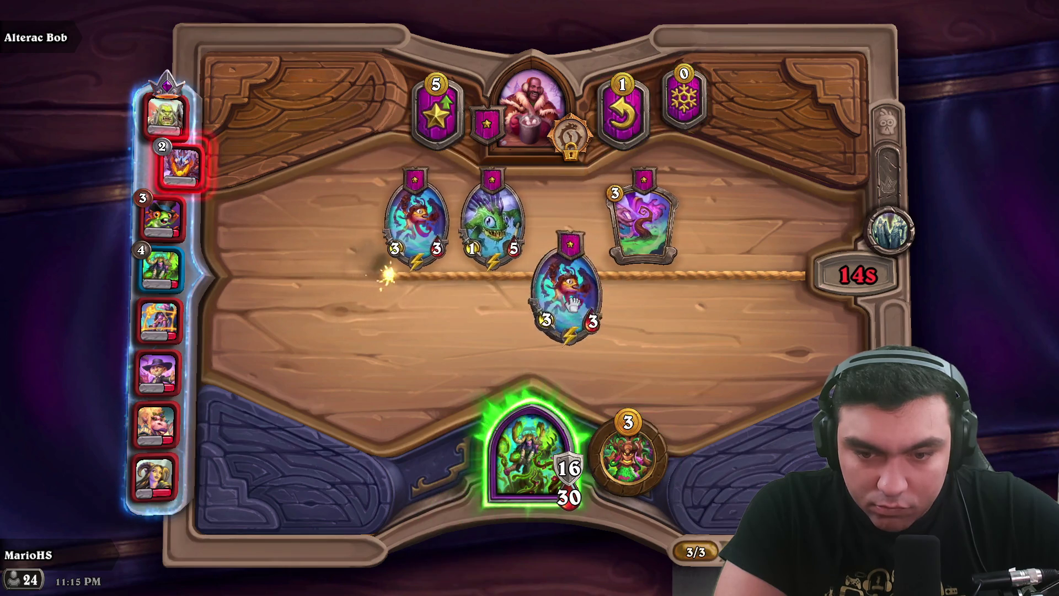
left_click(633, 443)
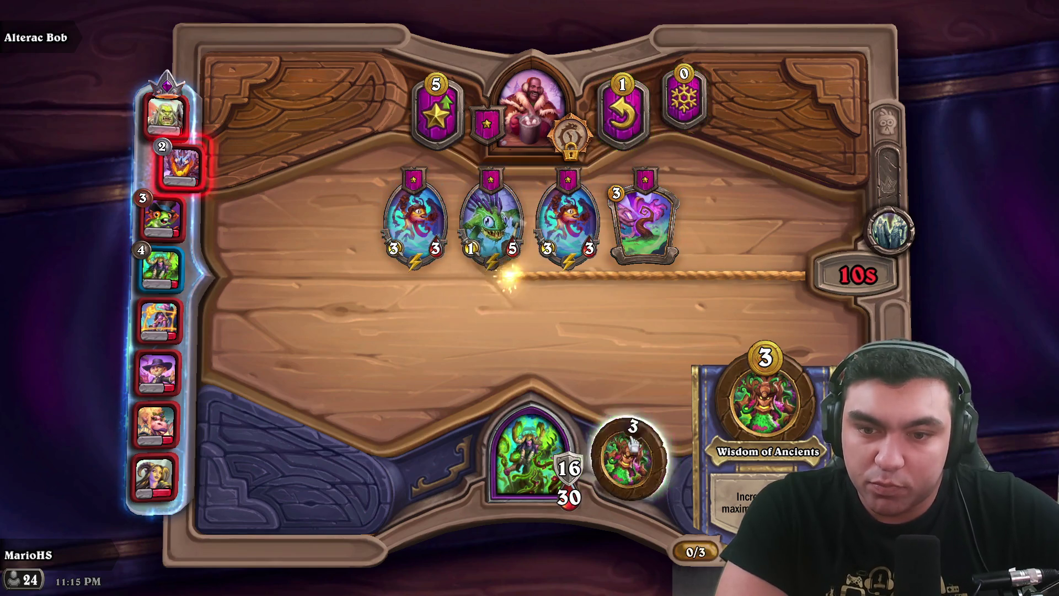
key("f")
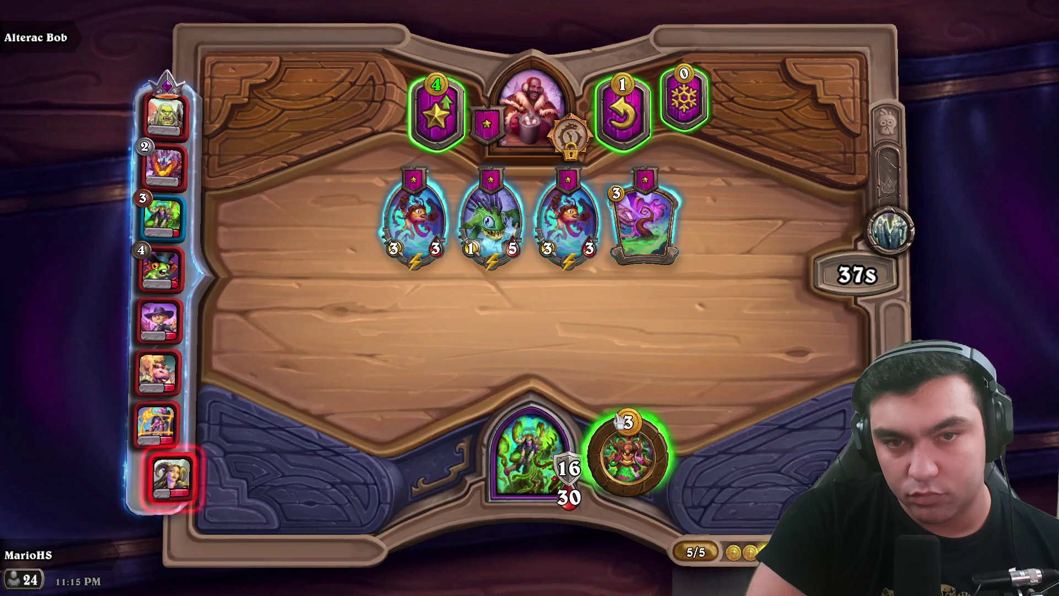
- Use Wisdom of Ancients for 6 max gold, refresh the tavern, and buy the Tavern Coin
left_click(628, 455)
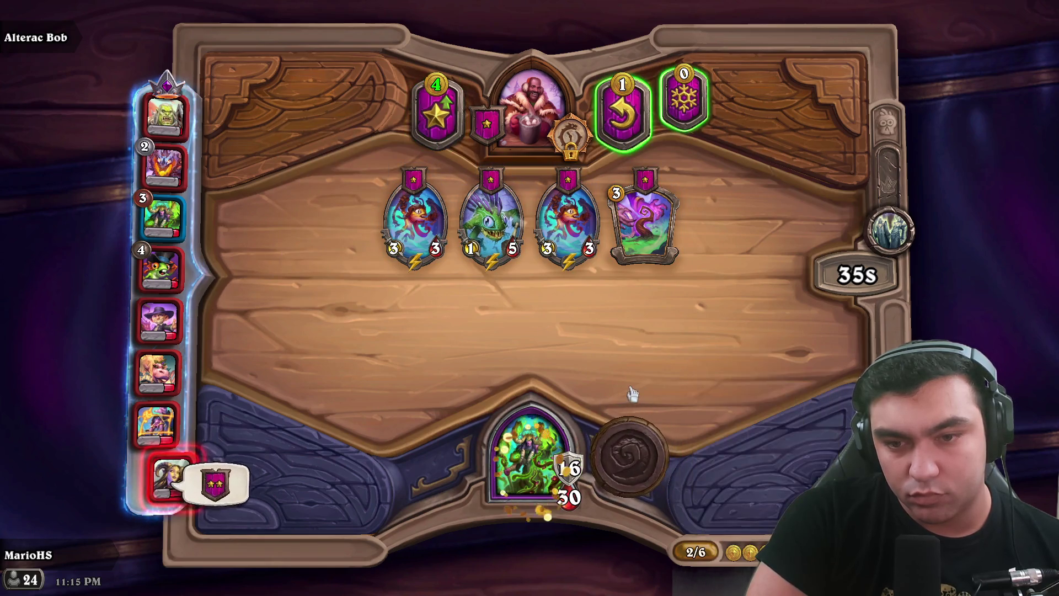
left_click(628, 100)
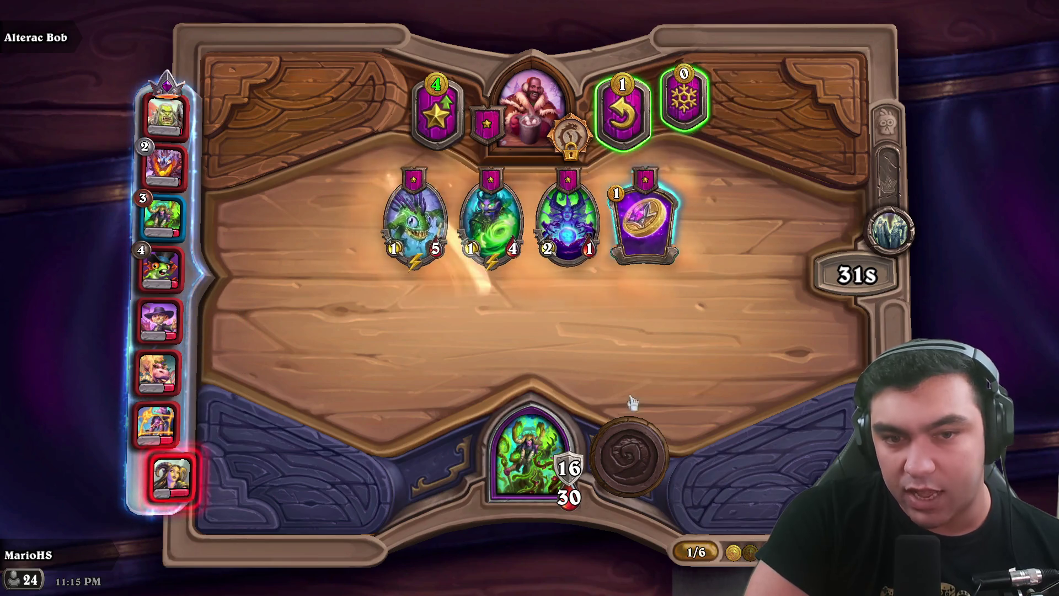
left_click_drag(628, 201, 700, 302)
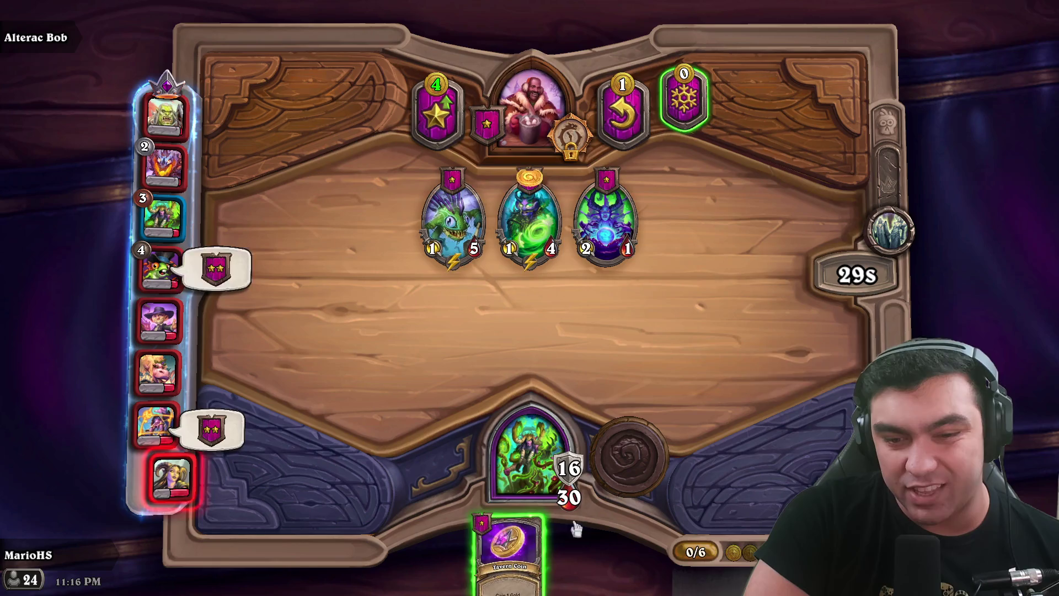
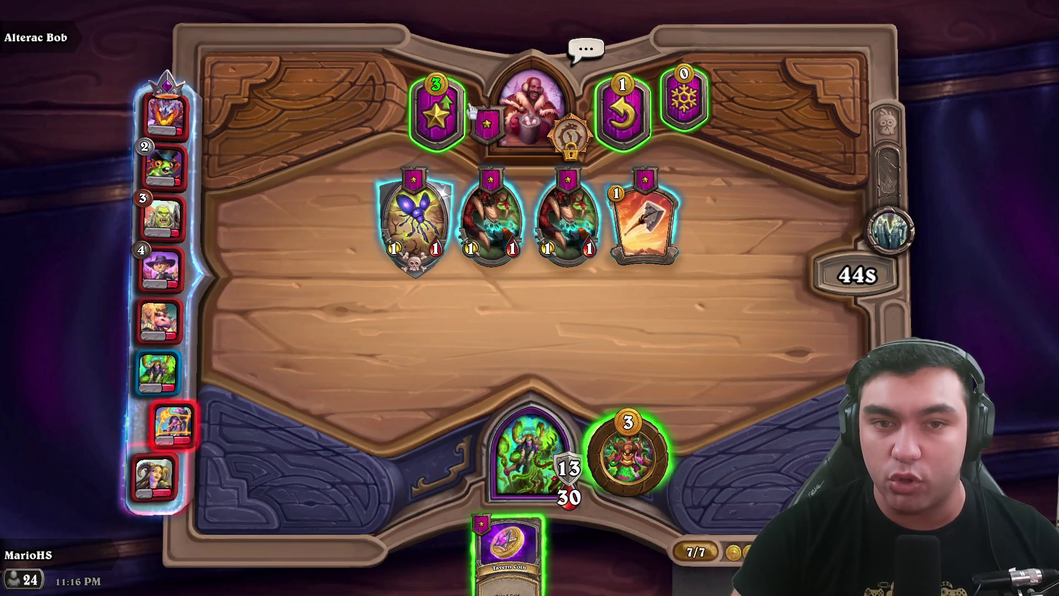
- Upgrade the tavern to tier 2, use Wisdom of Ancients for 8 maximum gold, and reroll the shop
left_click(435, 113)
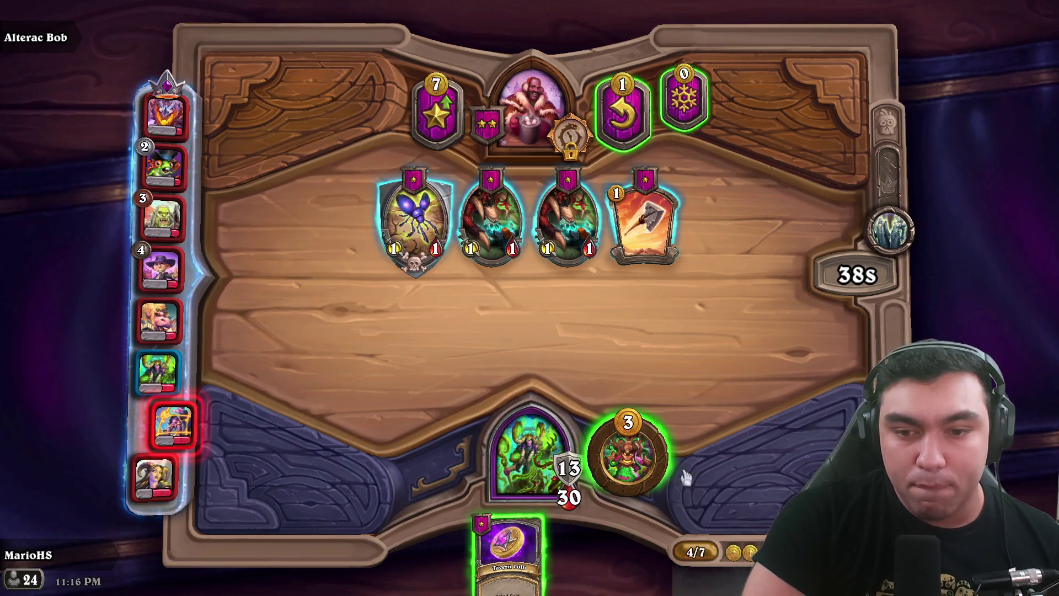
left_click(628, 455)
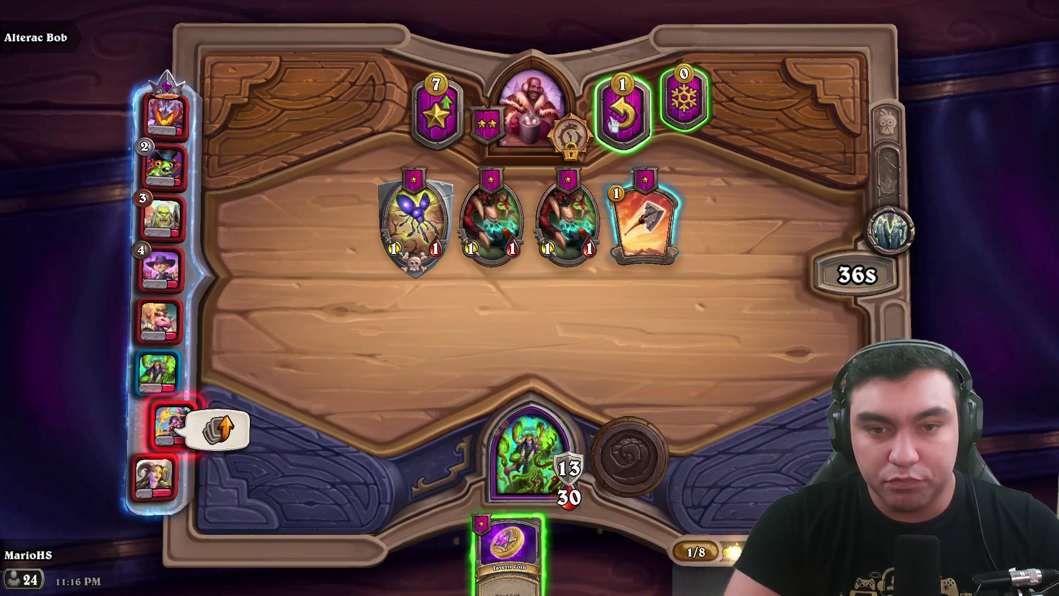
left_click(605, 103)
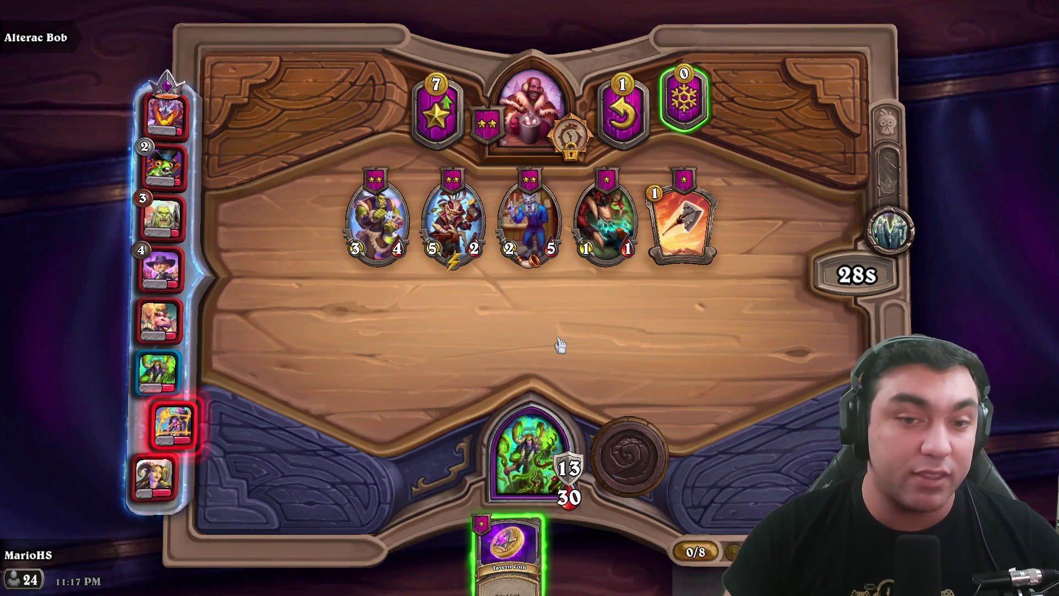
mouse_move(458, 263)
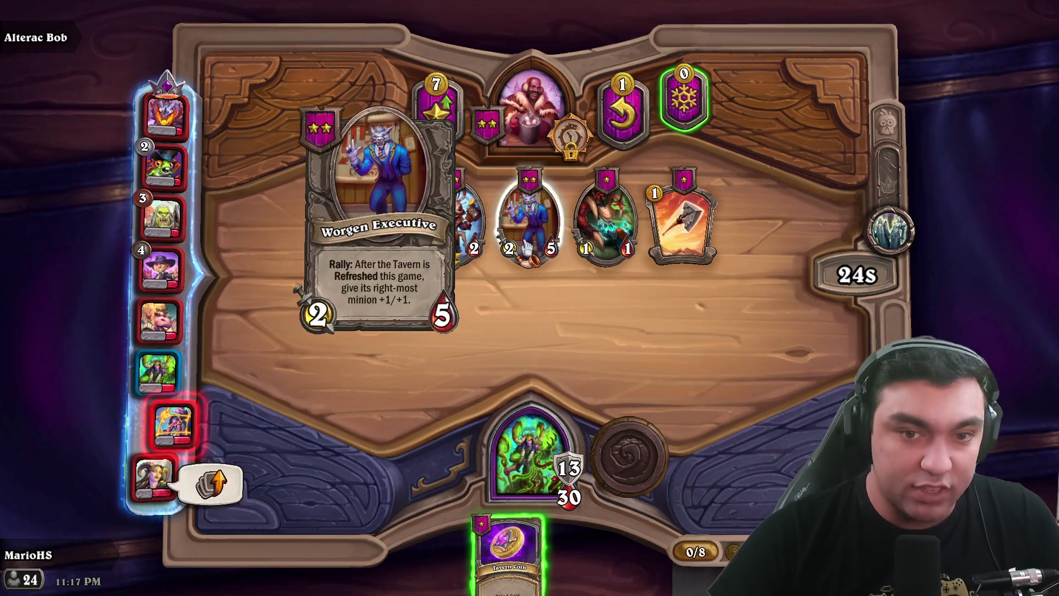
mouse_move(377, 255)
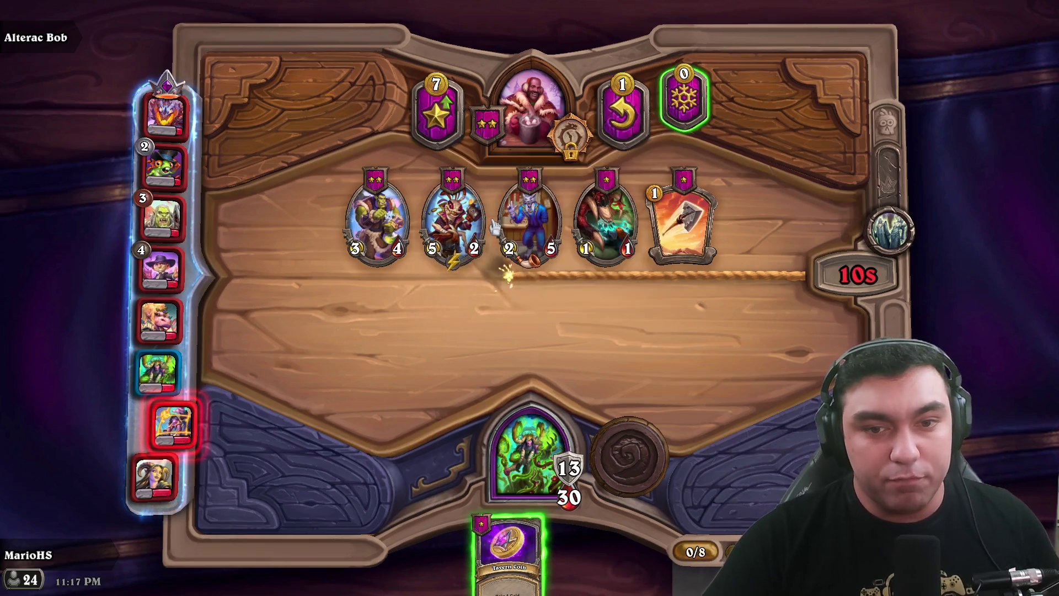
mouse_move(538, 235)
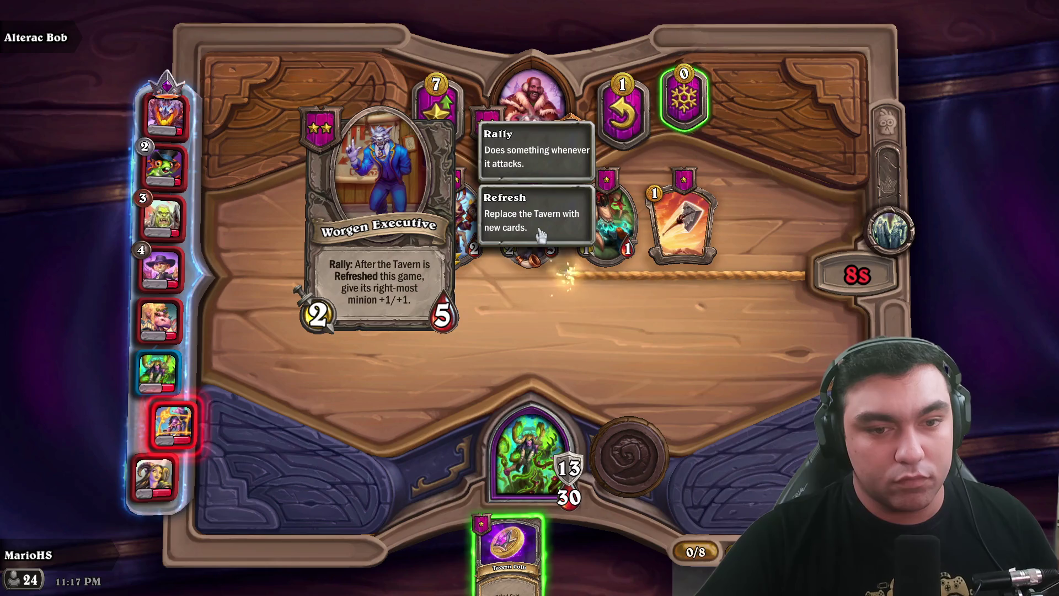
mouse_move(468, 220)
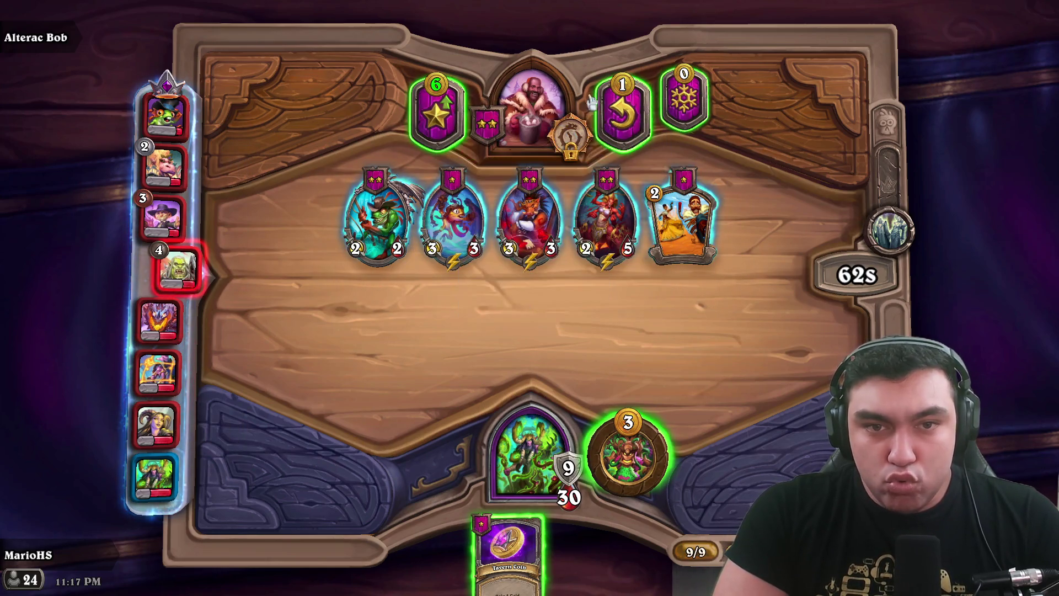
- Reach tavern tier 3 and 10 maximum gold, spending all the turn's gold
left_click(436, 113)
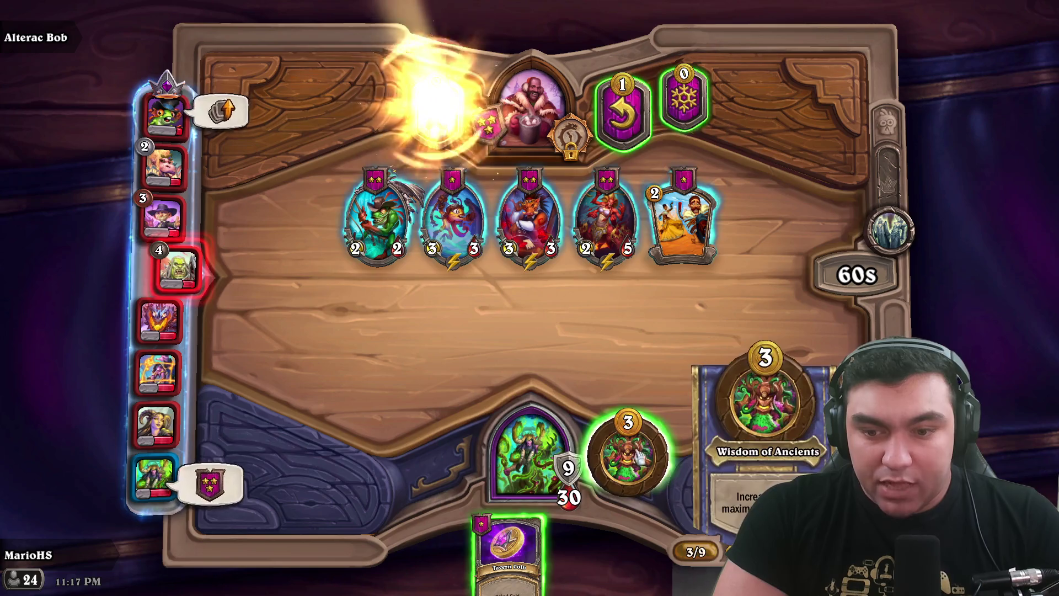
left_click(627, 455)
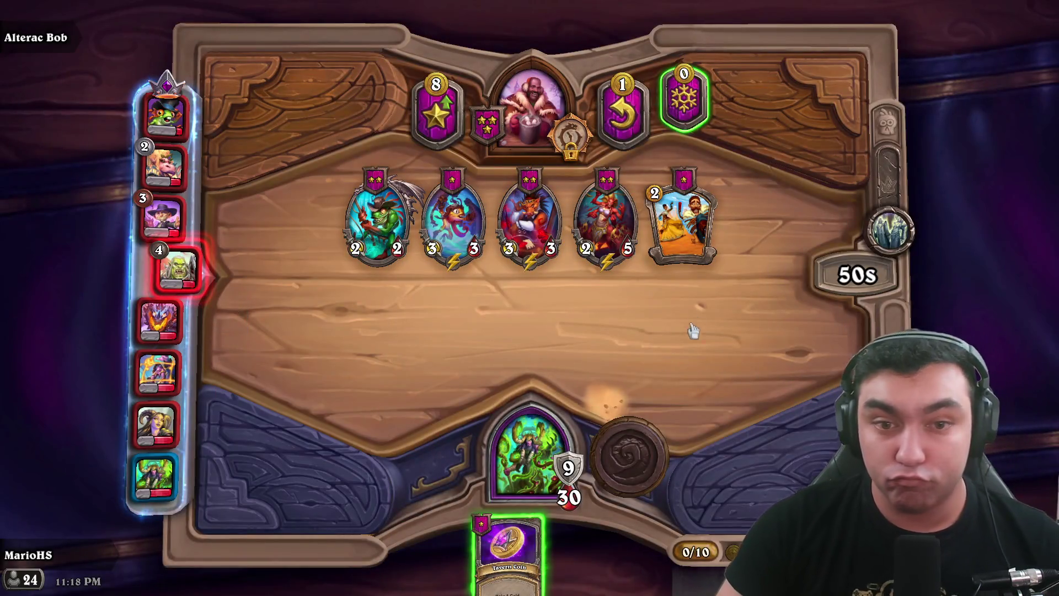
left_click(643, 378)
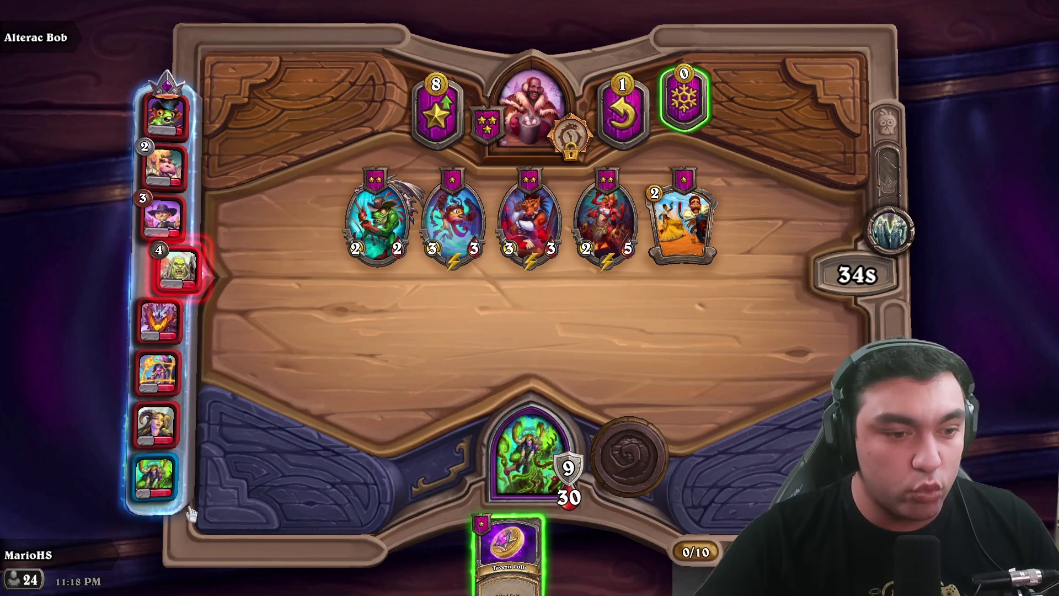
mouse_move(145, 489)
mouse_move(147, 363)
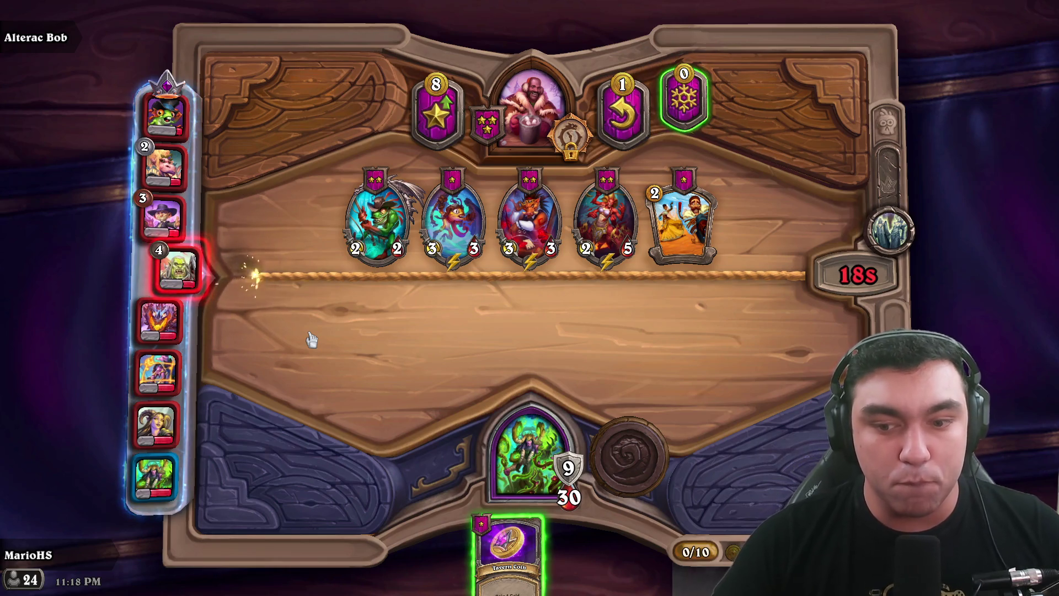
mouse_move(627, 488)
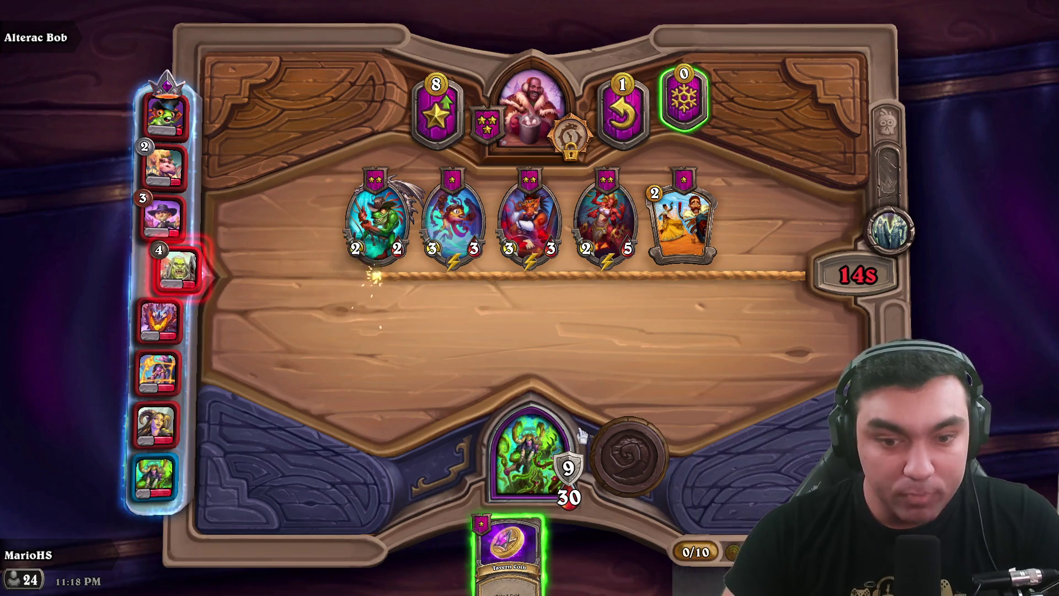
mouse_move(529, 458)
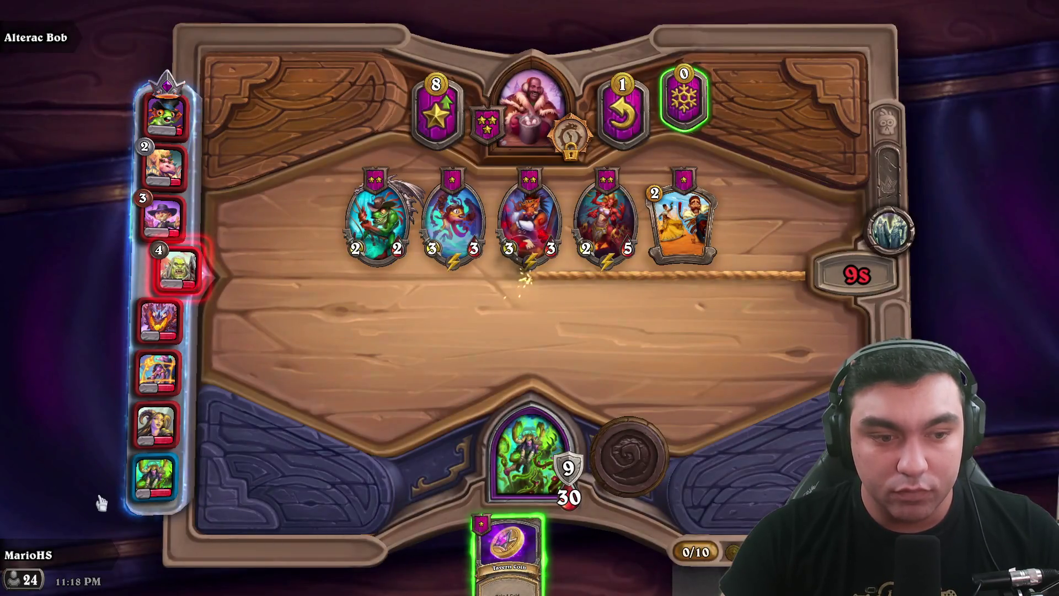
- Wait out combat, which drops armor from 9 to 2, until the 11-gold recruit turn
mouse_move(156, 386)
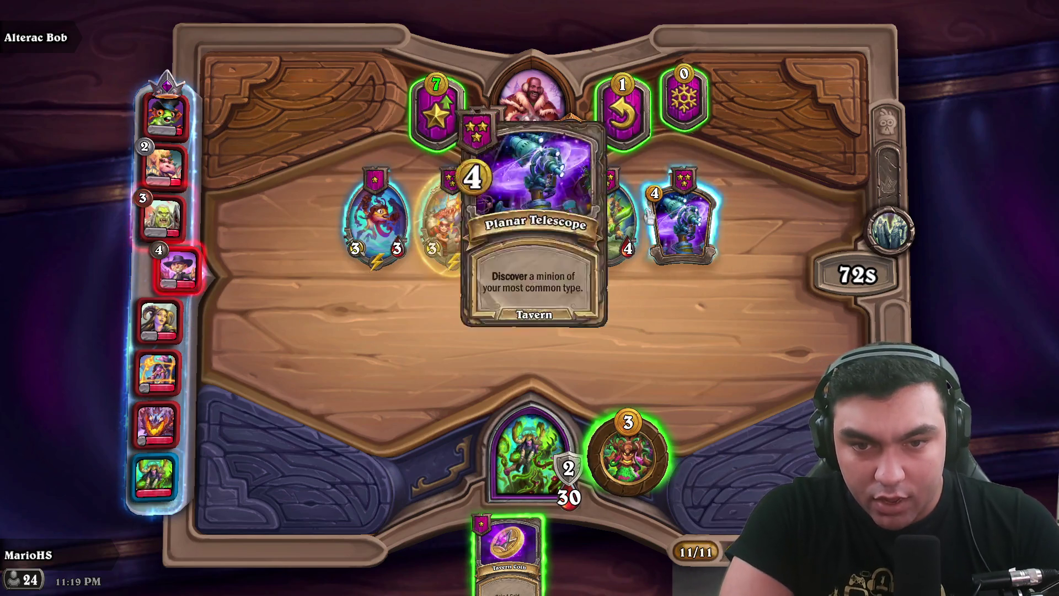
- Raise maximum gold to 12 and buy Prophet of the Boar and Planar Telescope
mouse_move(607, 210)
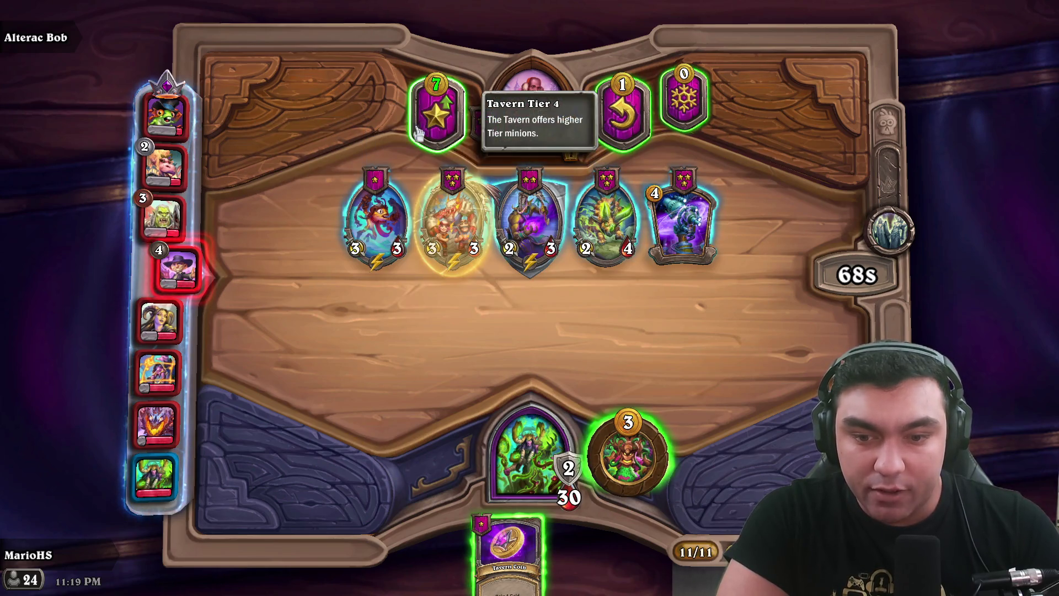
left_click(627, 455)
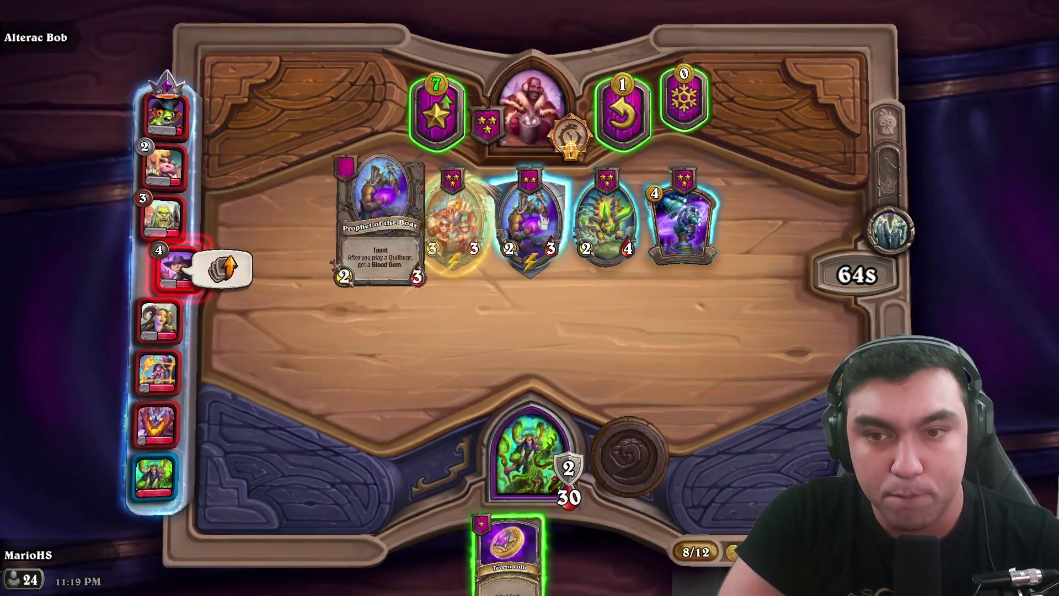
mouse_move(617, 231)
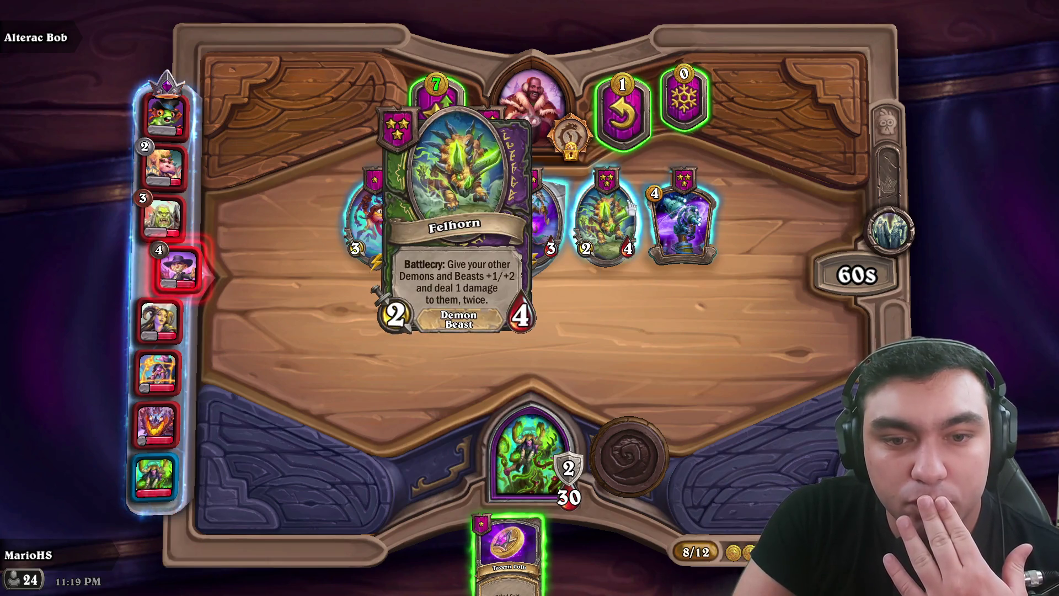
mouse_move(522, 204)
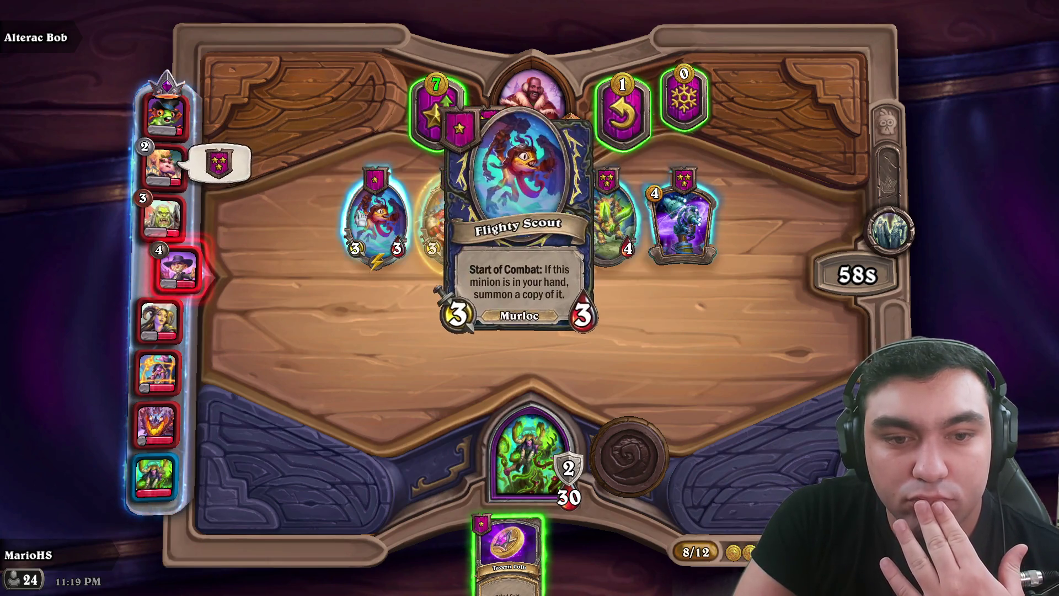
mouse_move(580, 236)
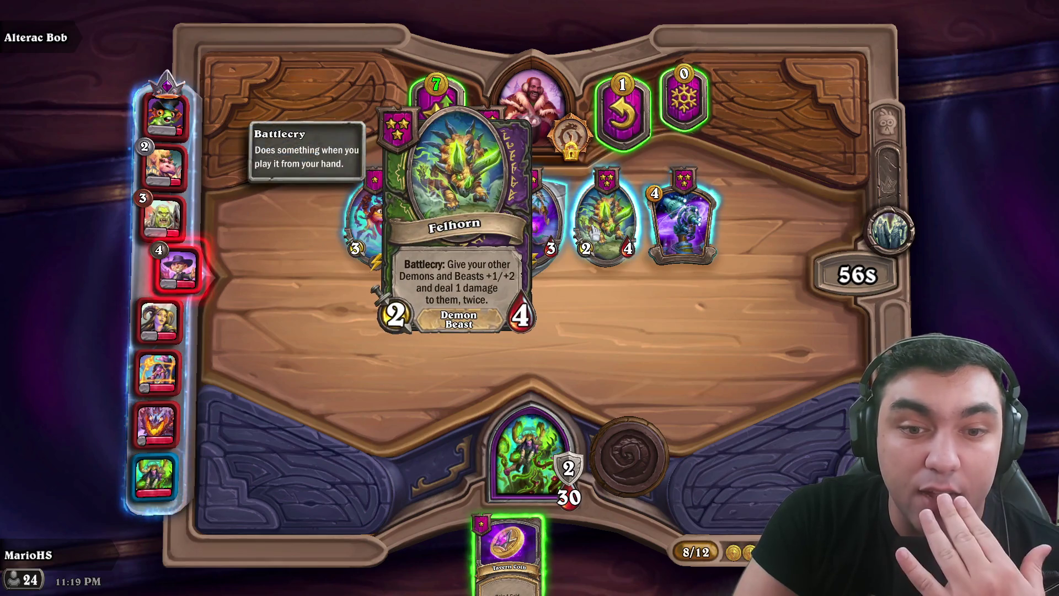
left_click_drag(541, 221, 516, 524)
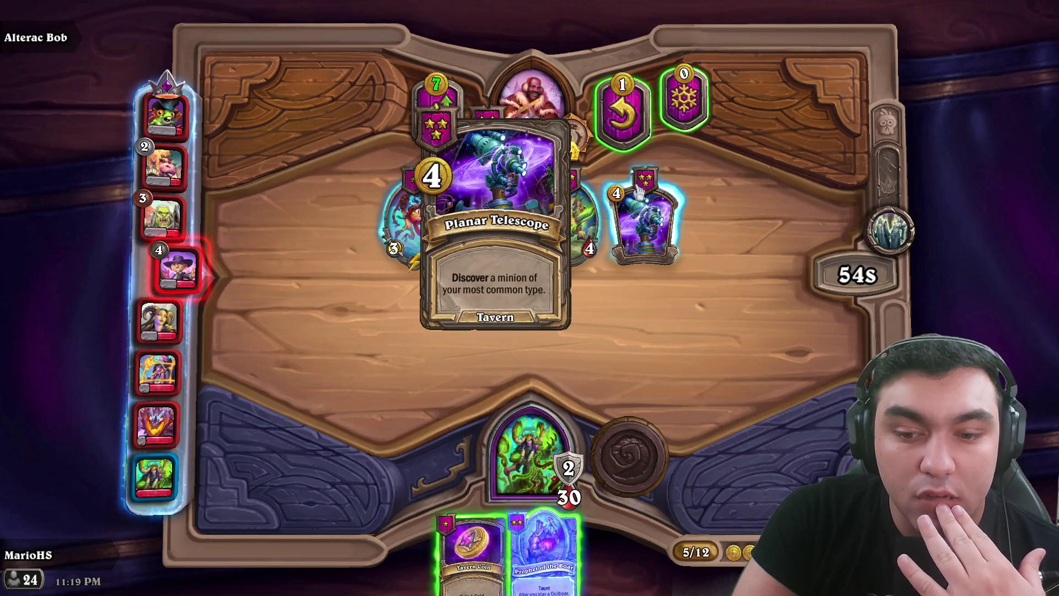
left_click_drag(645, 220, 535, 460)
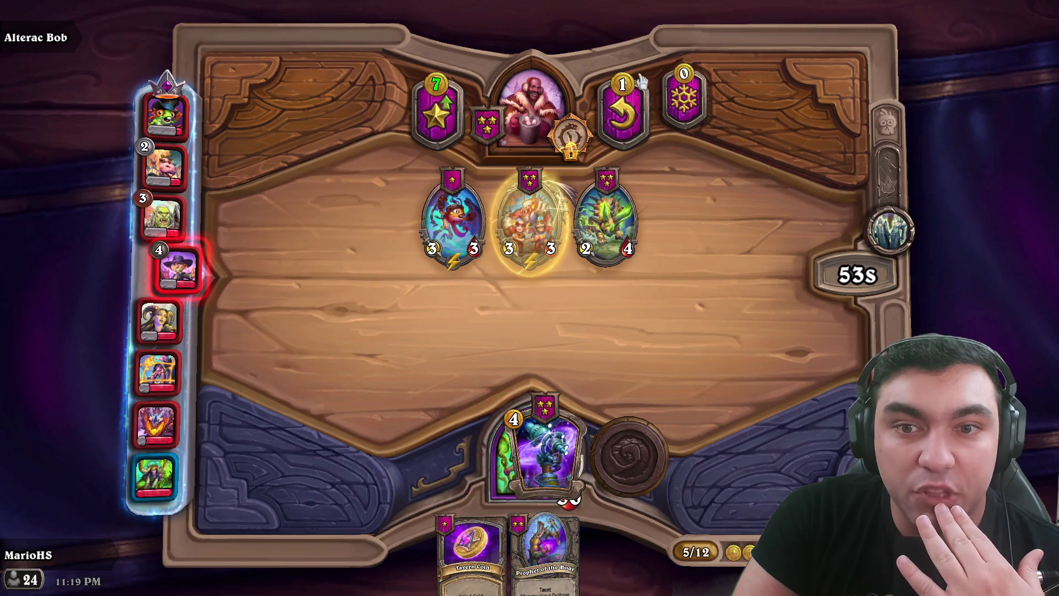
- Refresh the tavern and freeze the new minions for next turn
left_click(612, 118)
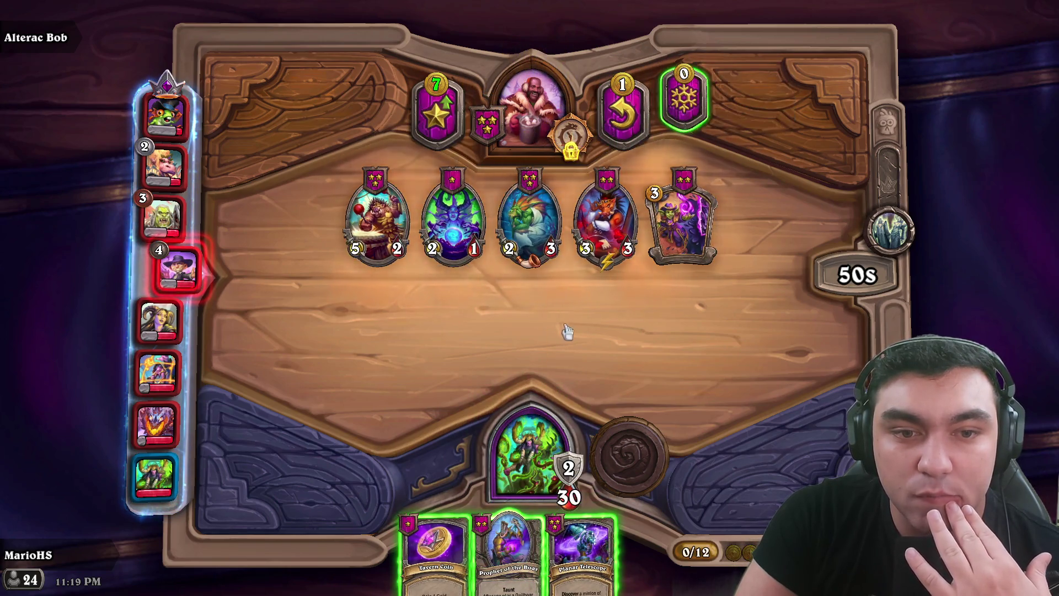
mouse_move(351, 208)
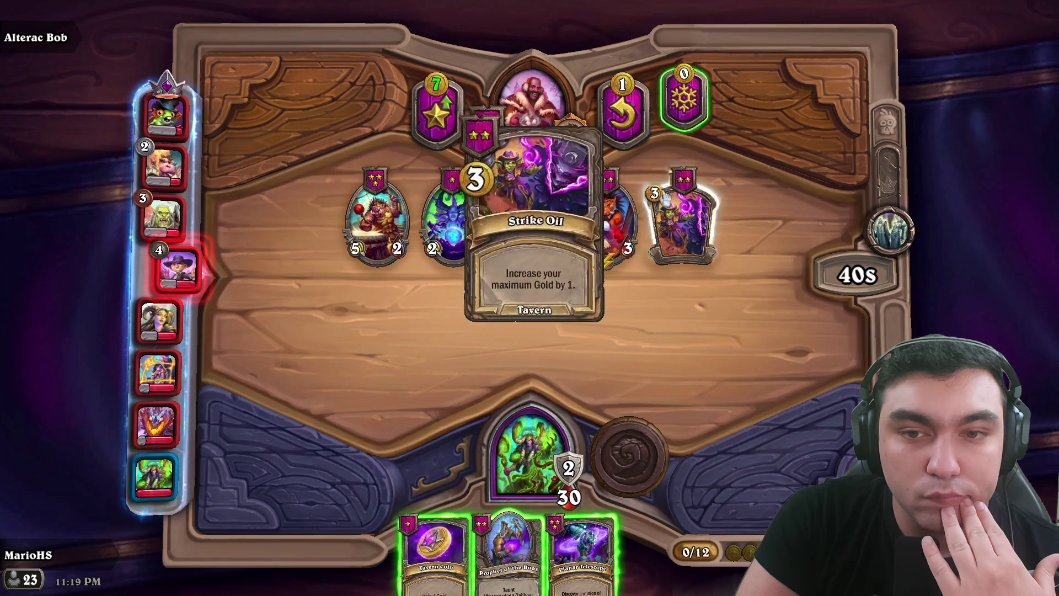
left_click(684, 102)
- Play Prophet of the Boar and cast Planar Telescope, briefly hiding the discover choices
left_click_drag(507, 551, 619, 237)
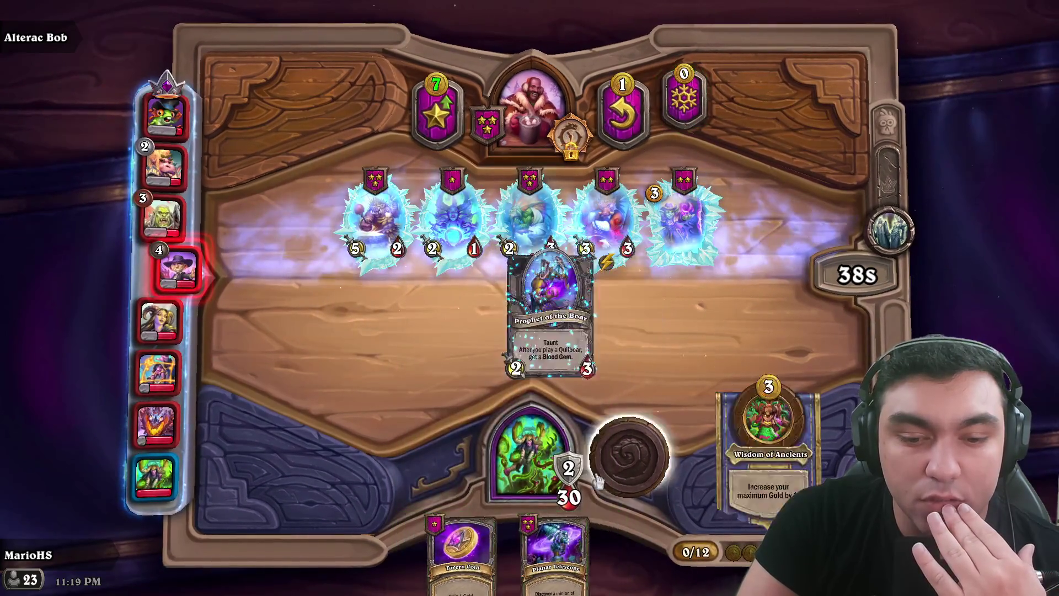
left_click_drag(582, 551, 540, 309)
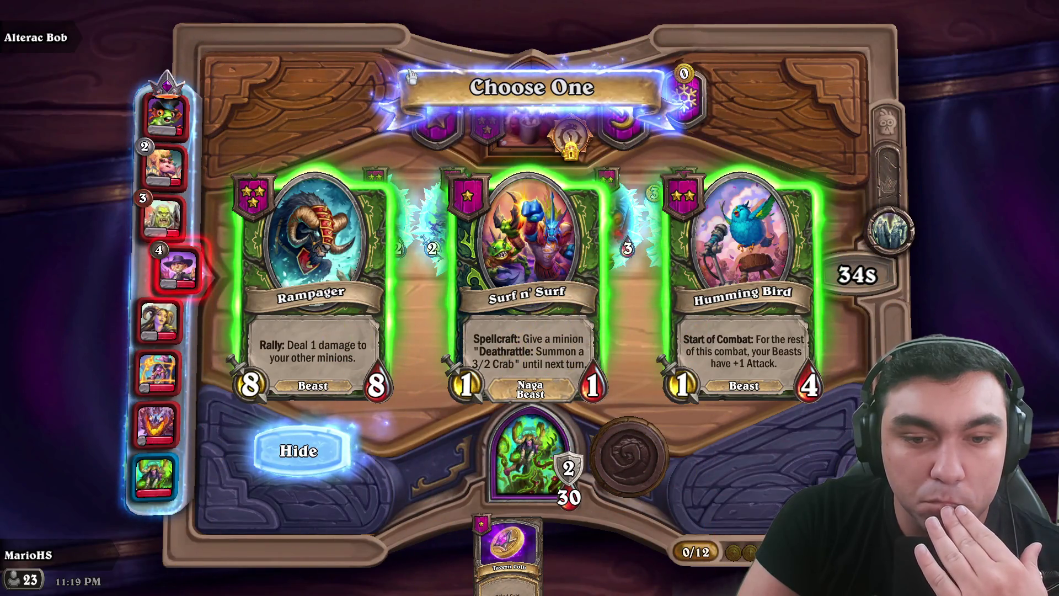
left_click(320, 449)
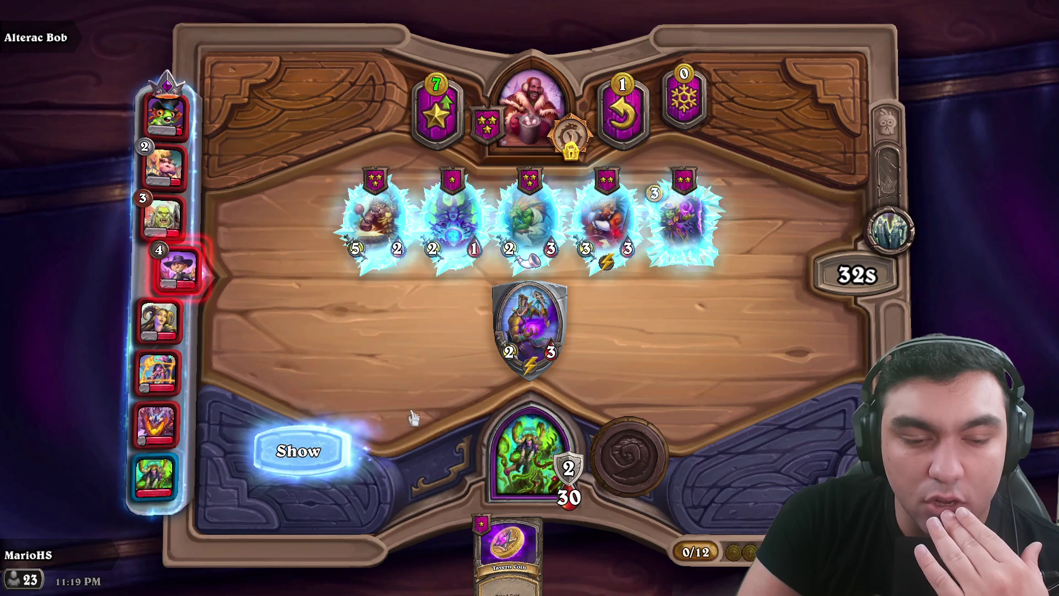
left_click(333, 449)
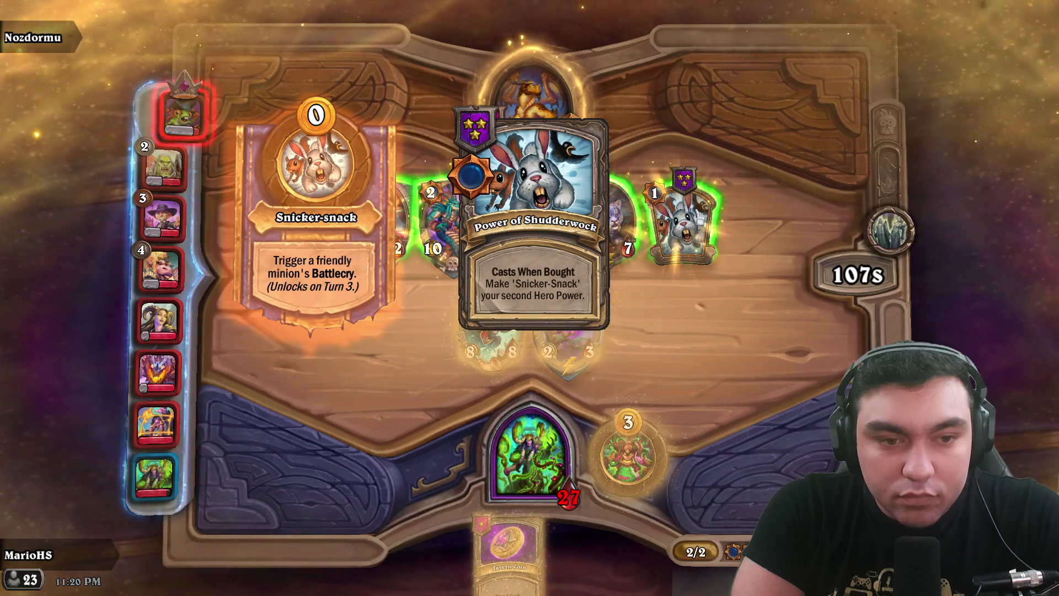
- Buy Timewarped Investment, then Power of Shudderwock to gain Snicker-snack as a second hero power
mouse_move(514, 211)
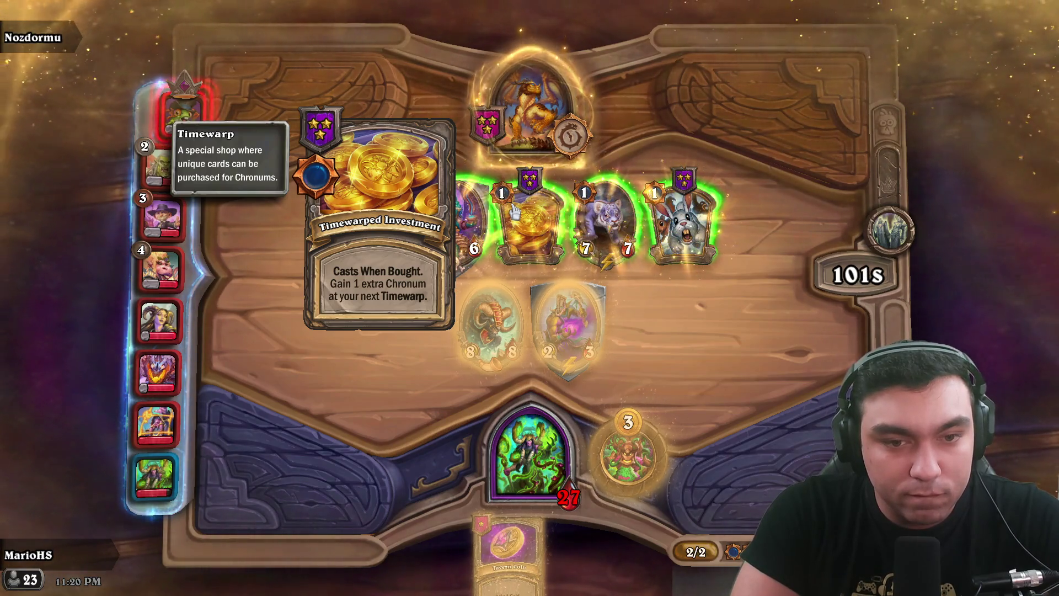
mouse_move(514, 211)
left_mouse_down()
mouse_move(508, 378)
mouse_move(518, 474)
left_mouse_up()
mouse_move(576, 238)
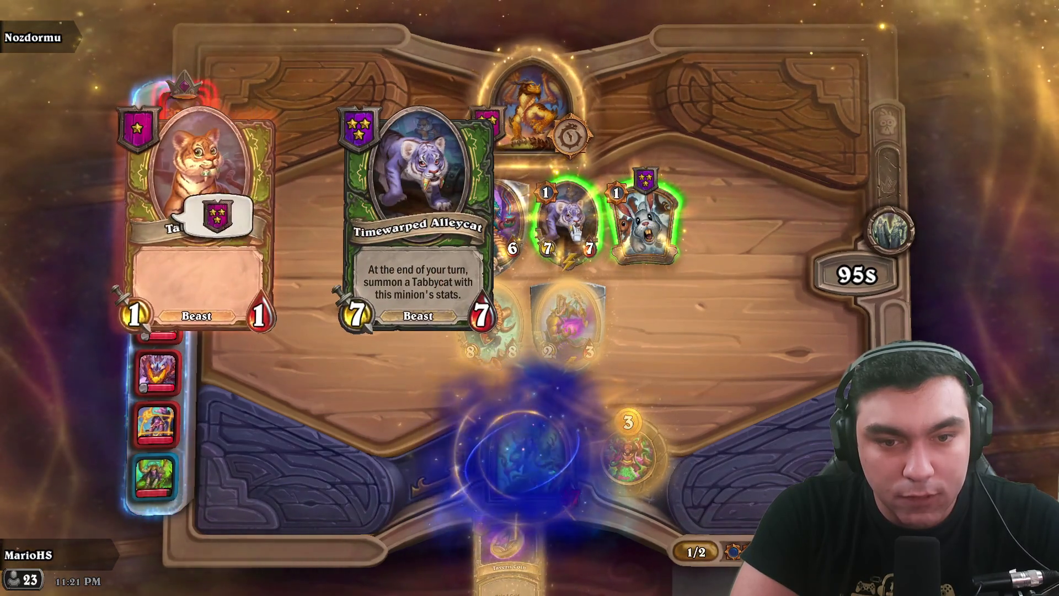
mouse_move(421, 227)
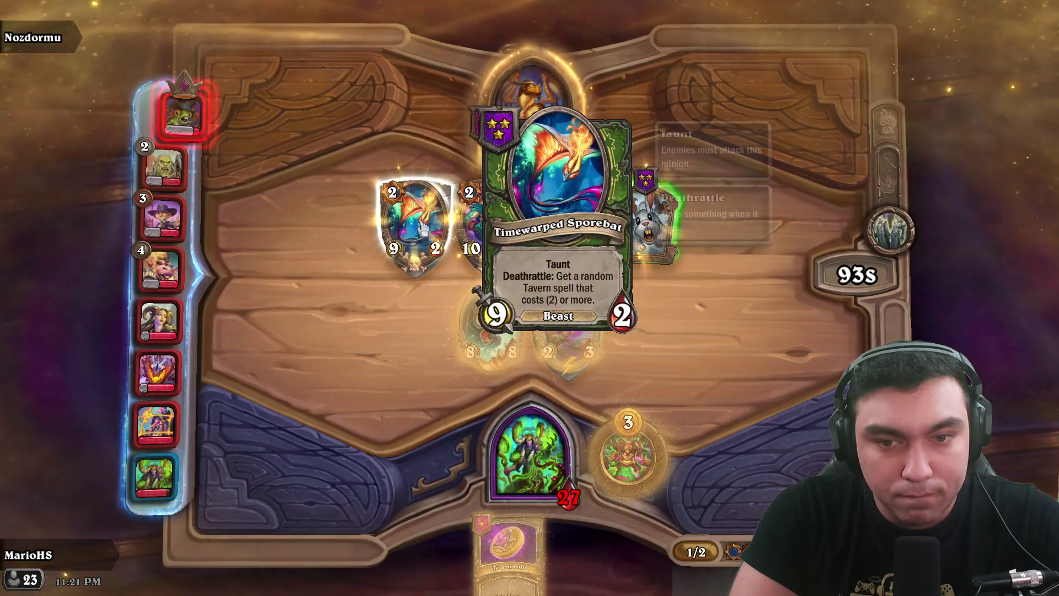
mouse_move(467, 226)
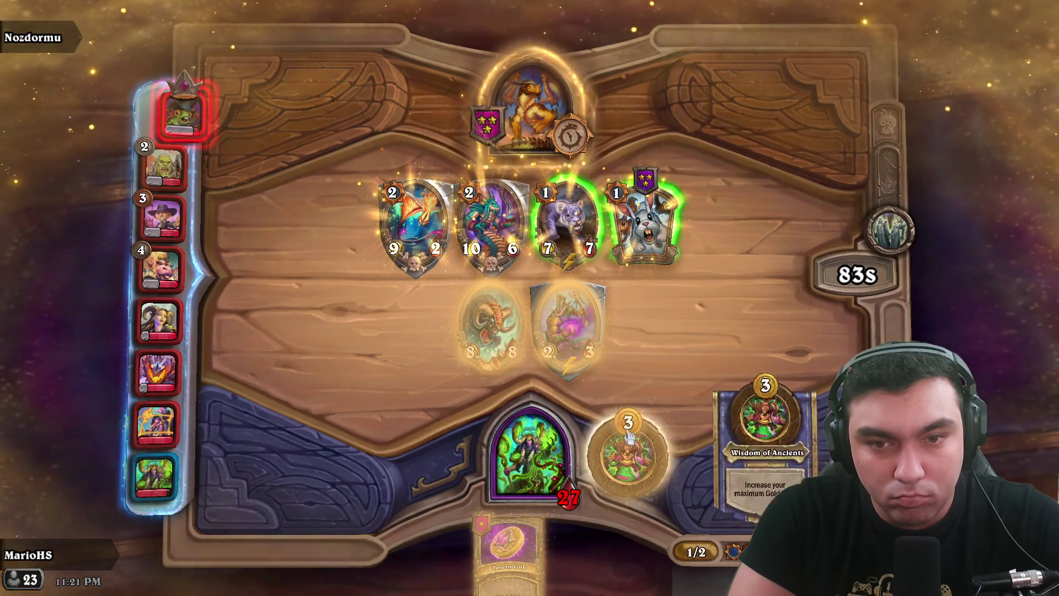
mouse_move(651, 231)
mouse_move(653, 242)
left_mouse_down()
mouse_move(507, 436)
mouse_move(530, 452)
left_mouse_up()
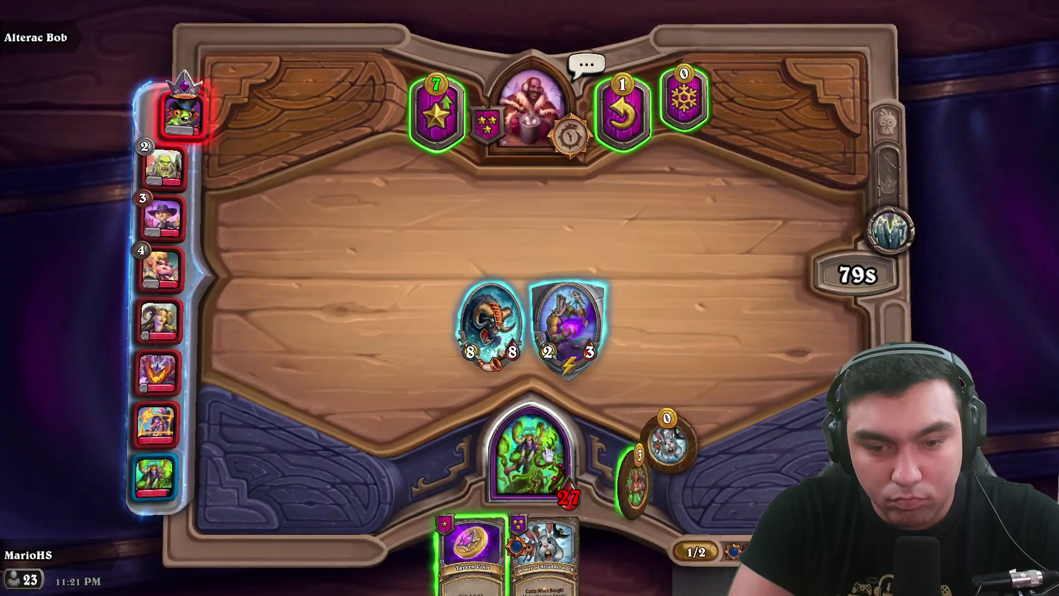
- Buy Felemental, upgrade the tavern, and play Felemental to buff tavern minions
mouse_move(661, 438)
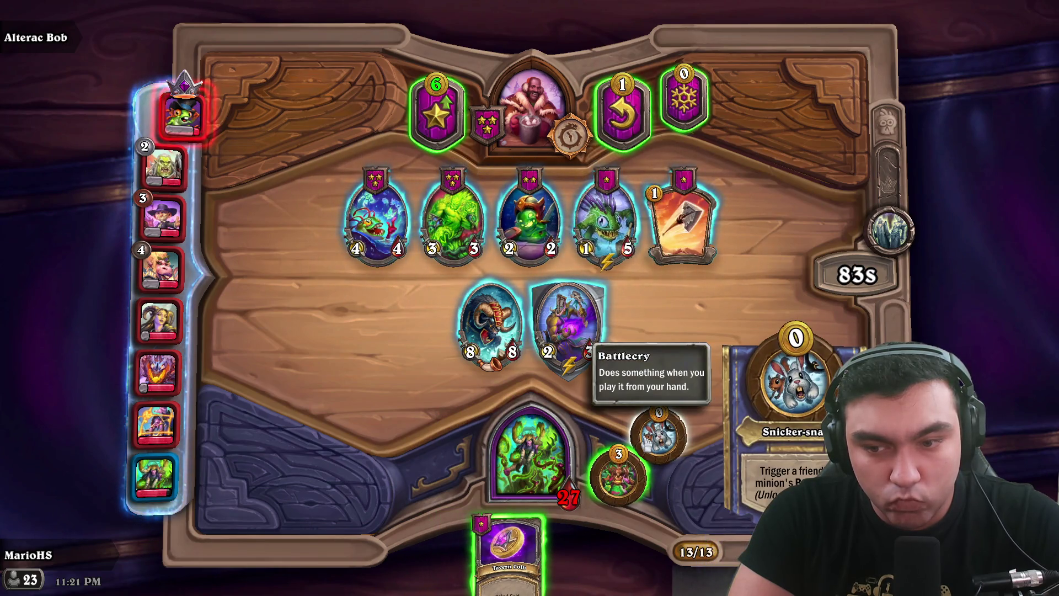
mouse_move(452, 221)
left_mouse_down()
mouse_move(508, 466)
mouse_move(448, 219)
left_mouse_up()
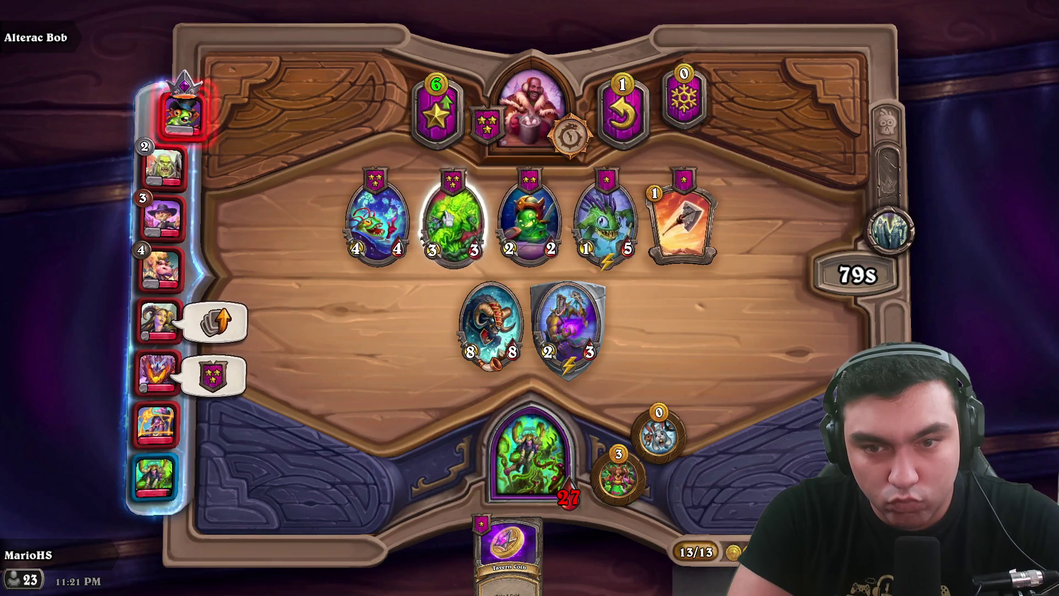
left_click(455, 127)
left_click(618, 477)
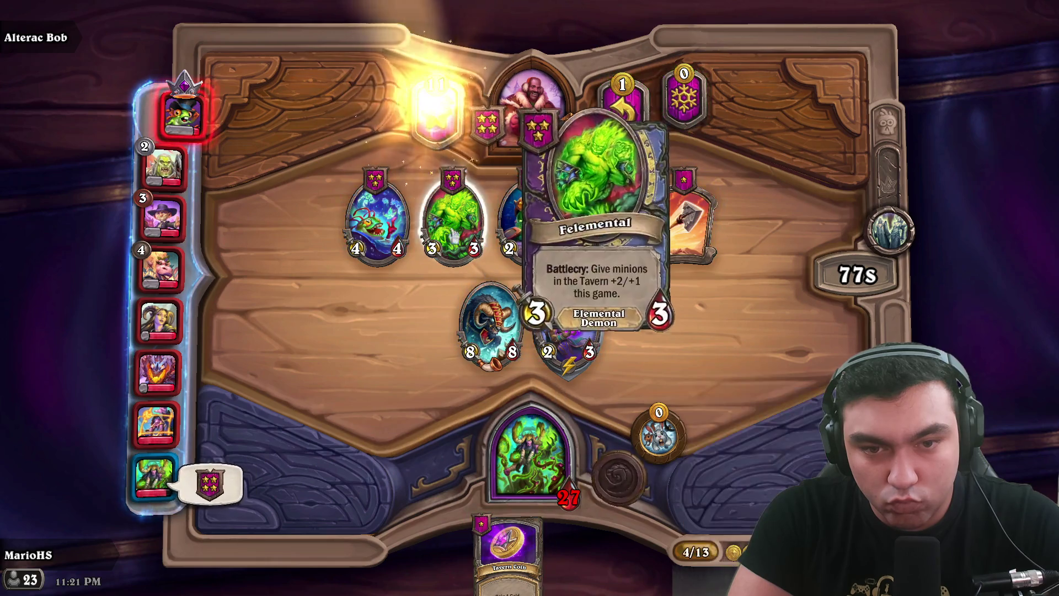
left_click_drag(453, 236, 508, 437)
mouse_move(530, 540)
left_mouse_down()
mouse_move(508, 425)
mouse_move(524, 331)
left_mouse_up()
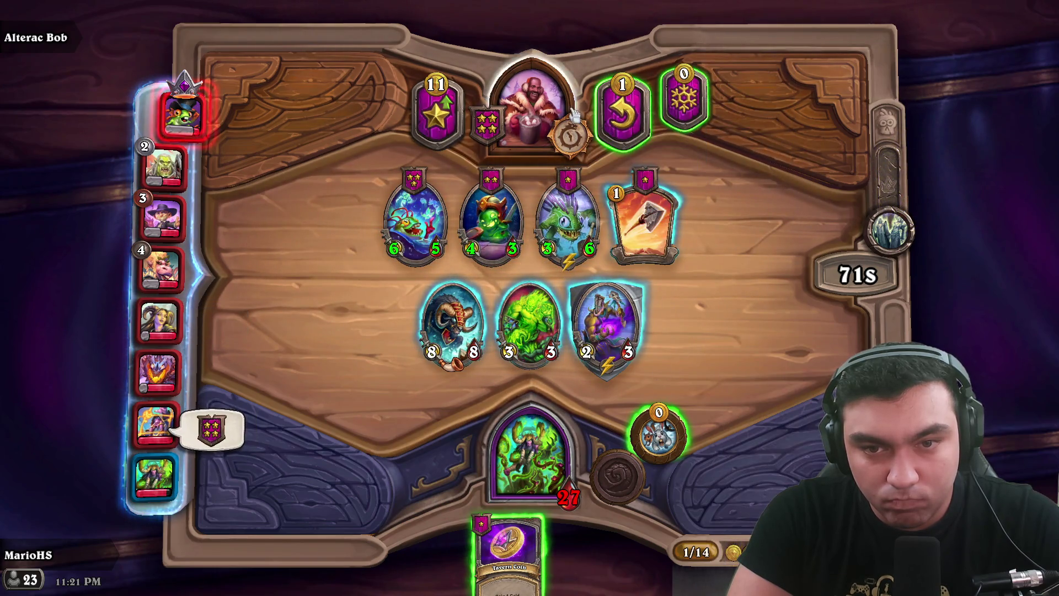
- Reroll the tavern and use Snicker-snack on Felemental to repeat its tavern buff
left_click(622, 111)
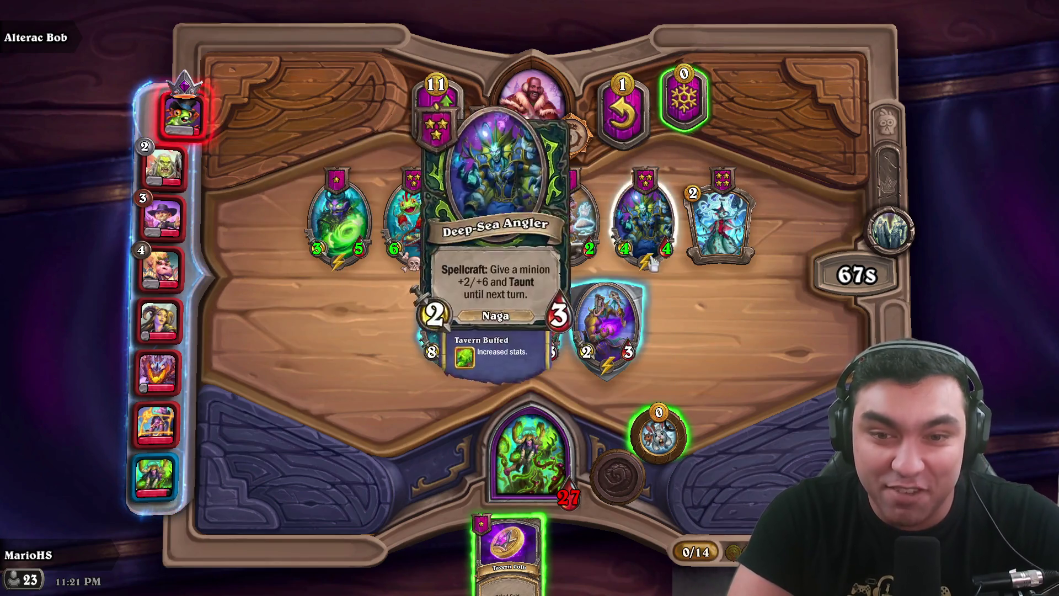
left_click(659, 435)
left_click(563, 320)
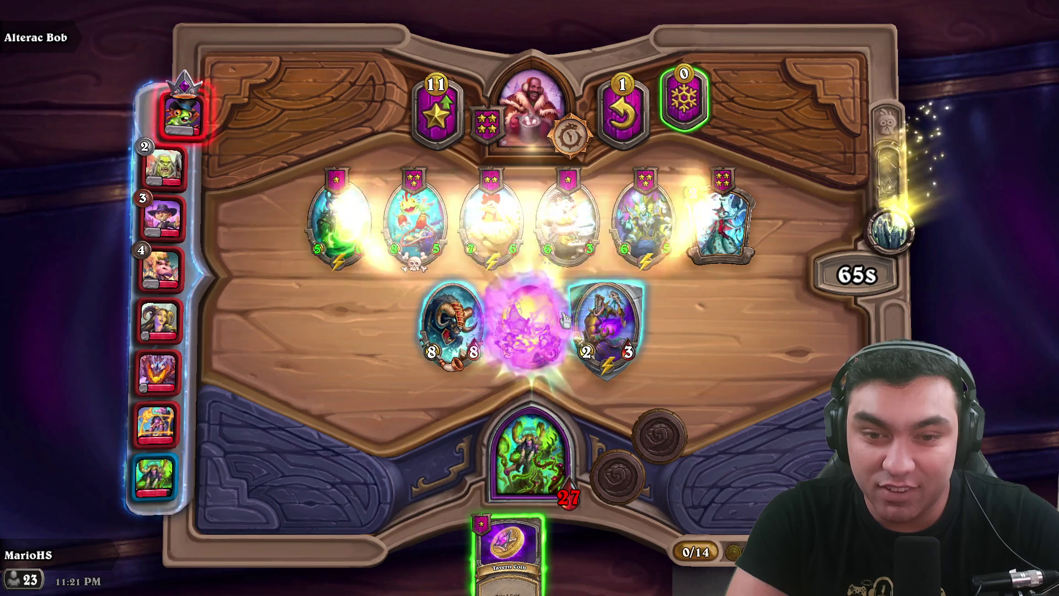
mouse_move(435, 216)
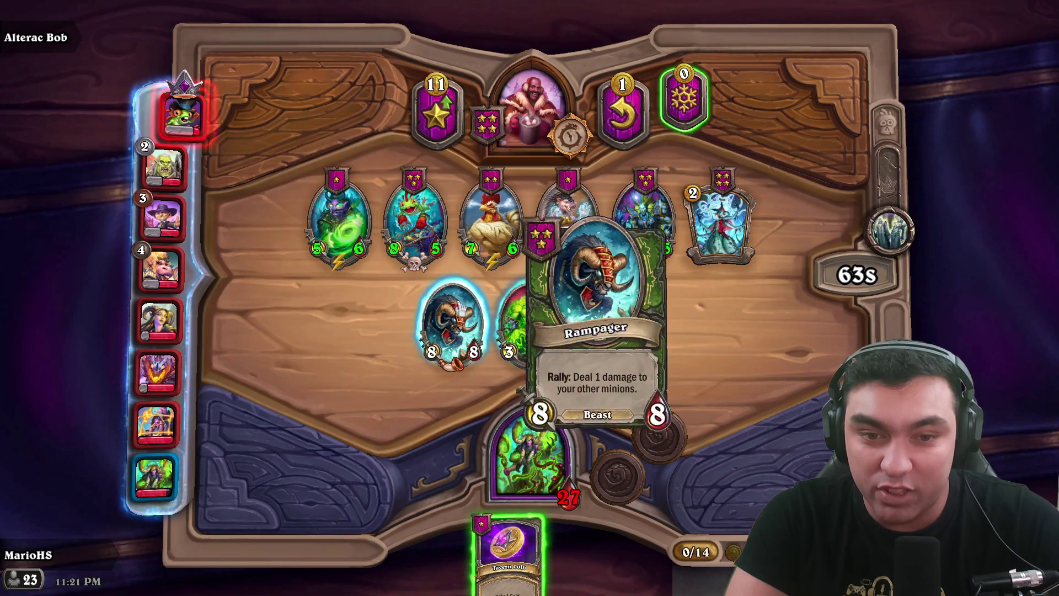
mouse_move(662, 229)
mouse_move(347, 220)
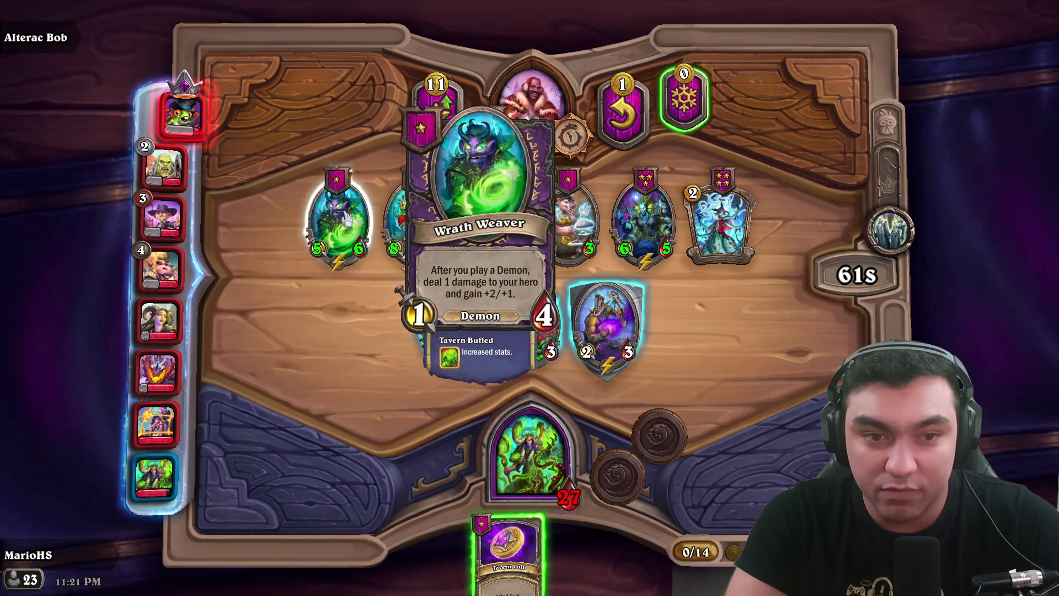
mouse_move(494, 199)
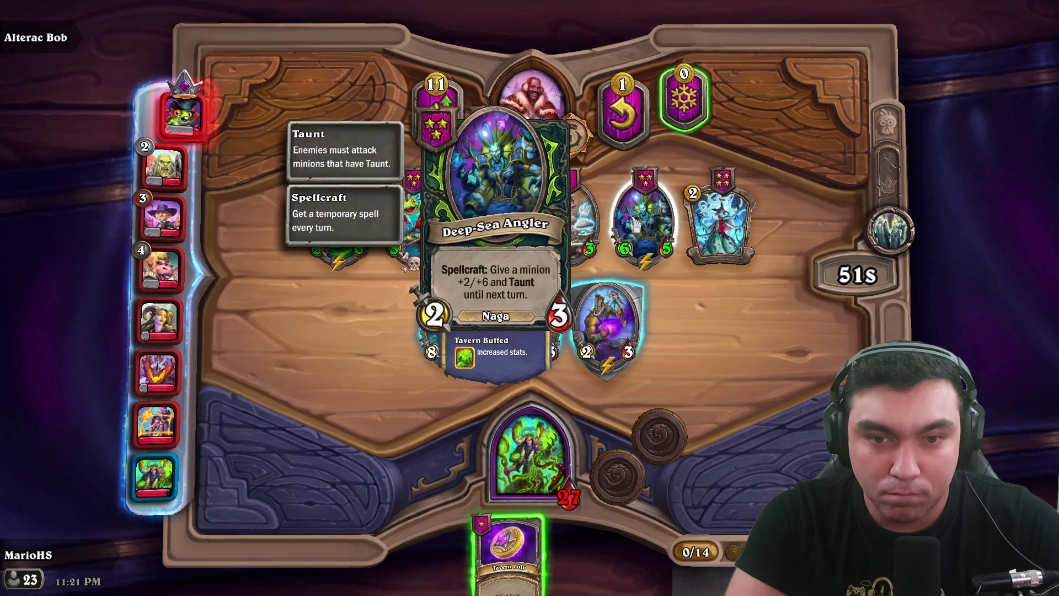
mouse_move(738, 219)
left_click(716, 336)
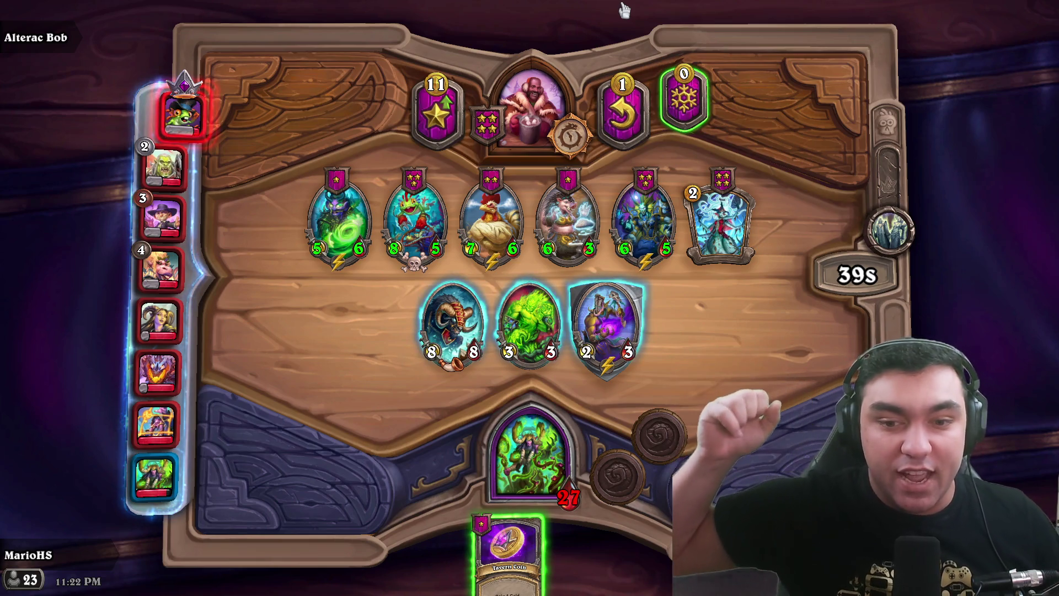
- Reposition Rampager within the warband and attempt a tavern purchase without enough gold
mouse_move(578, 149)
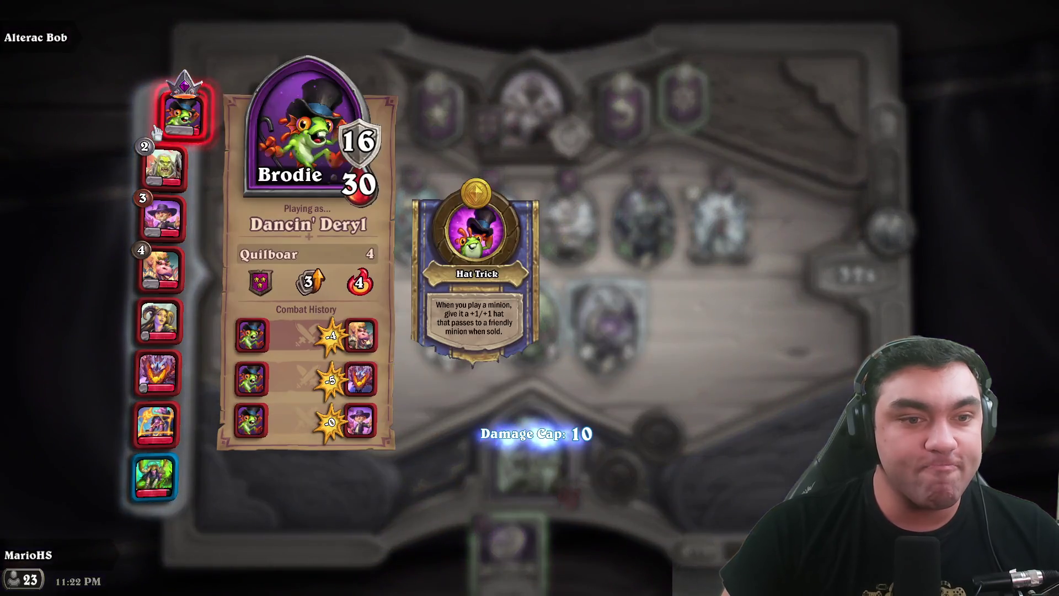
mouse_move(161, 191)
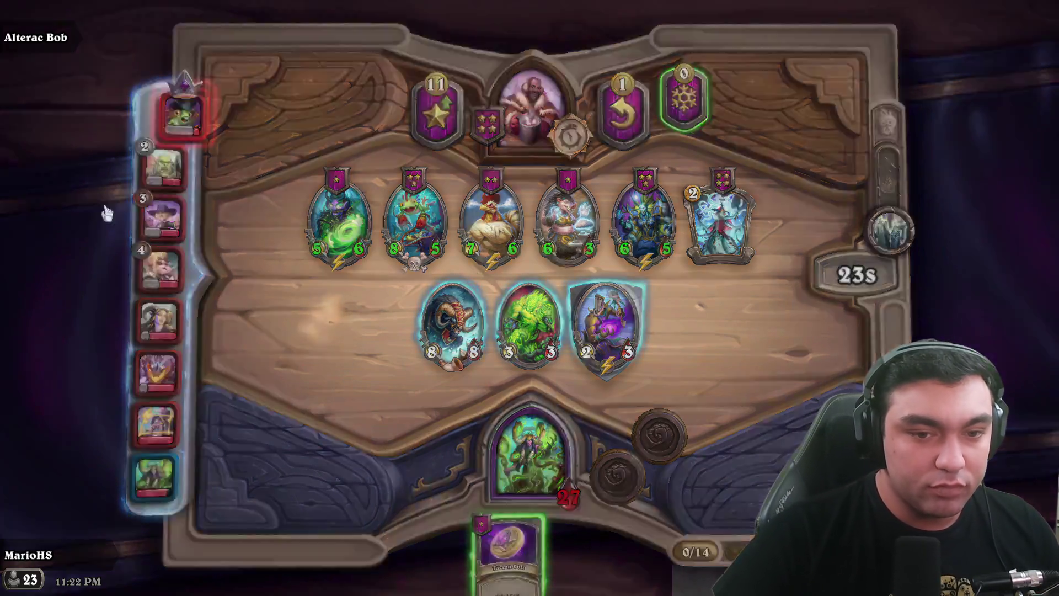
mouse_move(468, 380)
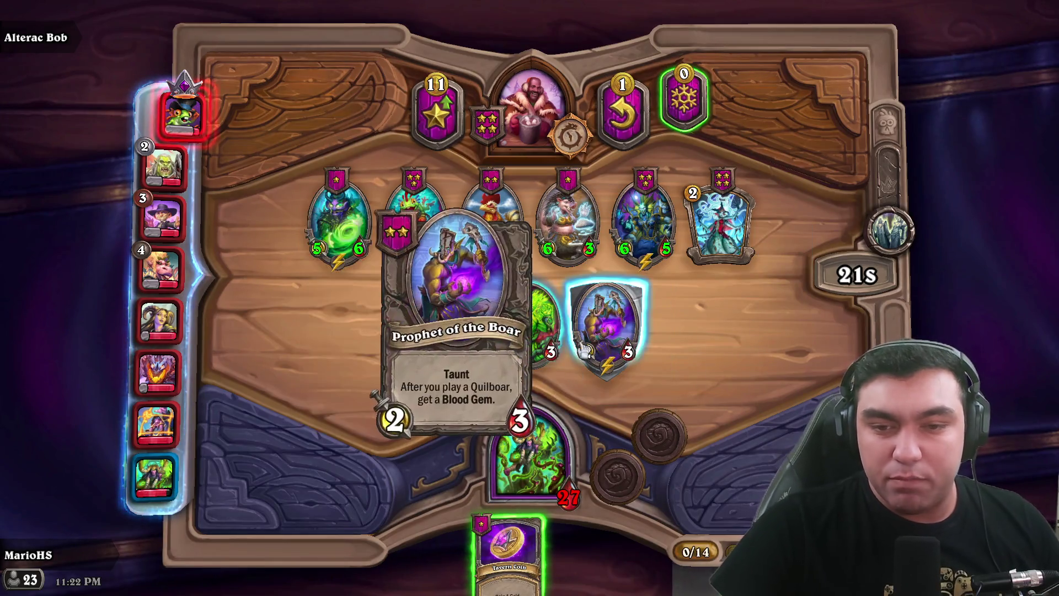
left_click_drag(455, 328, 466, 314)
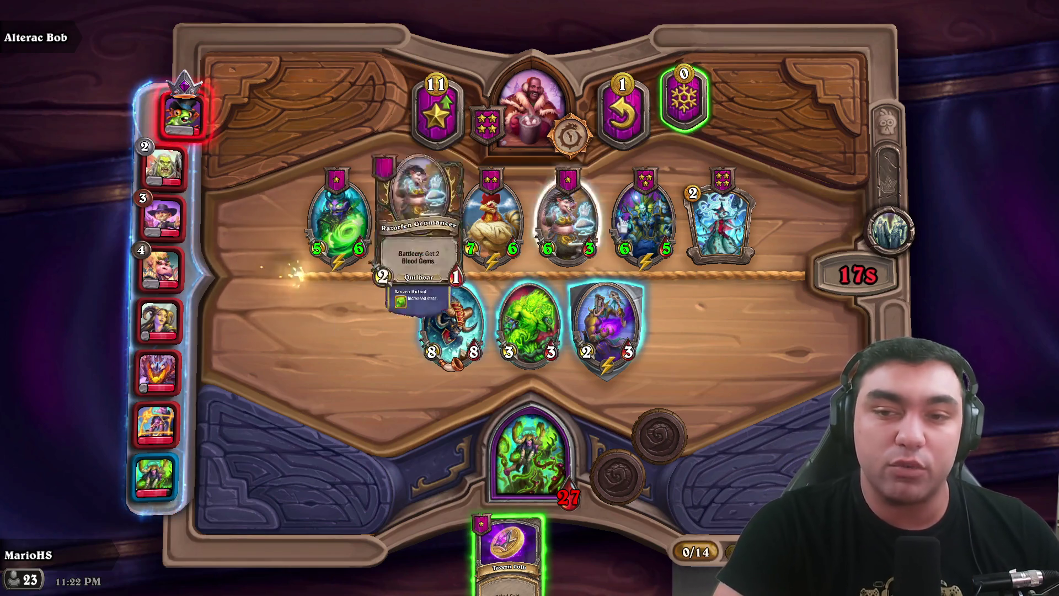
mouse_move(507, 354)
mouse_move(458, 325)
left_mouse_down()
mouse_move(452, 311)
mouse_move(479, 305)
mouse_move(449, 260)
mouse_move(460, 315)
left_mouse_up()
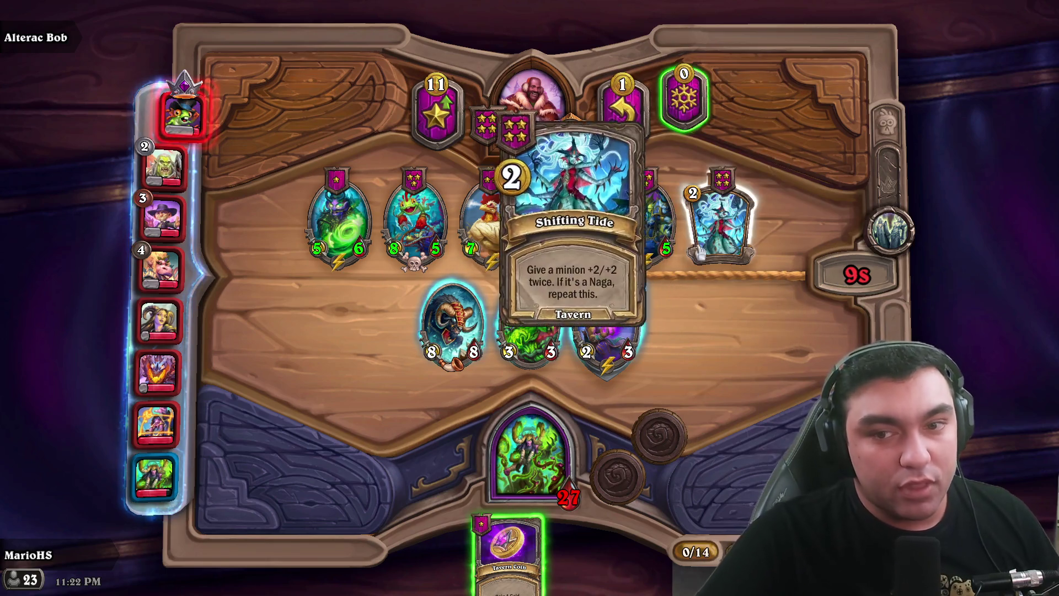
left_click(516, 273)
mouse_move(358, 245)
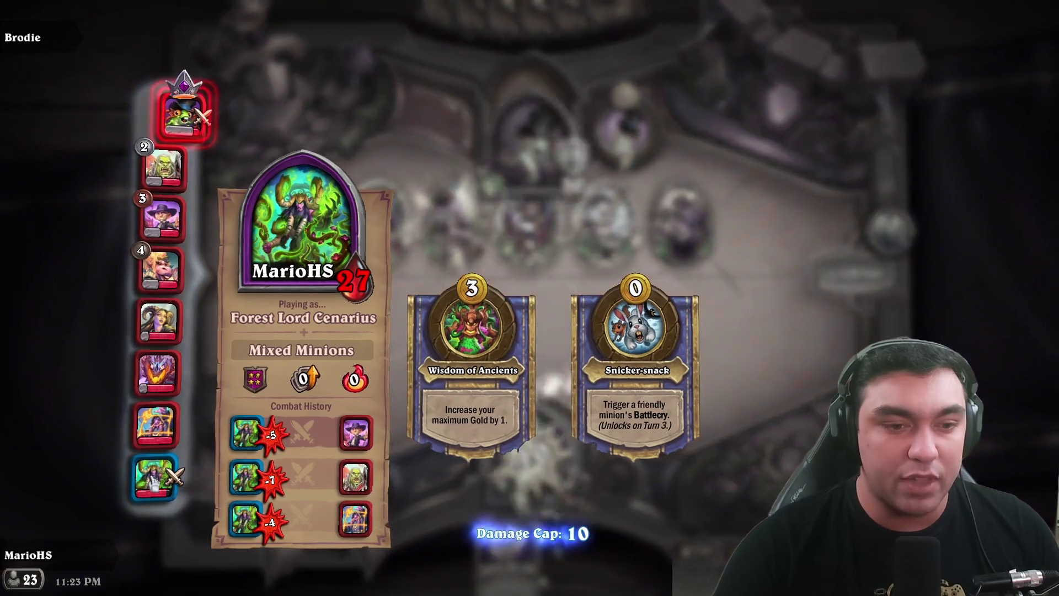
- Inspect the 15-gold tavern offer, dragging the spell out and returning it unbought
mouse_move(142, 408)
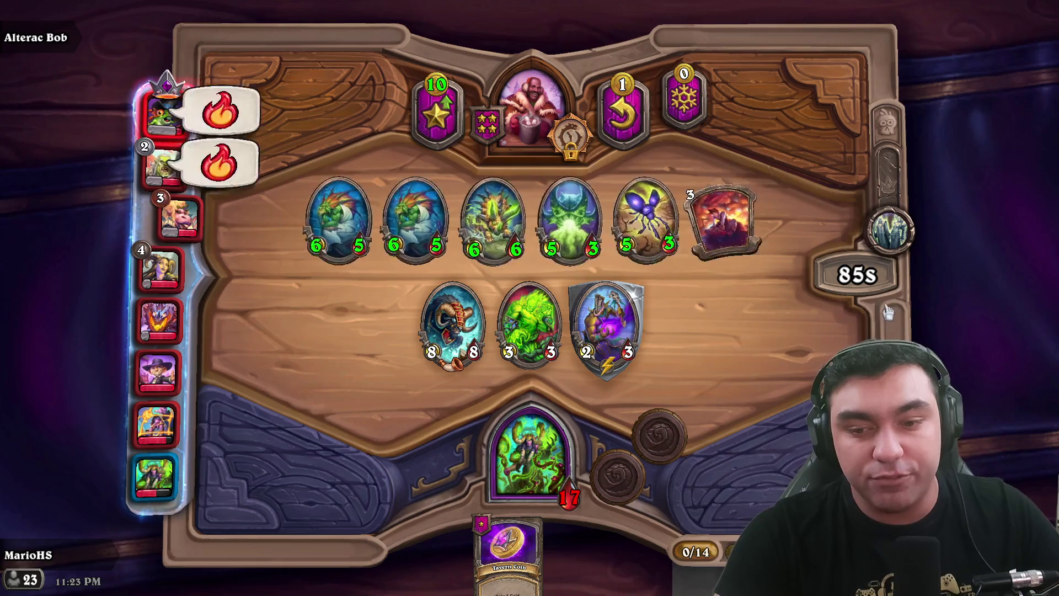
mouse_move(698, 237)
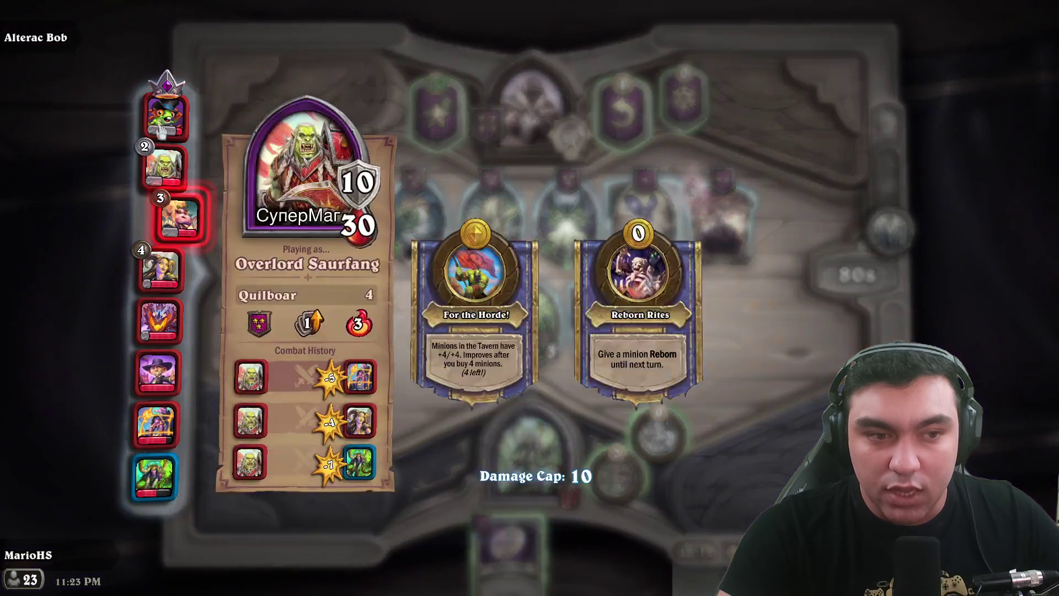
mouse_move(153, 490)
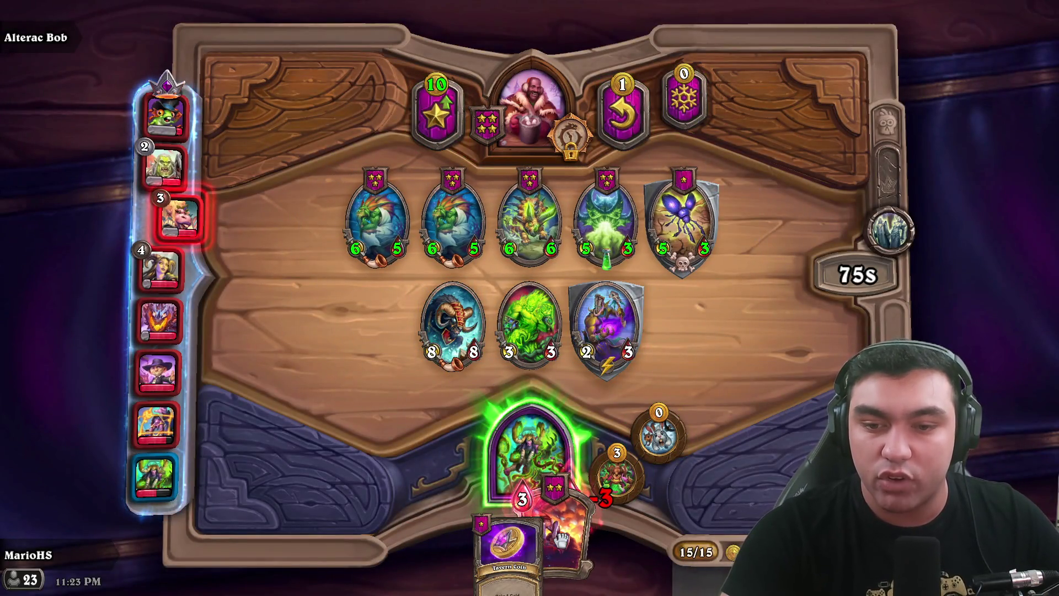
left_click_drag(562, 537, 640, 231)
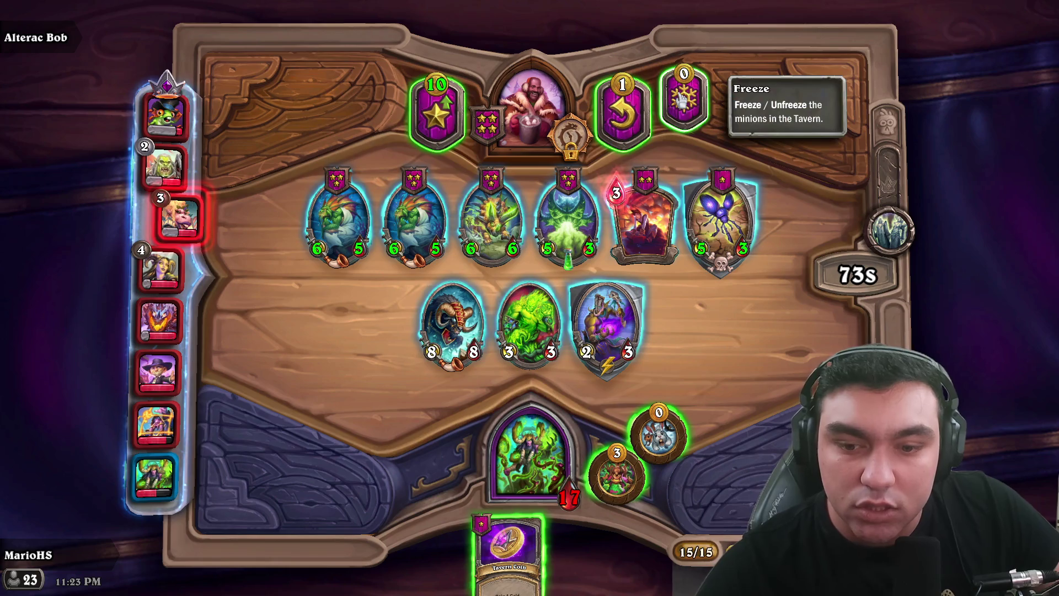
mouse_move(428, 205)
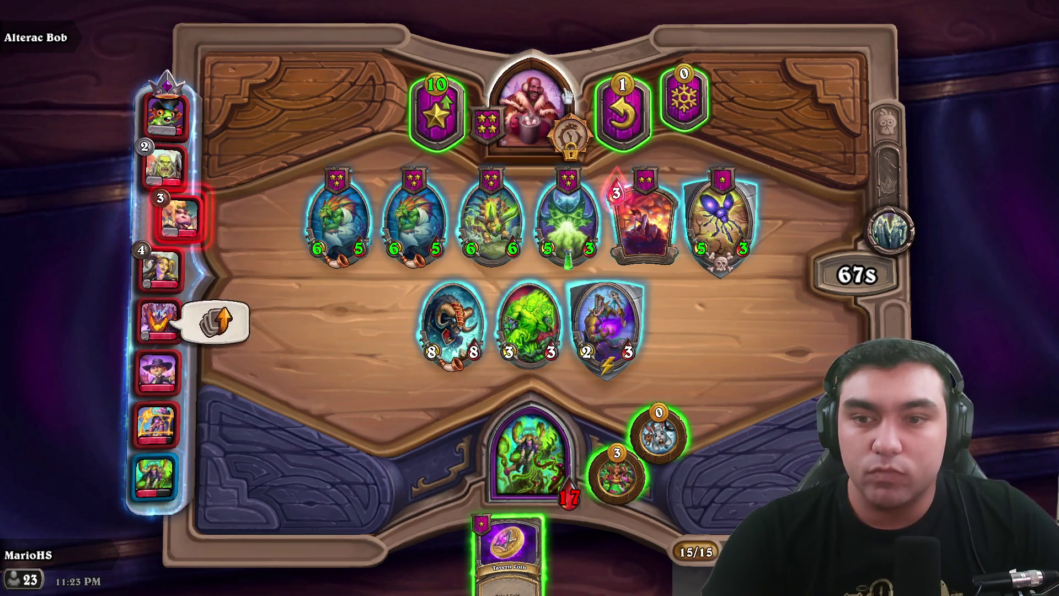
mouse_move(739, 263)
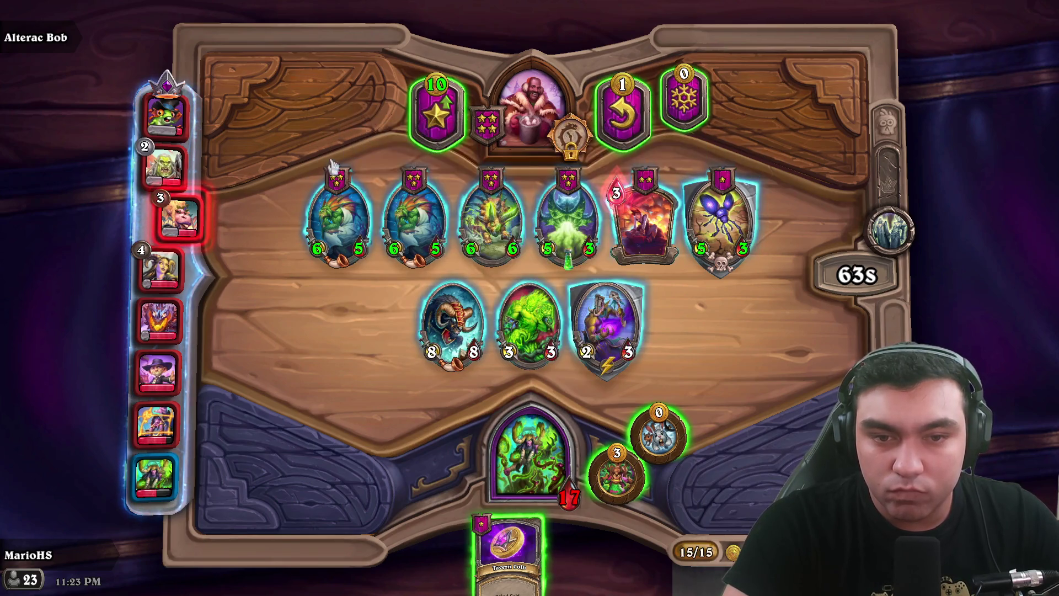
mouse_move(468, 225)
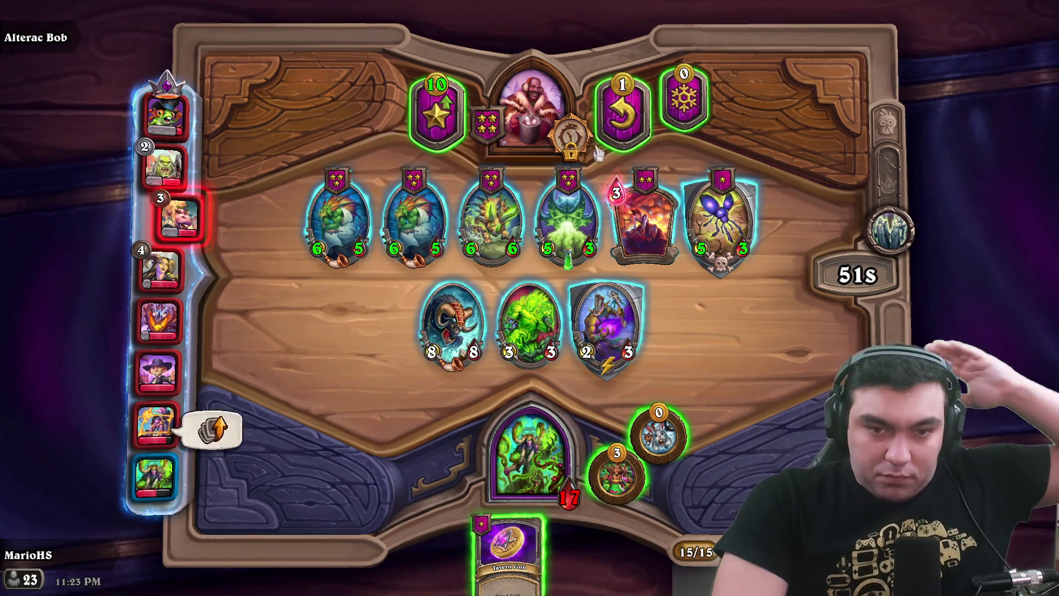
- Buy Careful Investment and the third Prophet across two rerolls, then play the golden Prophet of the Boar
left_click(611, 95)
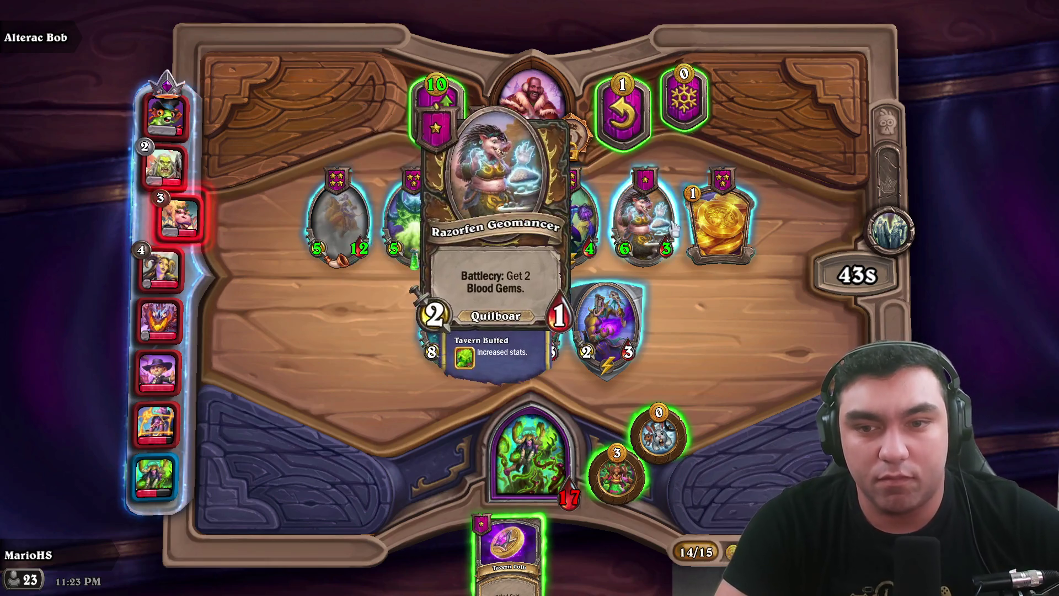
left_click_drag(729, 214, 530, 546)
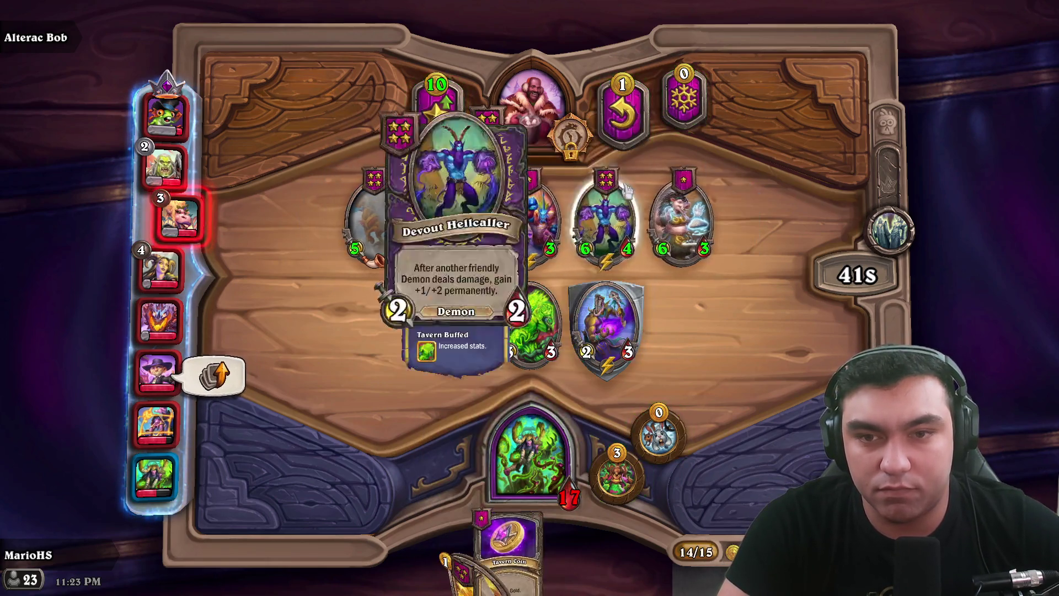
left_click(622, 118)
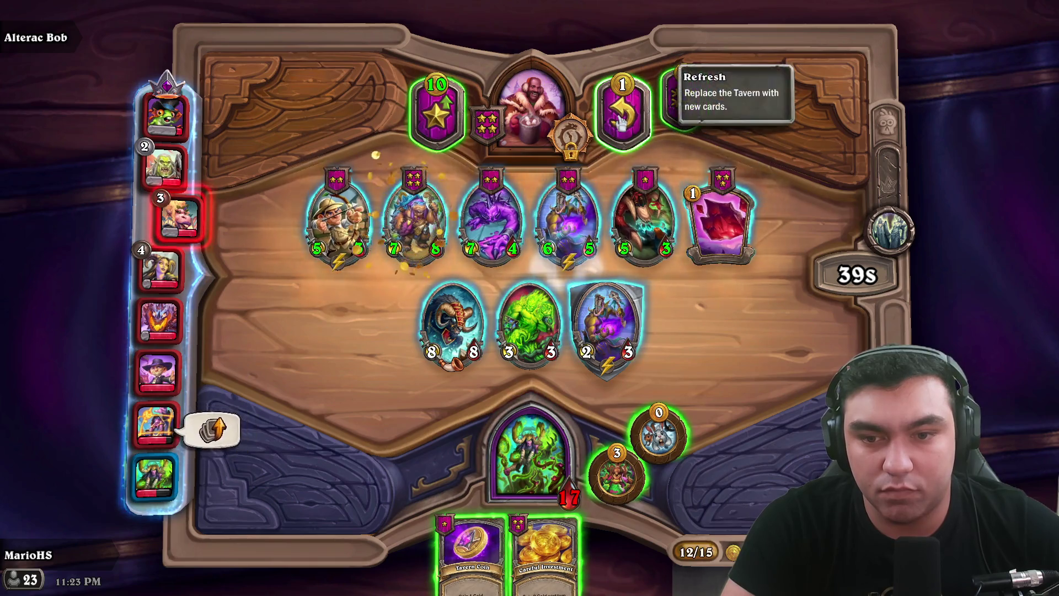
mouse_move(567, 220)
left_mouse_down()
mouse_move(529, 524)
mouse_move(612, 309)
left_mouse_up()
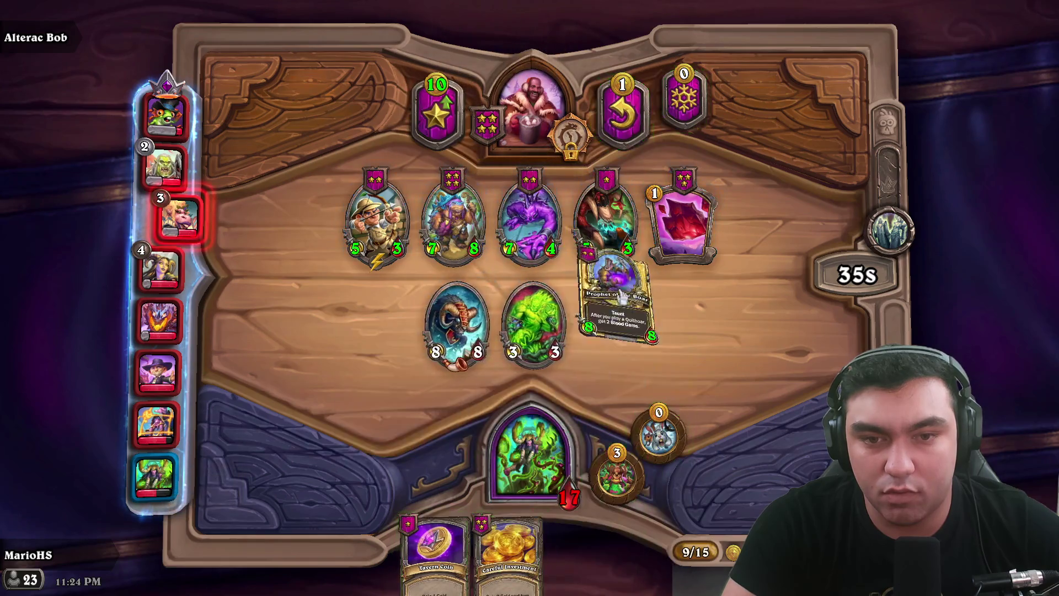
mouse_move(570, 540)
left_mouse_down()
mouse_move(507, 116)
mouse_move(573, 546)
left_mouse_up()
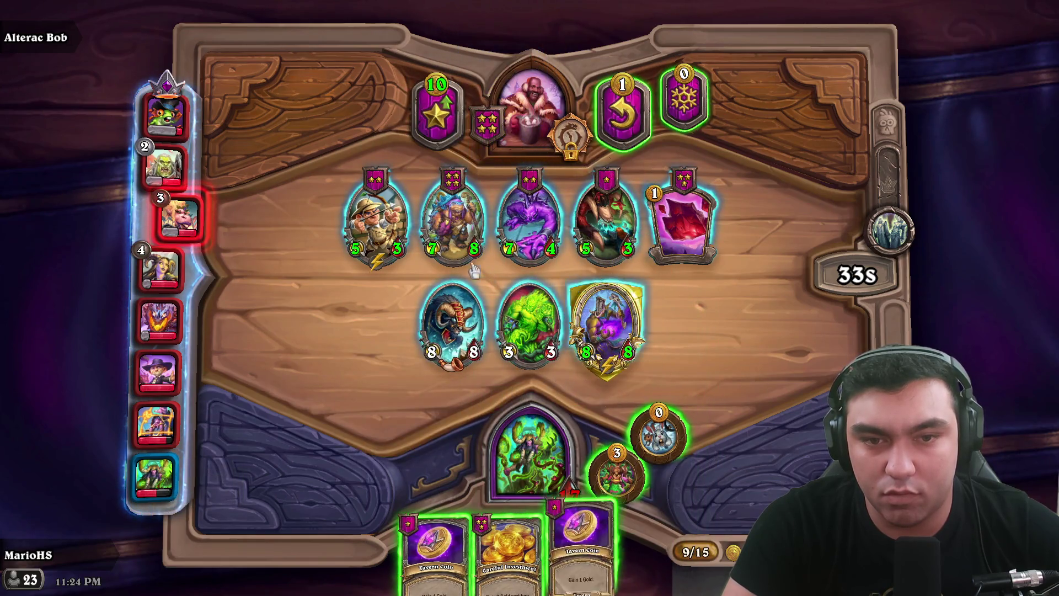
- Buy and play the 7/8 minion, cash in both Tavern Coins, and freeze the tavern
left_click_drag(453, 215, 529, 518)
mouse_move(601, 551)
left_mouse_down()
mouse_move(544, 276)
mouse_move(551, 309)
mouse_move(497, 127)
mouse_move(529, 110)
left_mouse_up()
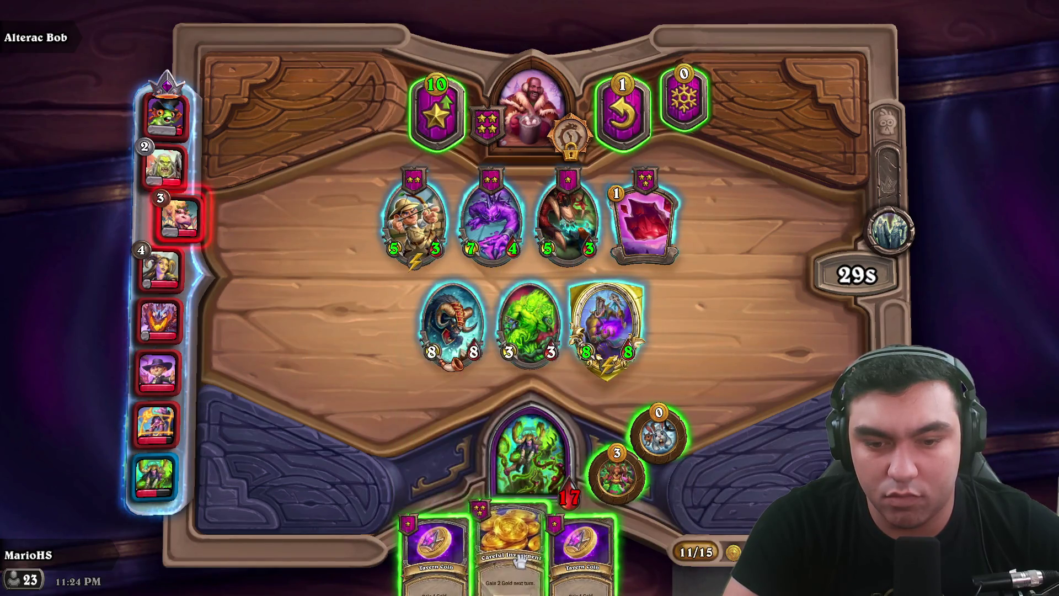
left_click_drag(574, 546, 529, 276)
mouse_move(527, 141)
left_mouse_down()
mouse_move(502, 25)
mouse_move(511, 27)
left_mouse_up()
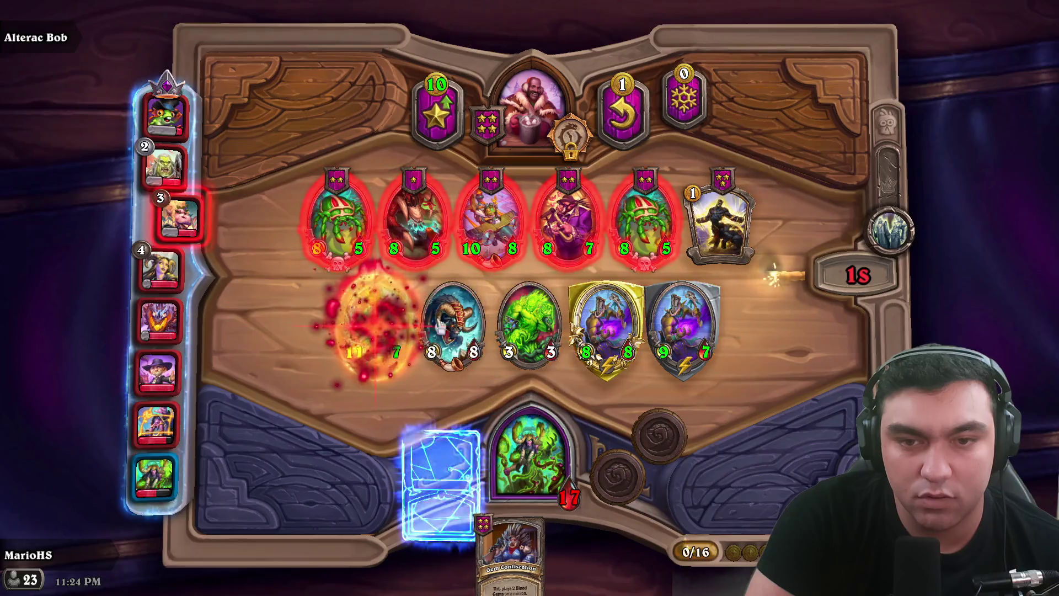
left_click(684, 102)
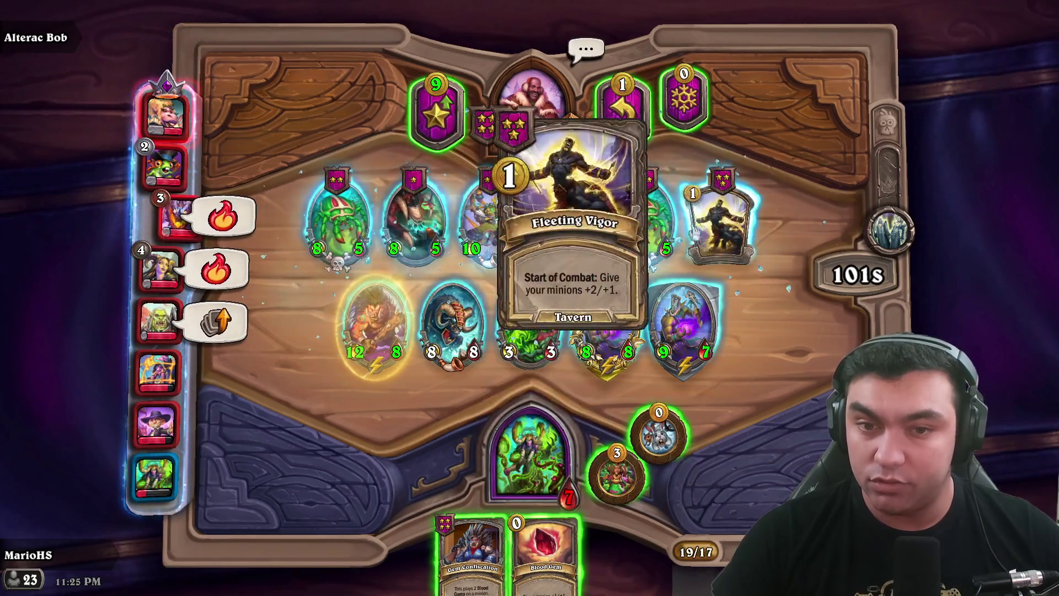
- Buy the 8/7 minion, Fleeting Vigor, Careful Investment and Razorfen Geomancer
left_click_drag(568, 221, 553, 388)
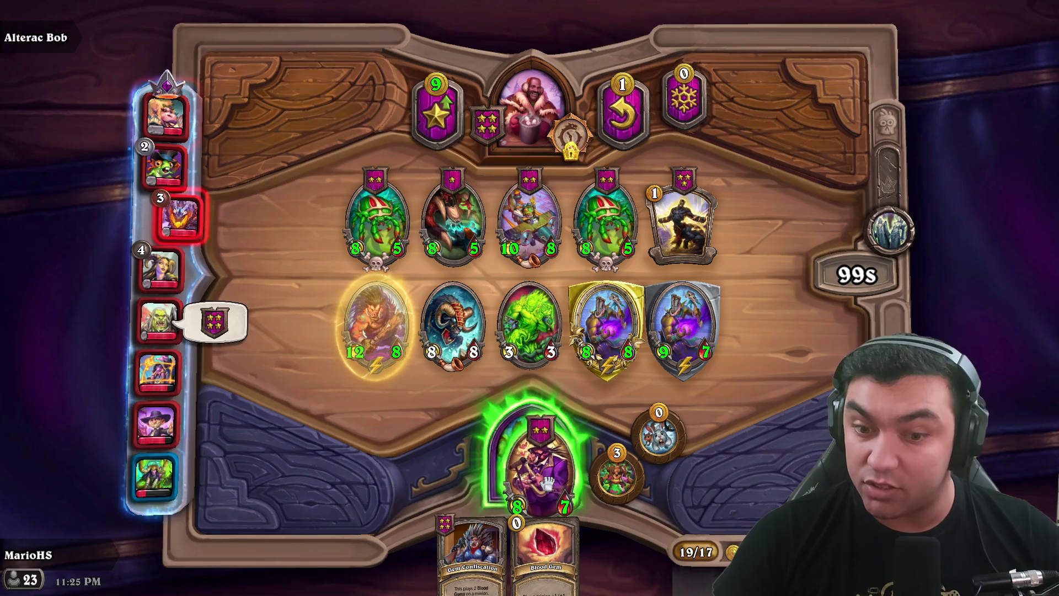
left_click_drag(543, 457, 543, 460)
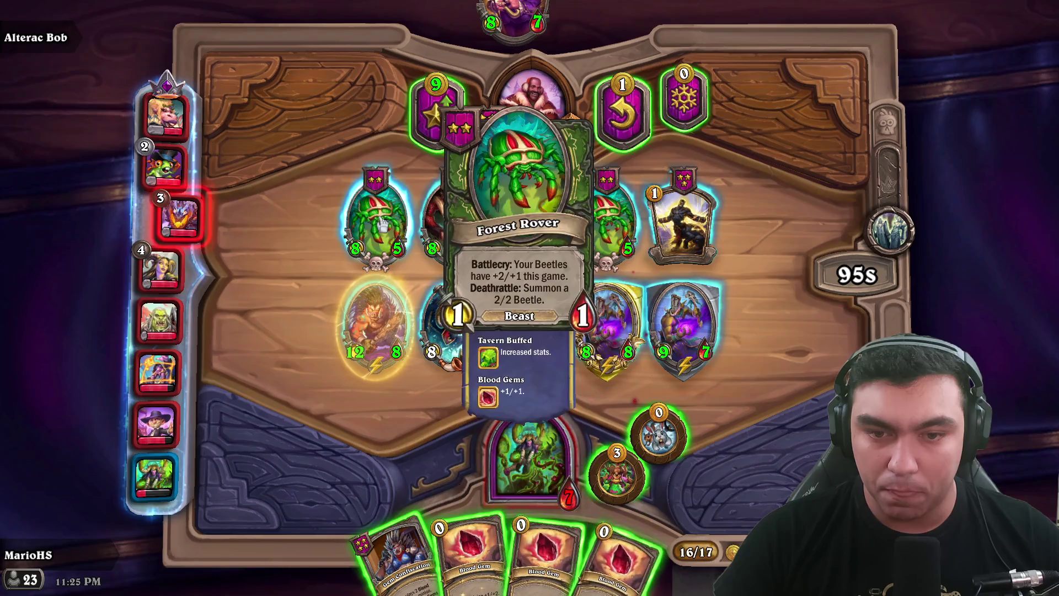
left_click_drag(681, 220, 521, 444)
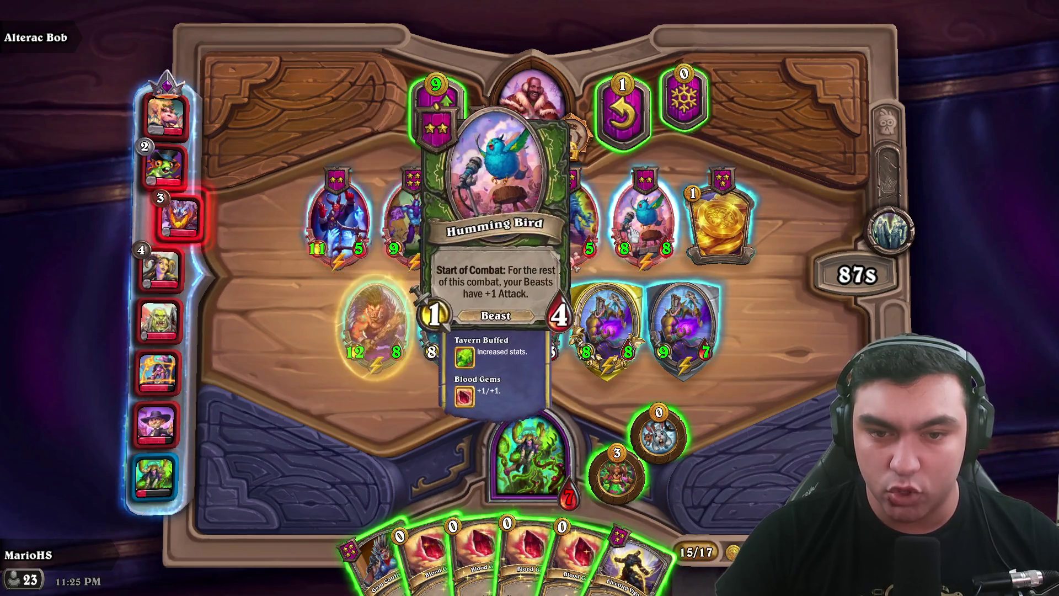
left_click_drag(727, 235, 521, 441)
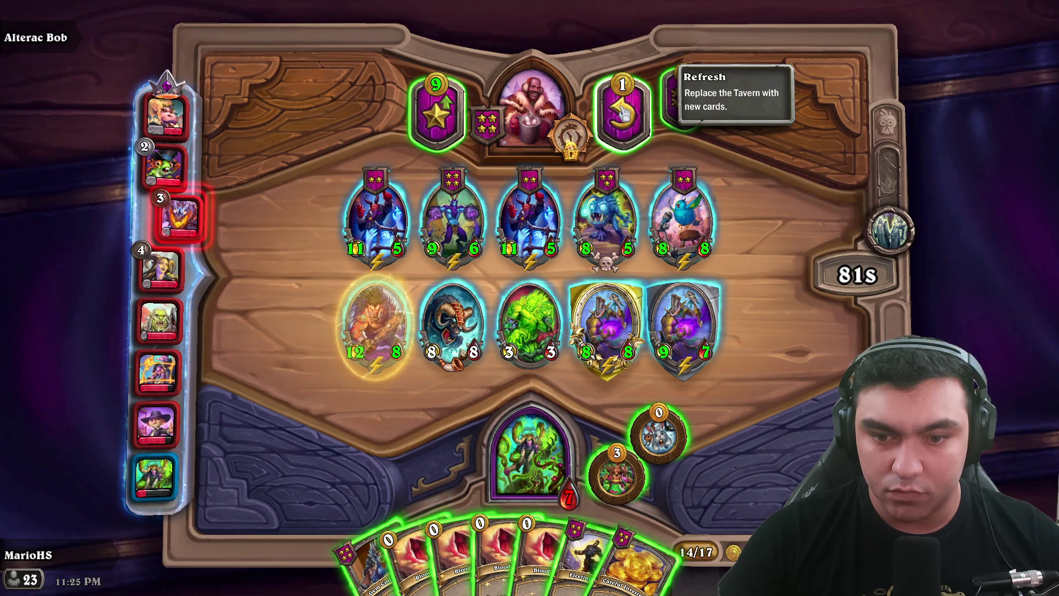
mouse_move(579, 135)
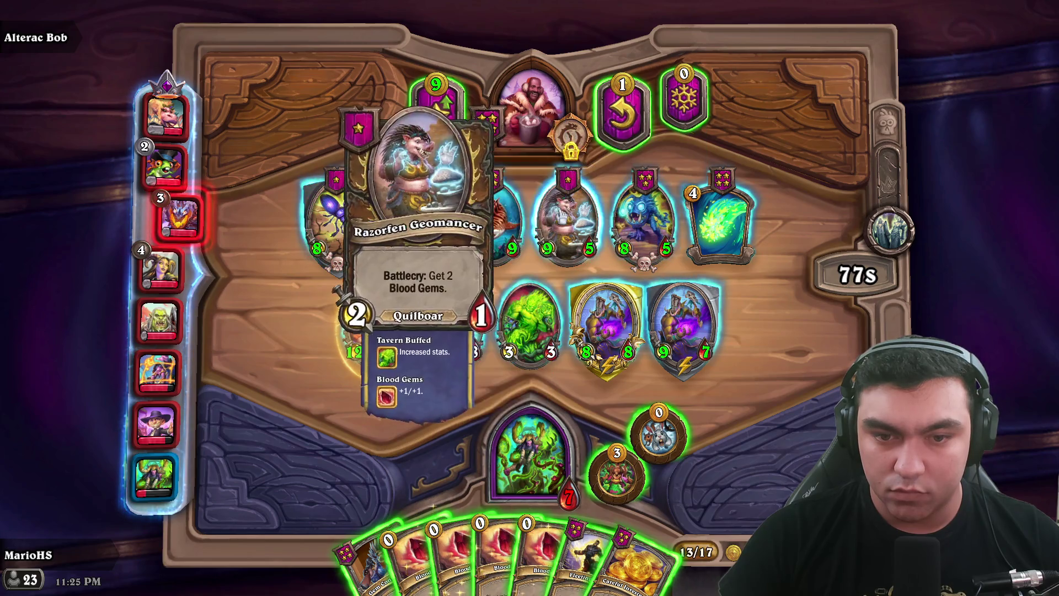
left_click_drag(568, 220, 533, 458)
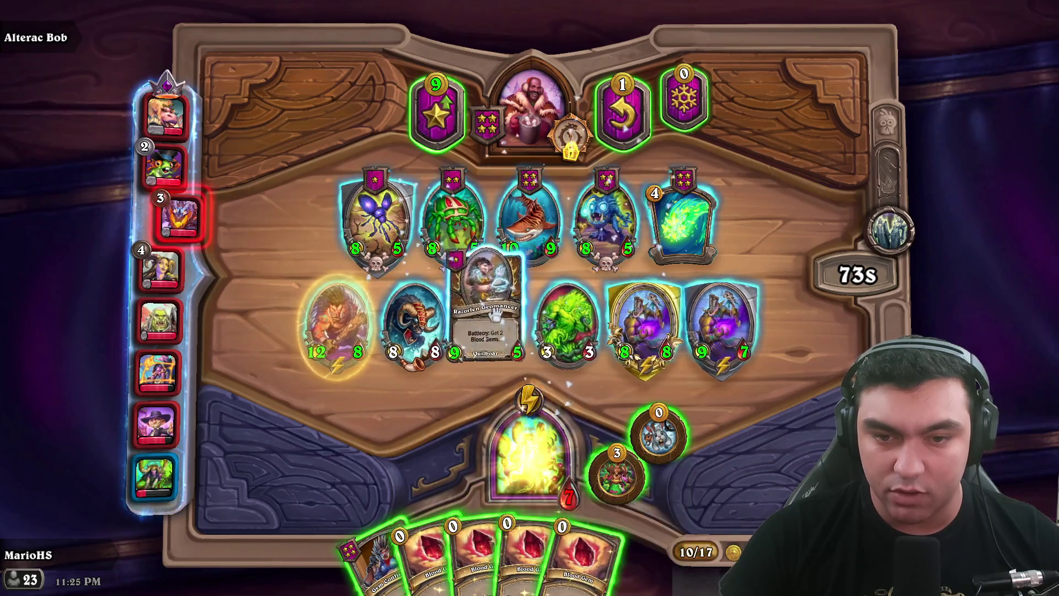
- Blood Gem the leftmost minion twice and buy-and-sell Tortollan Blue Shell for a Tavern Coin
left_click(621, 106)
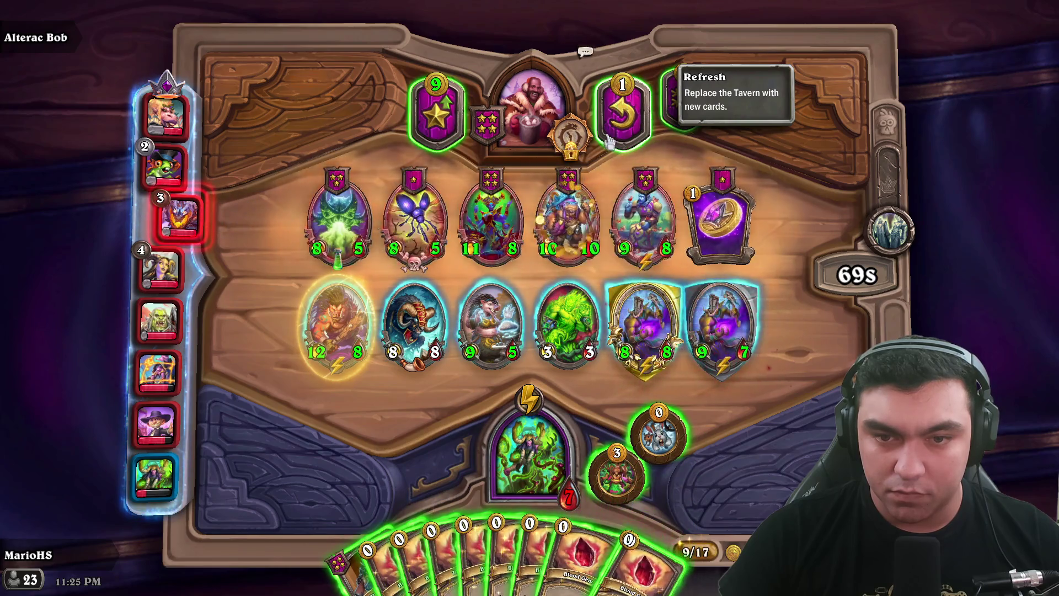
mouse_move(444, 574)
left_mouse_down()
mouse_move(358, 345)
mouse_move(338, 327)
left_mouse_up()
mouse_move(450, 576)
left_mouse_down()
mouse_move(307, 338)
mouse_move(338, 327)
left_mouse_up()
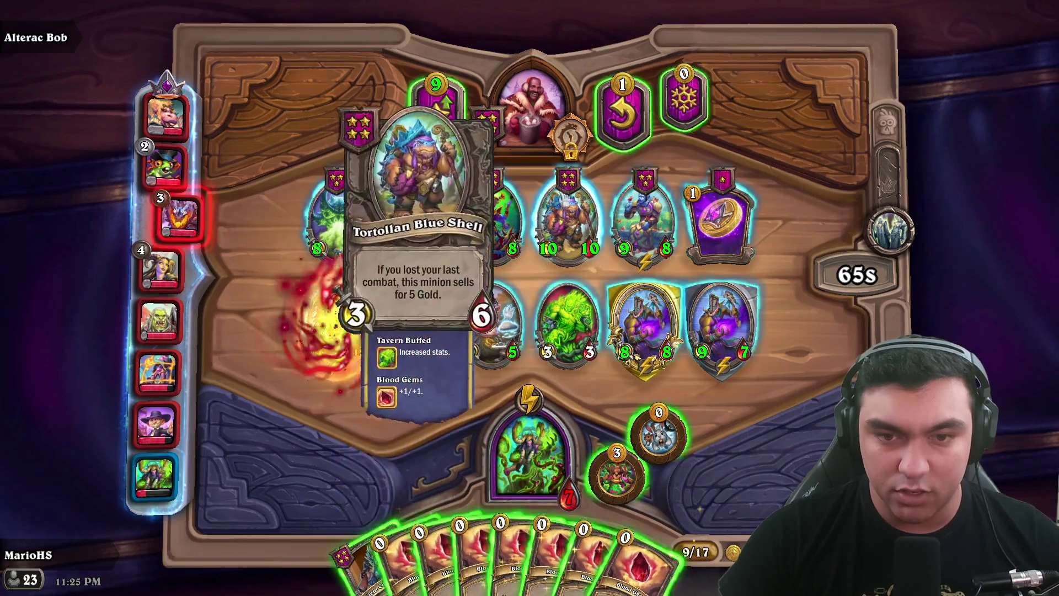
left_click_drag(568, 220, 634, 552)
mouse_move(671, 585)
left_mouse_down()
mouse_move(638, 314)
mouse_move(544, 12)
left_mouse_up()
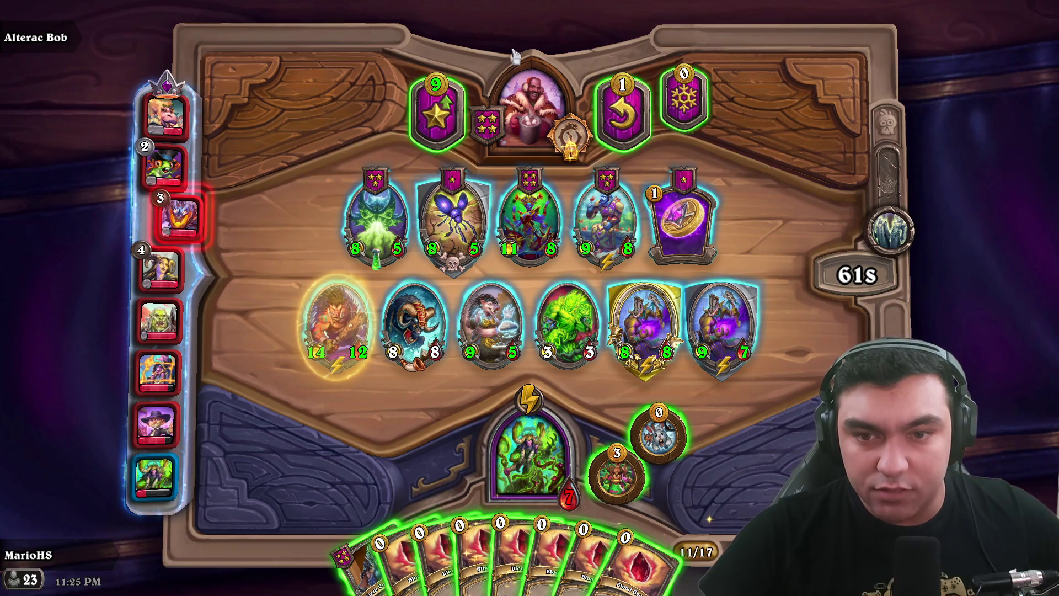
mouse_move(682, 218)
left_mouse_down()
mouse_move(543, 386)
mouse_move(648, 549)
mouse_move(684, 110)
left_mouse_up()
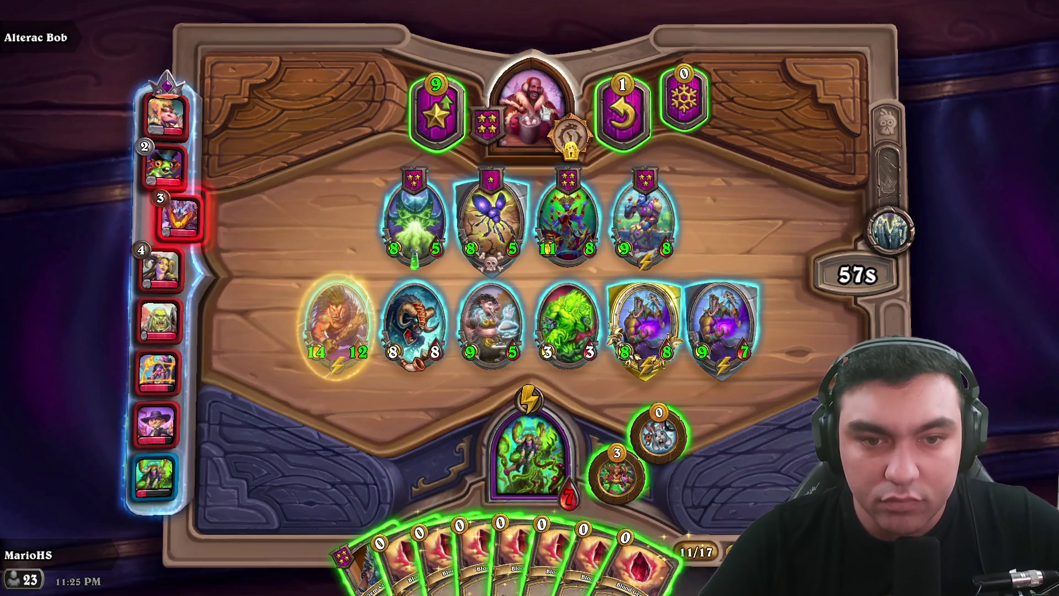
- Reroll, buy Geomagus Roogug, and sell the green 3/3 minion
left_click(618, 113)
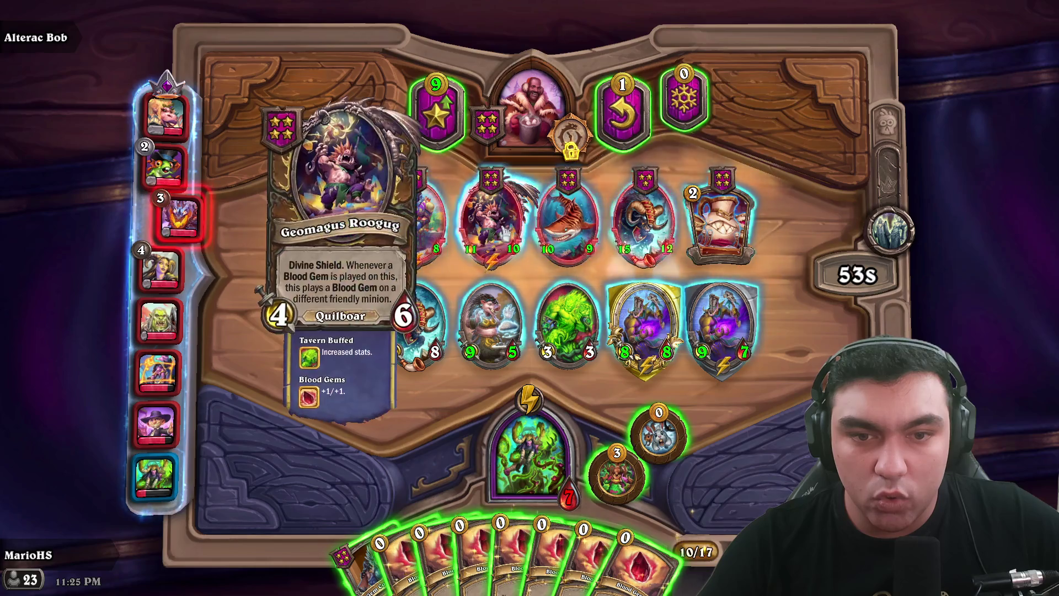
mouse_move(496, 231)
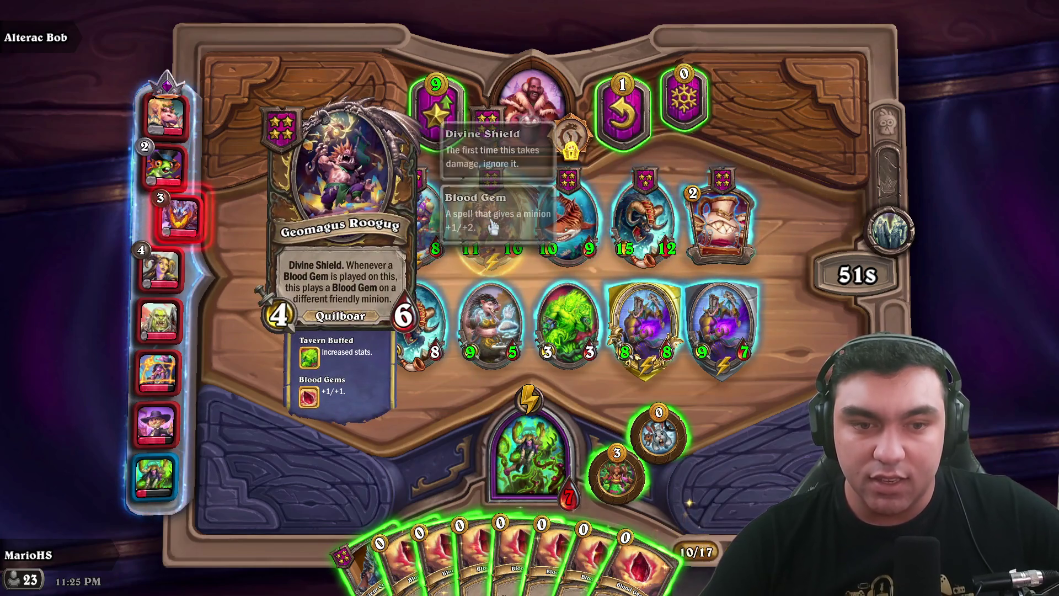
left_click_drag(488, 223, 568, 441)
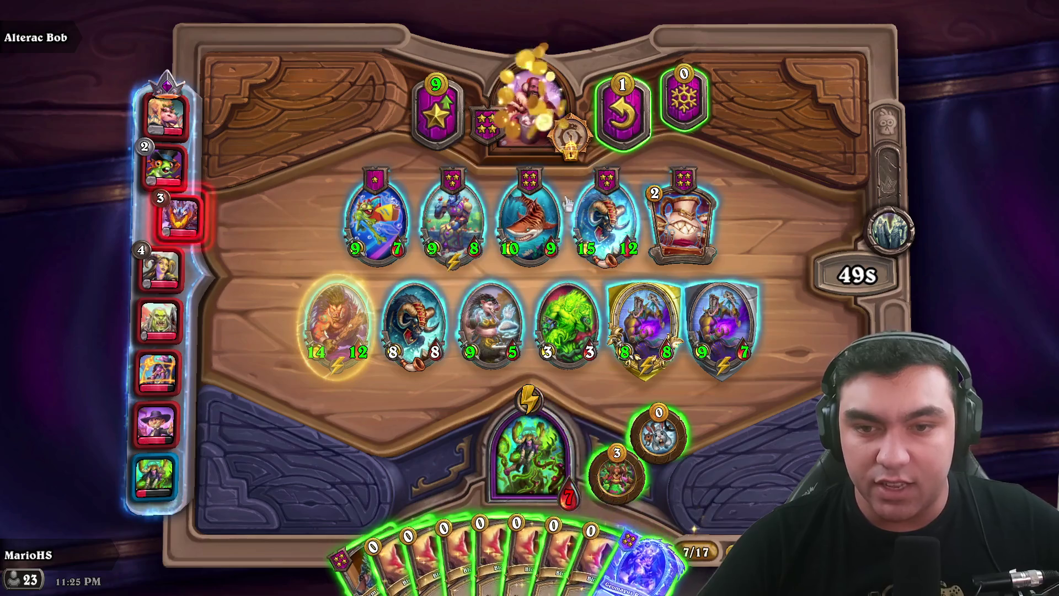
left_click_drag(568, 325, 548, 130)
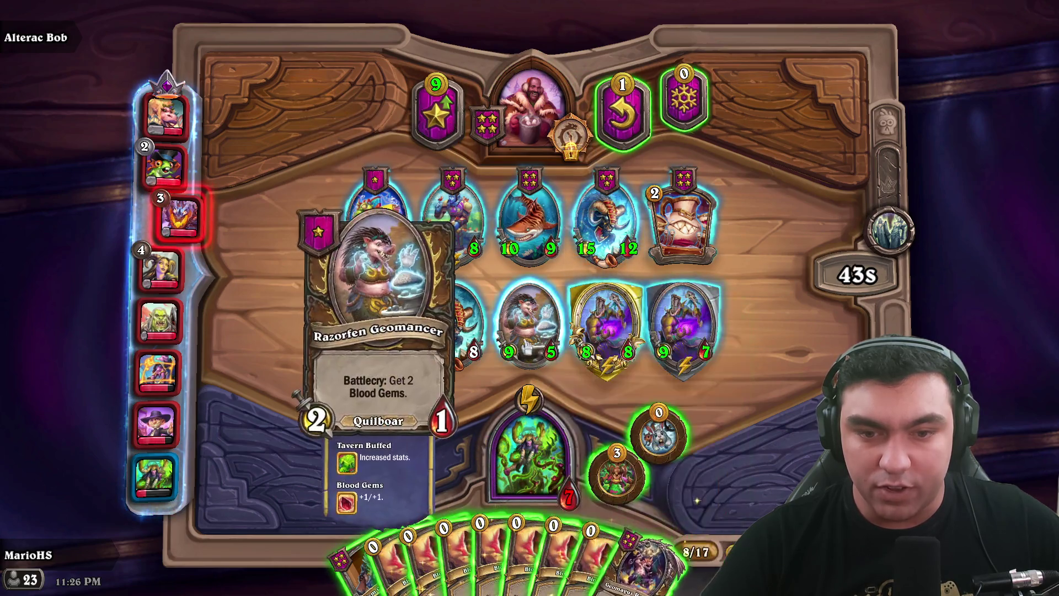
- Move the 8/8 ram minion into the second warband slot
right_click(503, 485)
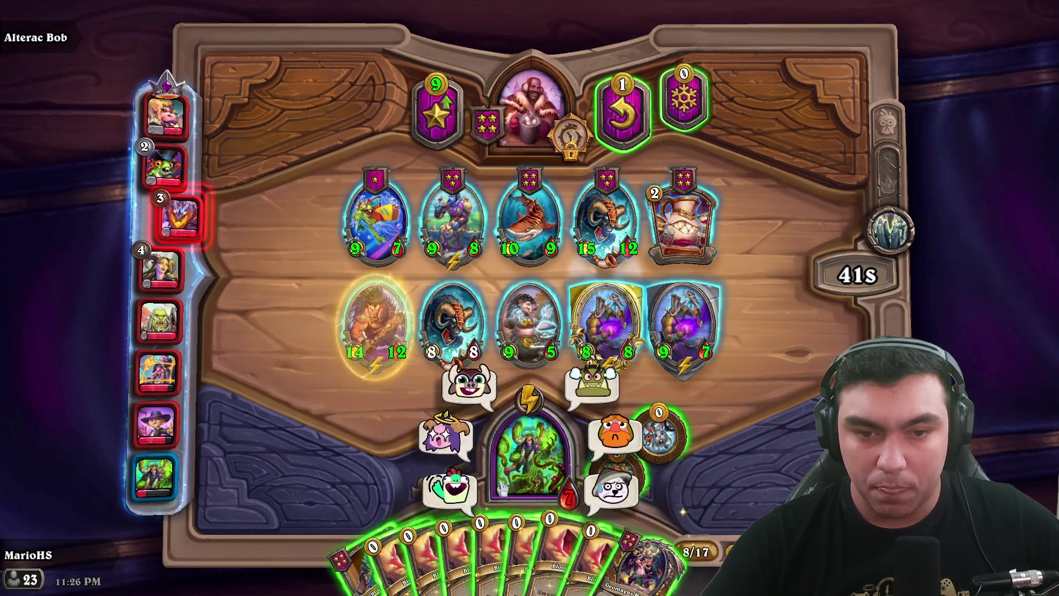
left_click_drag(432, 344, 493, 228)
left_click_drag(488, 466, 452, 331)
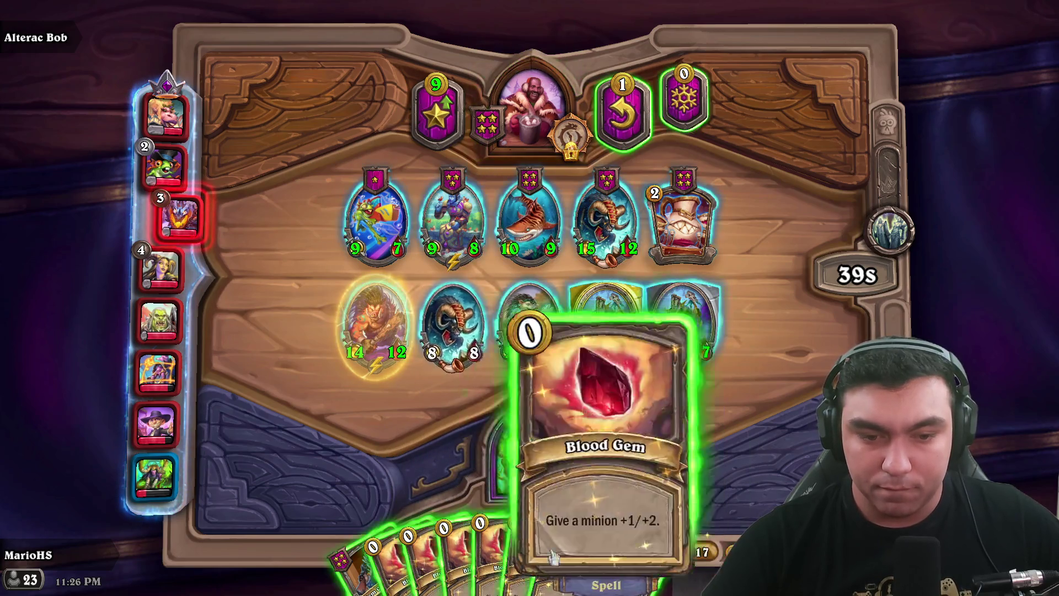
- Buff the 14/12 minion with Gem Confiscation and the 8/8 ram with a Blood Gem
left_click_drag(358, 568, 356, 353)
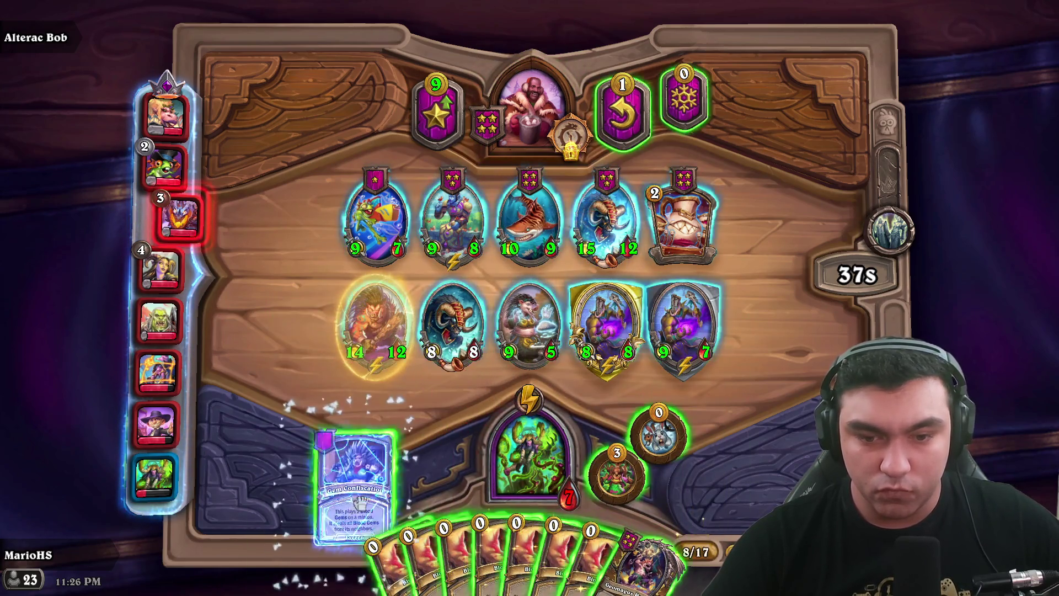
left_click_drag(480, 556, 452, 325)
mouse_move(375, 588)
left_mouse_down()
mouse_move(430, 419)
mouse_move(378, 331)
left_mouse_up()
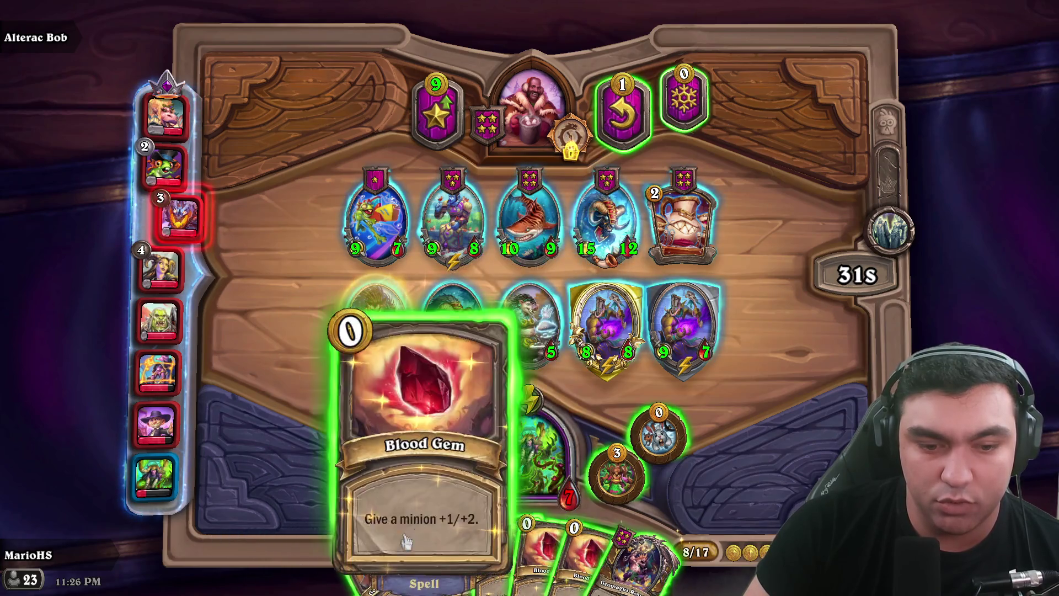
- Play Geomagus Roogug, cast Gem Confiscation on it, then reroll the tavern
left_click_drag(634, 557, 452, 299)
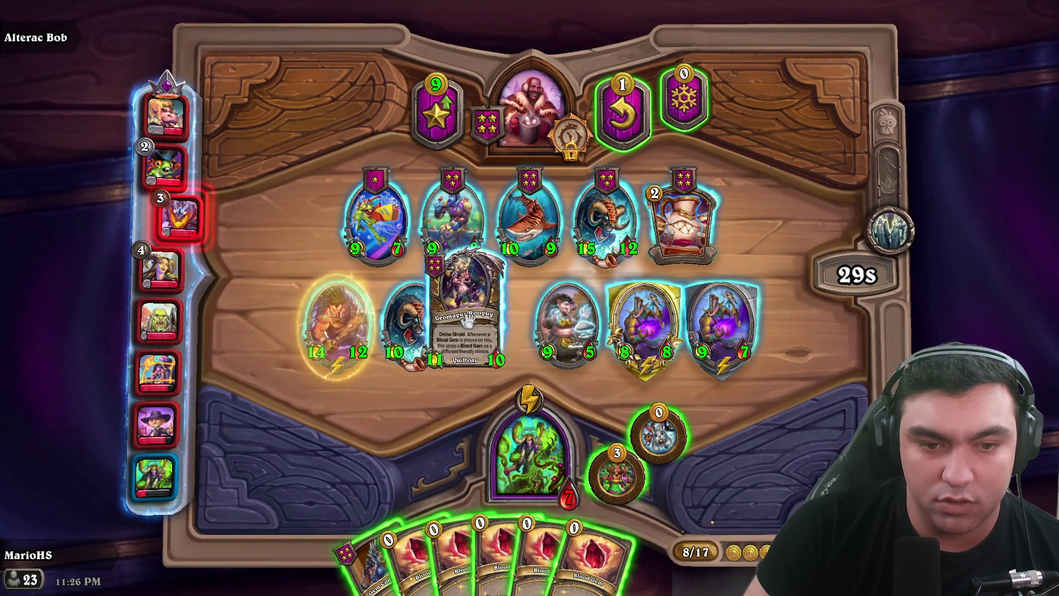
left_click_drag(557, 319, 562, 323)
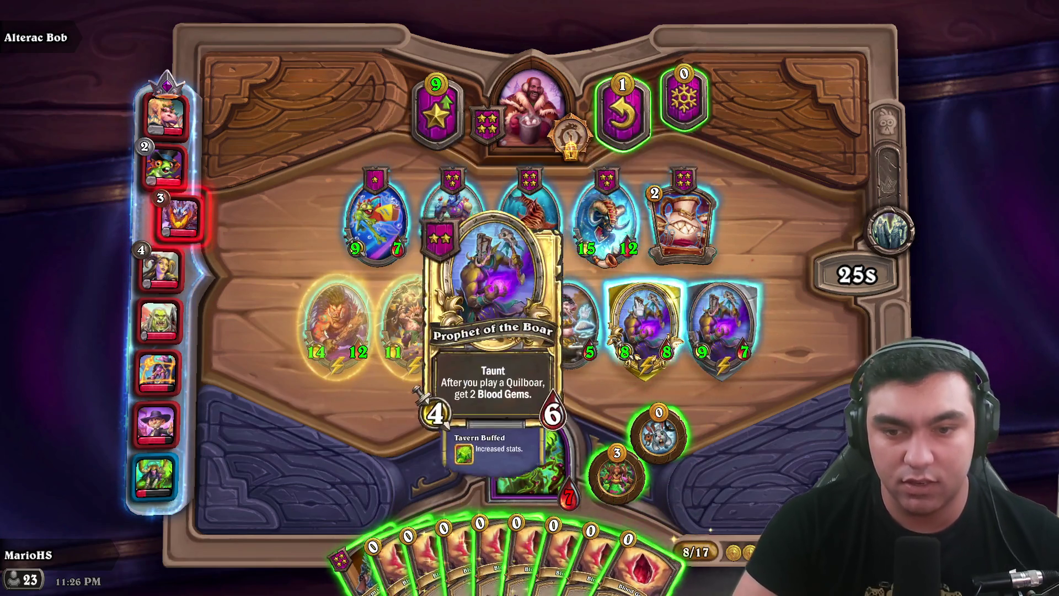
left_click_drag(353, 568, 405, 308)
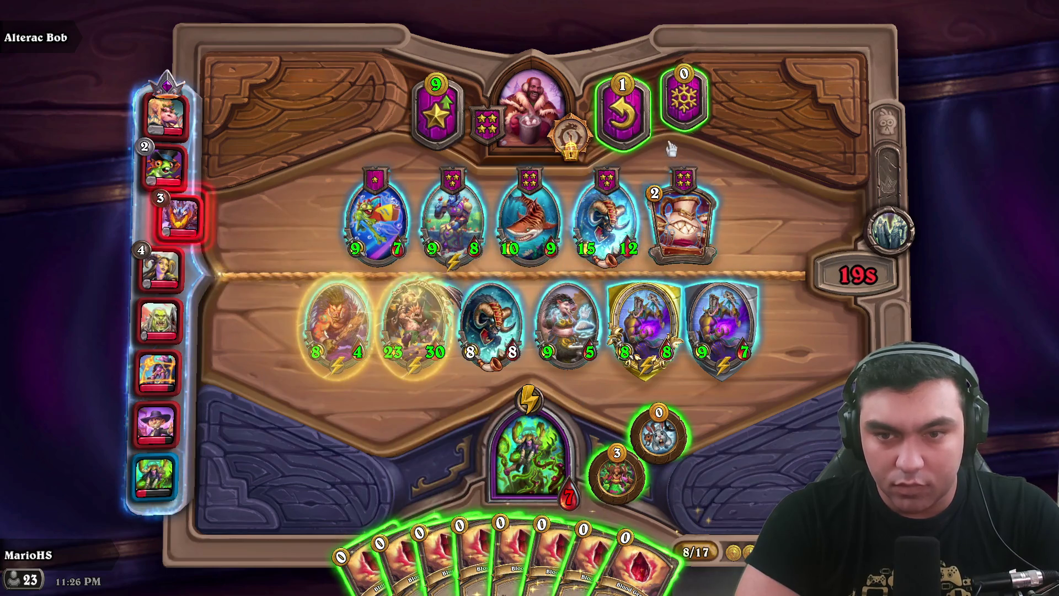
left_click(627, 69)
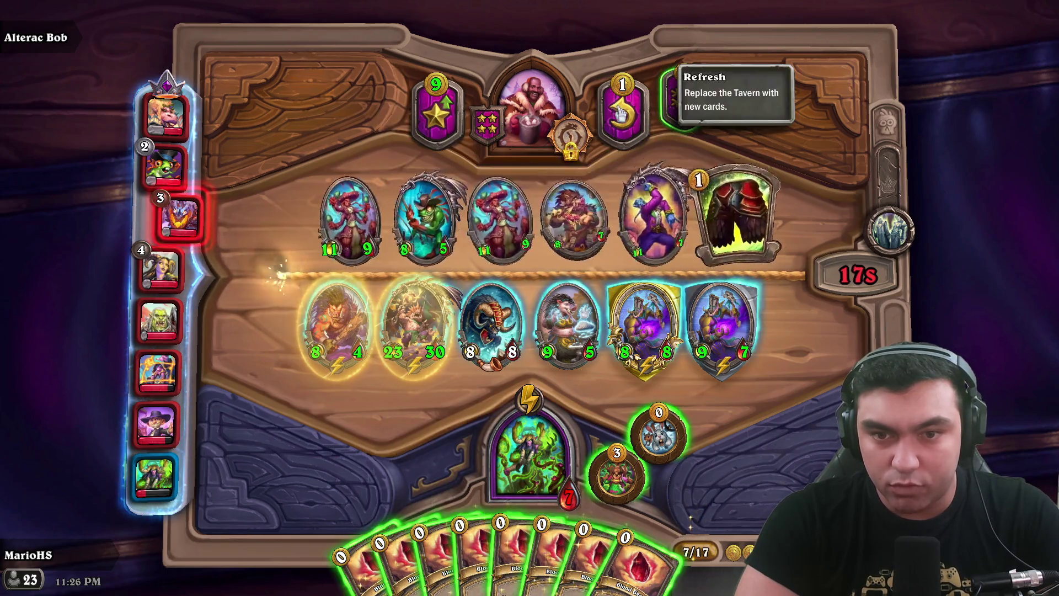
- Play Fearless Foodie choosing Dig In, then reroll the tavern
mouse_move(574, 218)
left_mouse_down()
mouse_move(552, 485)
mouse_move(584, 358)
mouse_move(606, 326)
left_mouse_up()
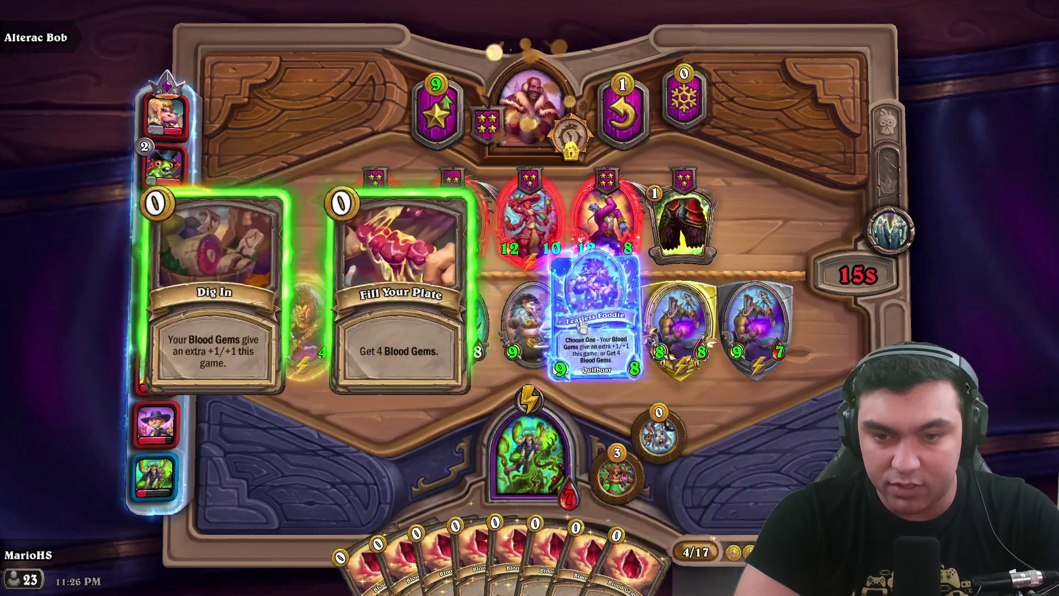
left_click(186, 311)
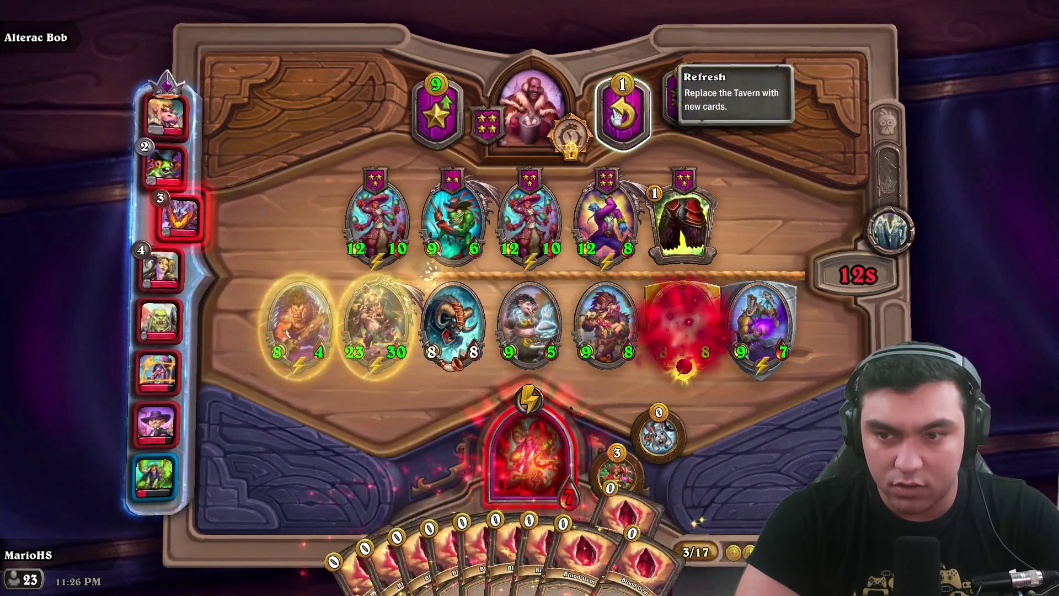
left_click(616, 117)
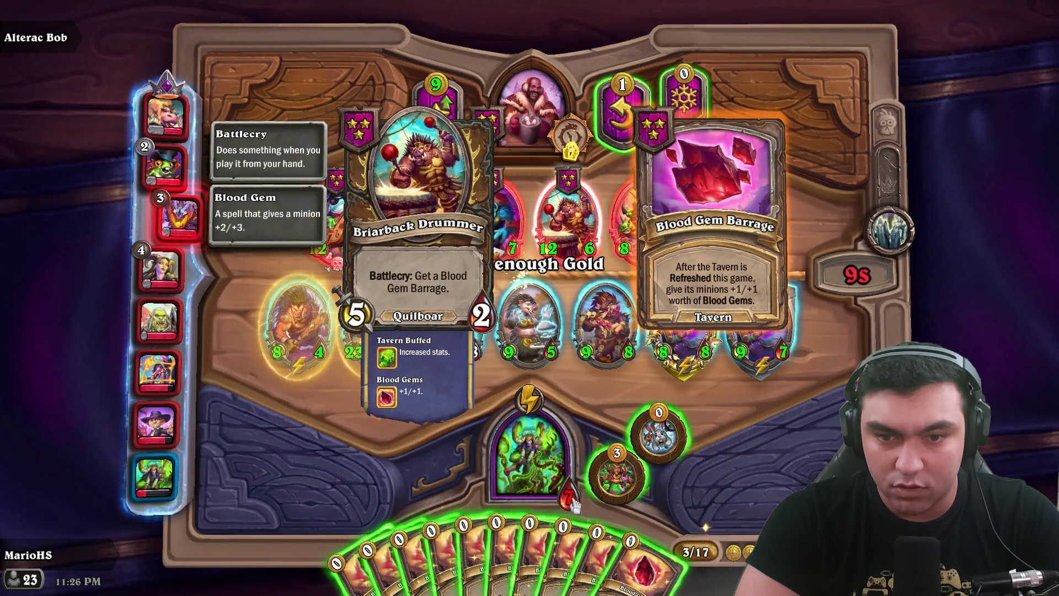
- Feed Blood Gems into Geomagus Roogug up to 41/57 and buy a Briarback Drummer
left_click_drag(381, 552, 378, 328)
mouse_move(419, 551)
left_mouse_down()
mouse_move(397, 331)
mouse_move(379, 328)
left_mouse_up()
left_click_drag(425, 552, 379, 328)
left_click_drag(458, 551, 379, 328)
left_click_drag(441, 552, 403, 399)
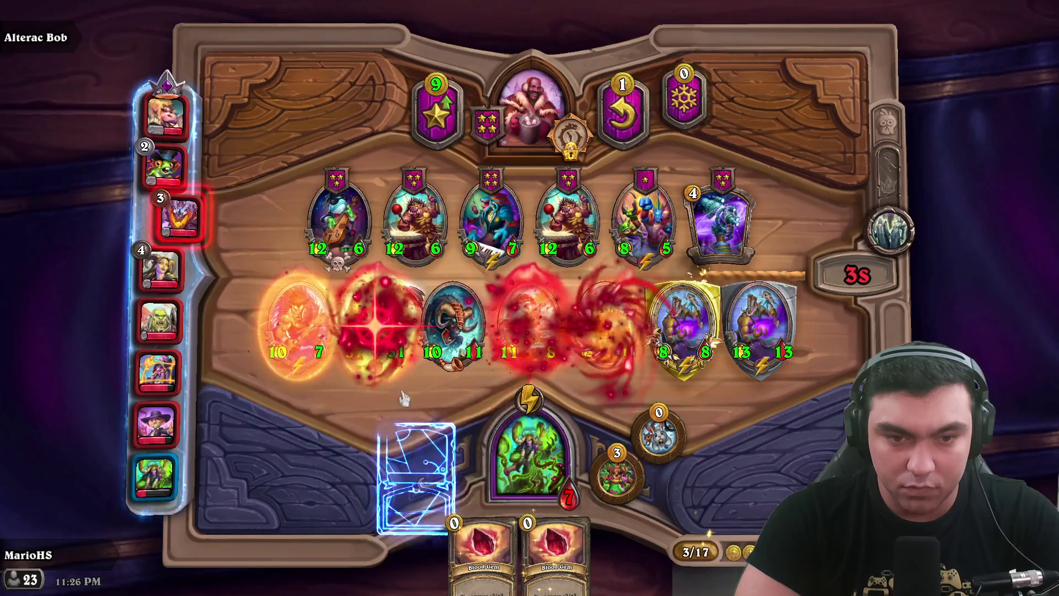
left_click_drag(568, 221, 622, 435)
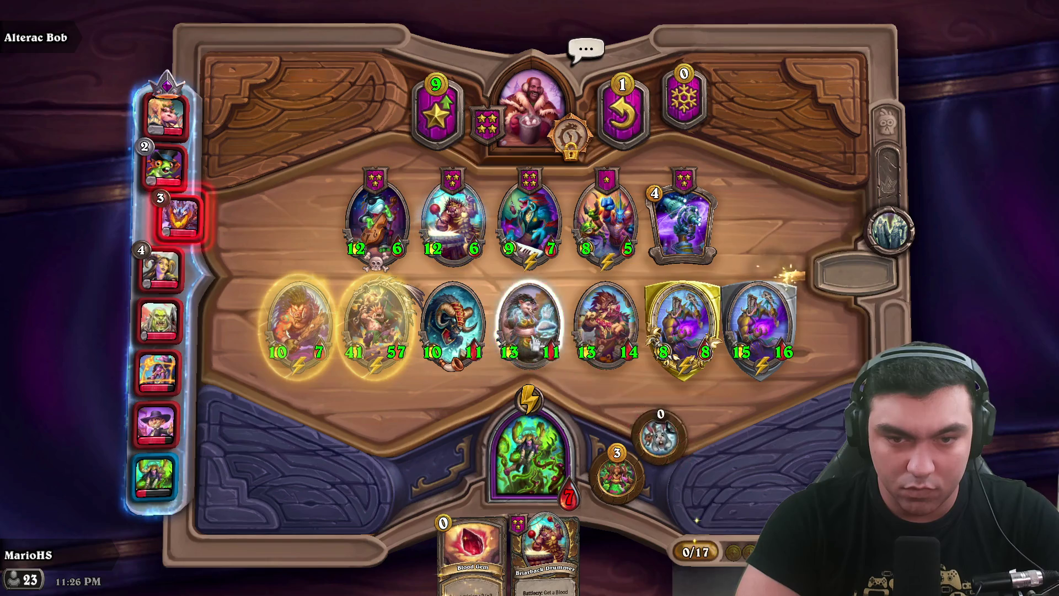
mouse_move(551, 551)
left_mouse_down()
mouse_move(309, 442)
mouse_move(381, 369)
left_mouse_up()
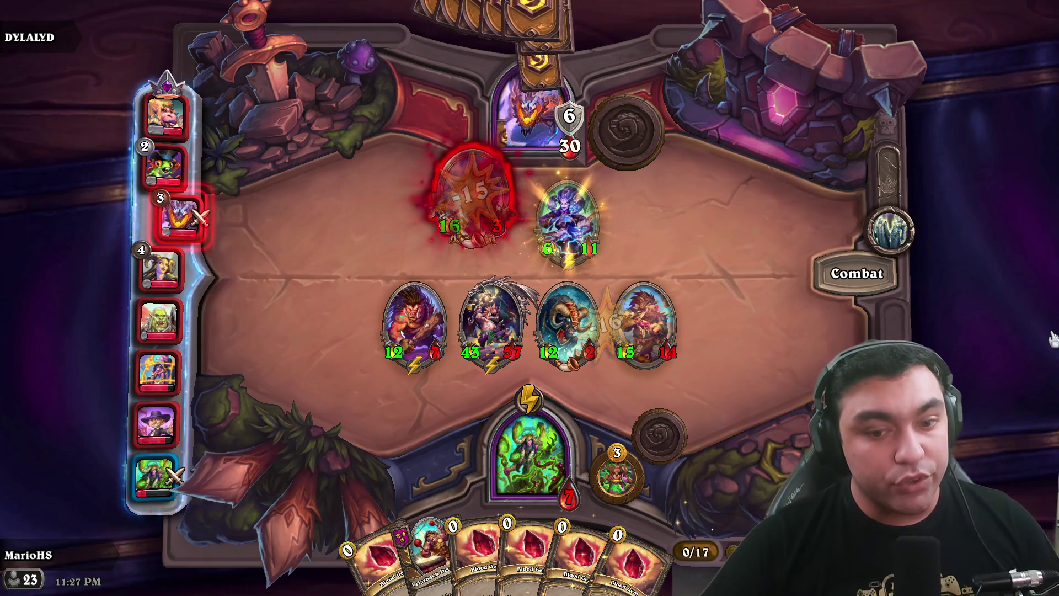
- Let the combat resolve, winning and hitting the enemy hero for 15
mouse_move(411, 573)
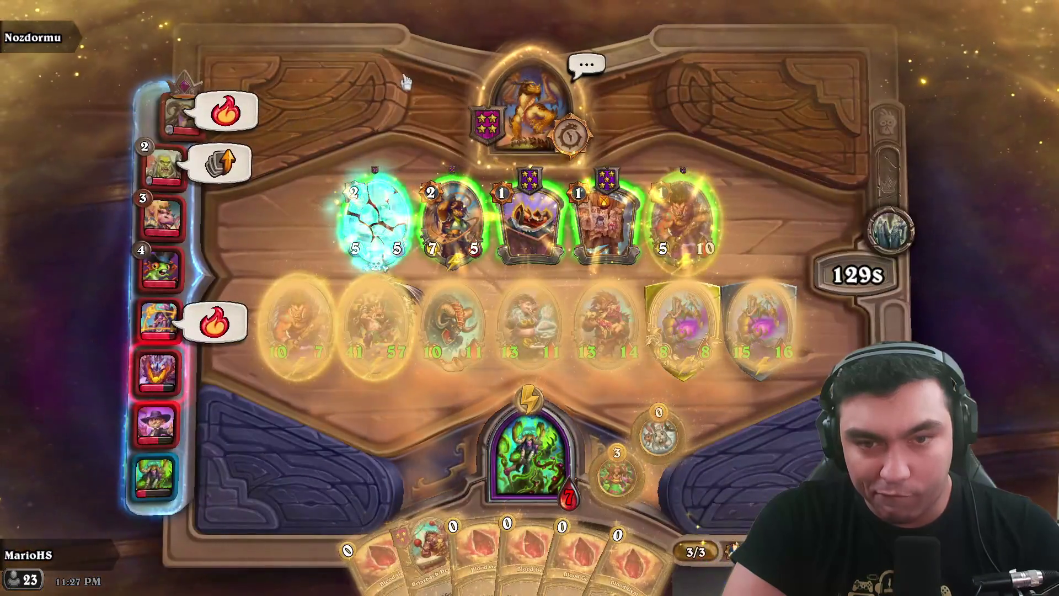
- Take the Timewarped Corpse from the Timewarp shop once combat ends
mouse_move(522, 204)
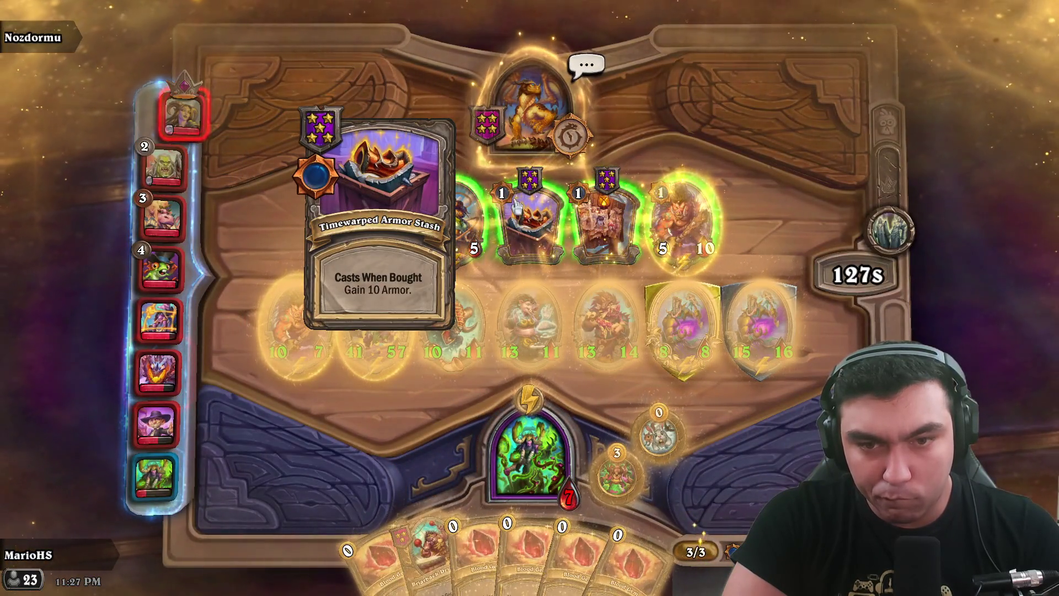
mouse_move(434, 211)
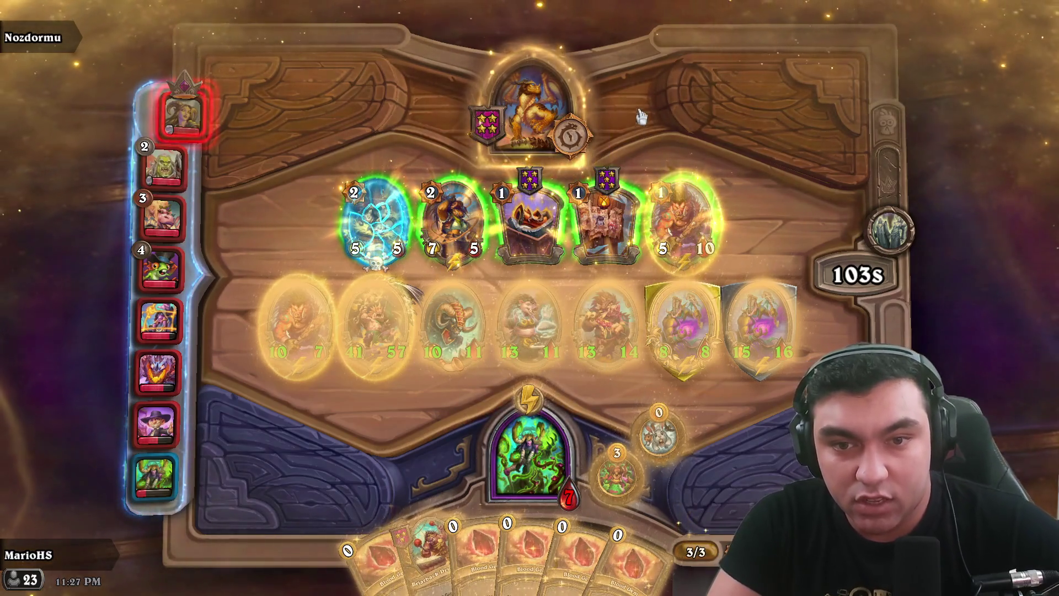
mouse_move(592, 219)
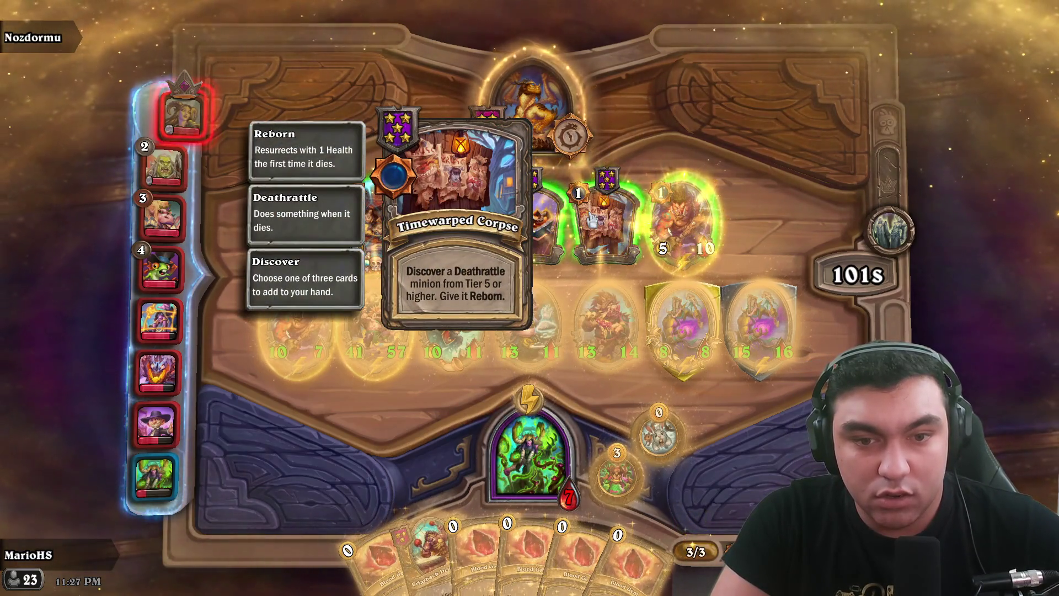
mouse_move(598, 224)
left_mouse_down()
mouse_move(496, 380)
mouse_move(496, 419)
left_mouse_up()
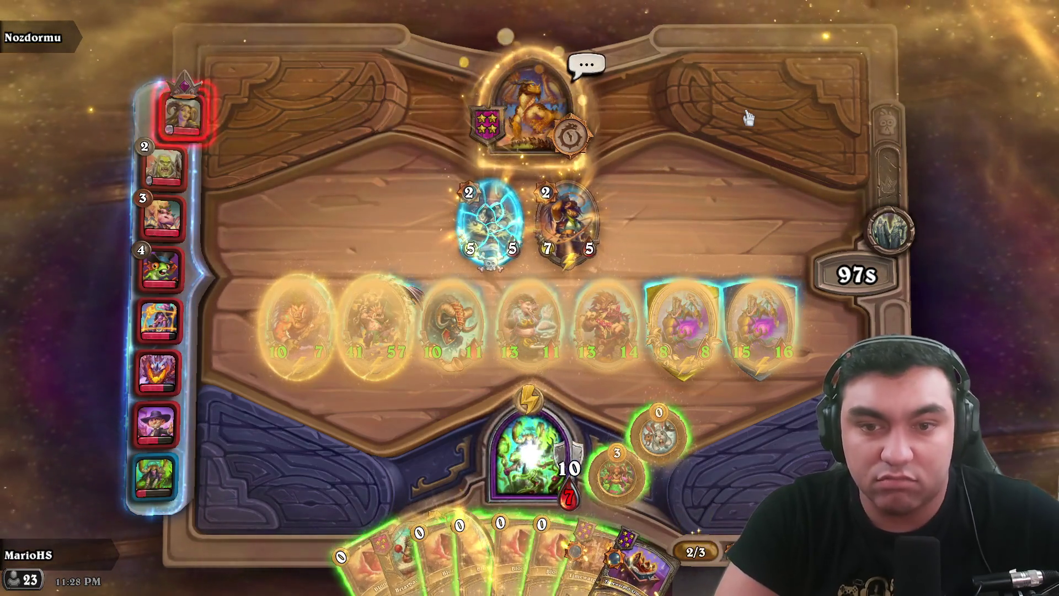
mouse_move(382, 348)
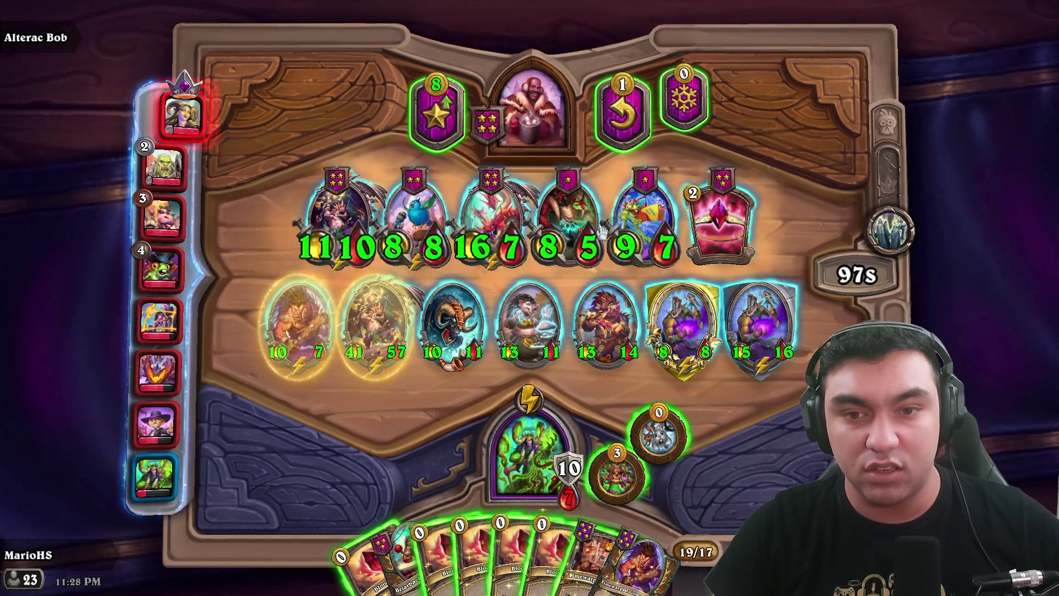
- Upgrade the tavern to Tier 5, buy the leftmost minion and play Briarback Drummer
mouse_move(336, 209)
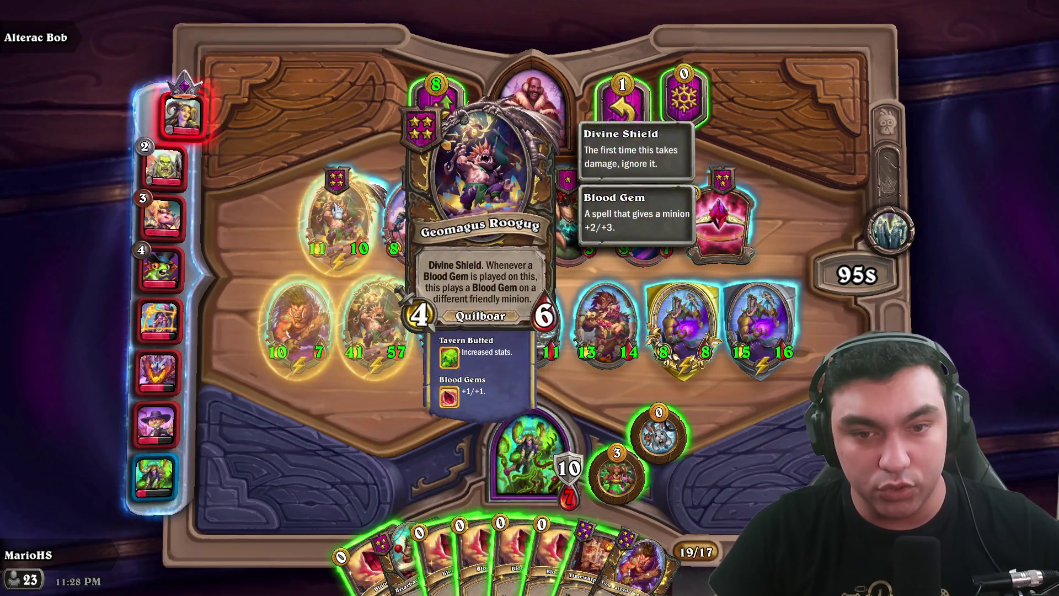
left_click(450, 122)
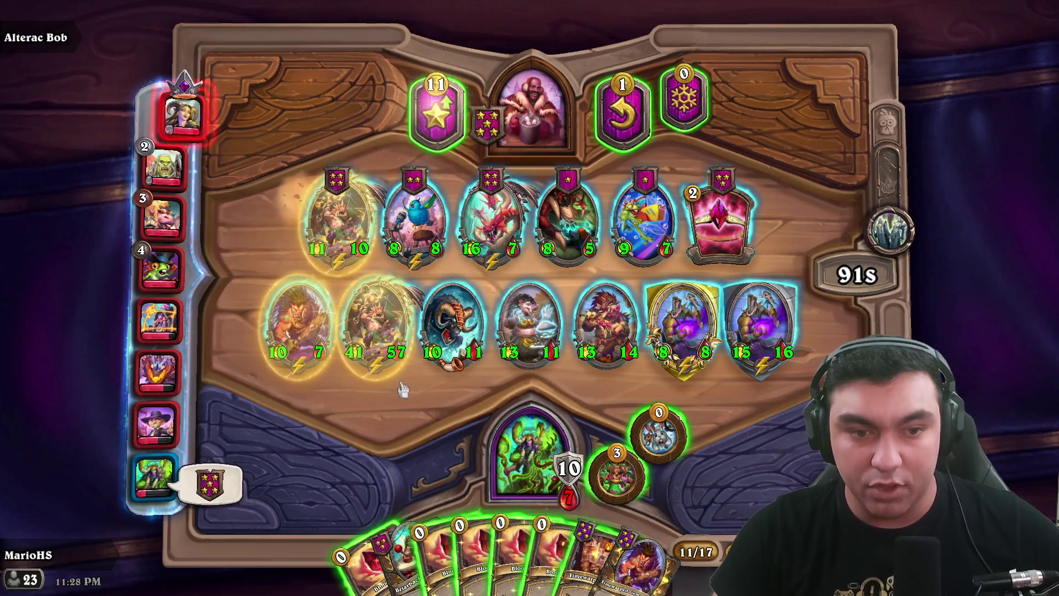
left_click_drag(338, 221, 381, 325)
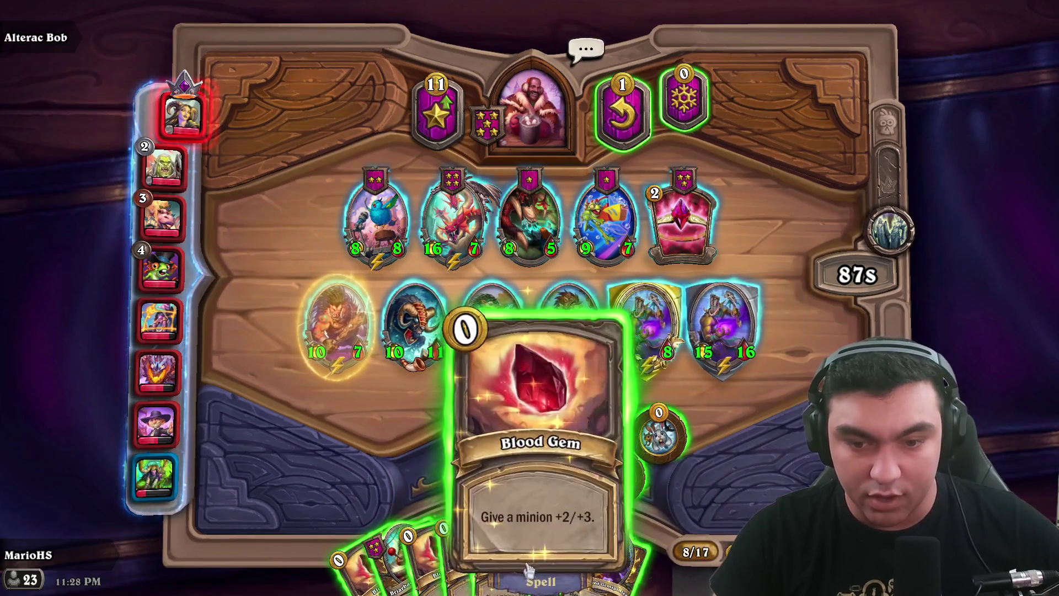
mouse_move(419, 557)
left_mouse_down()
mouse_move(465, 402)
mouse_move(460, 331)
left_mouse_up()
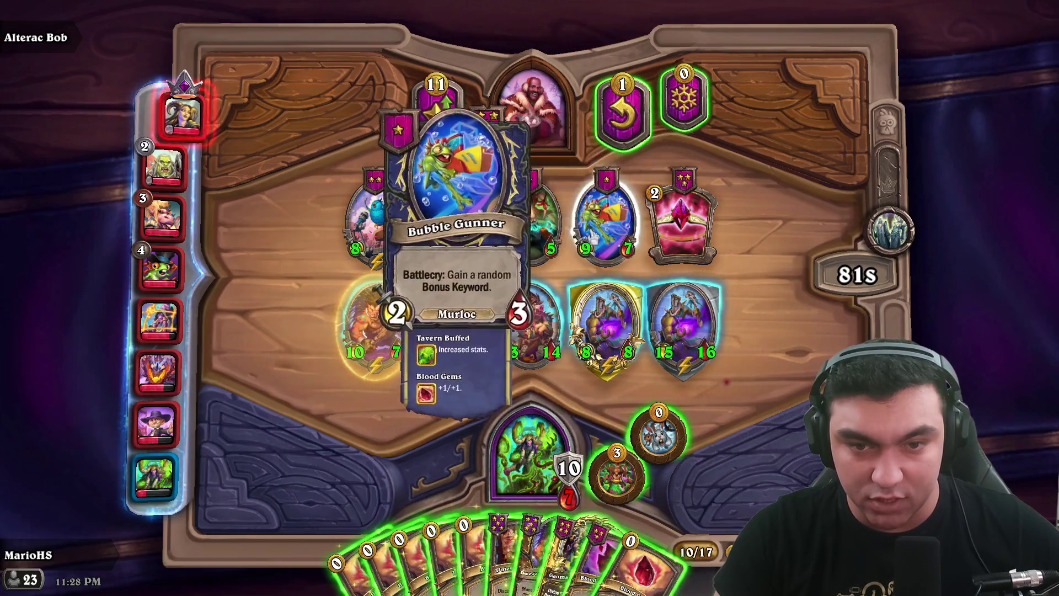
- Reroll the tavern three times, trying to buy the Overconfidence spell
left_click(622, 110)
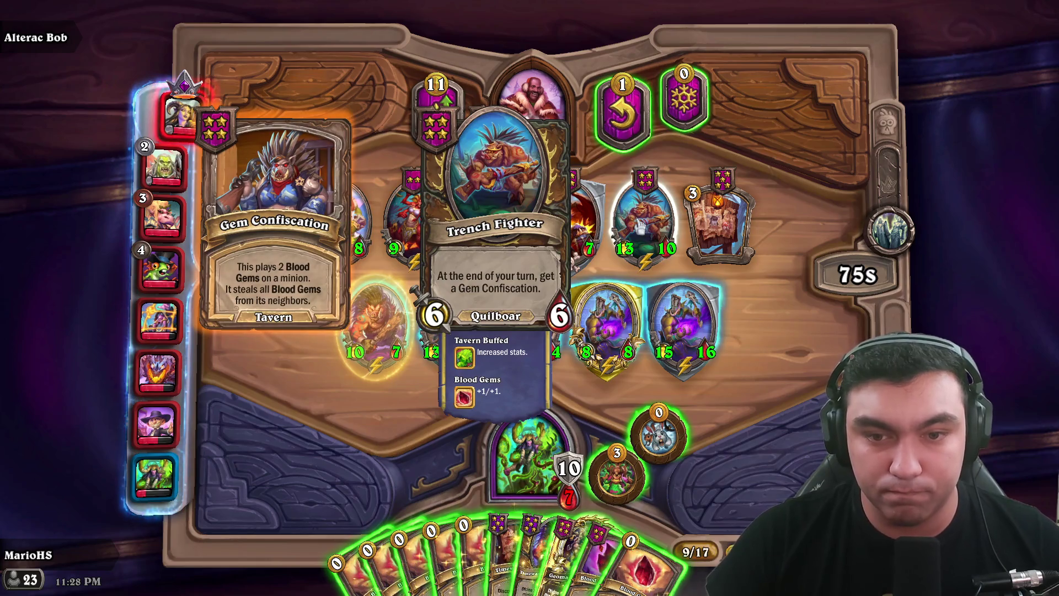
left_click(622, 111)
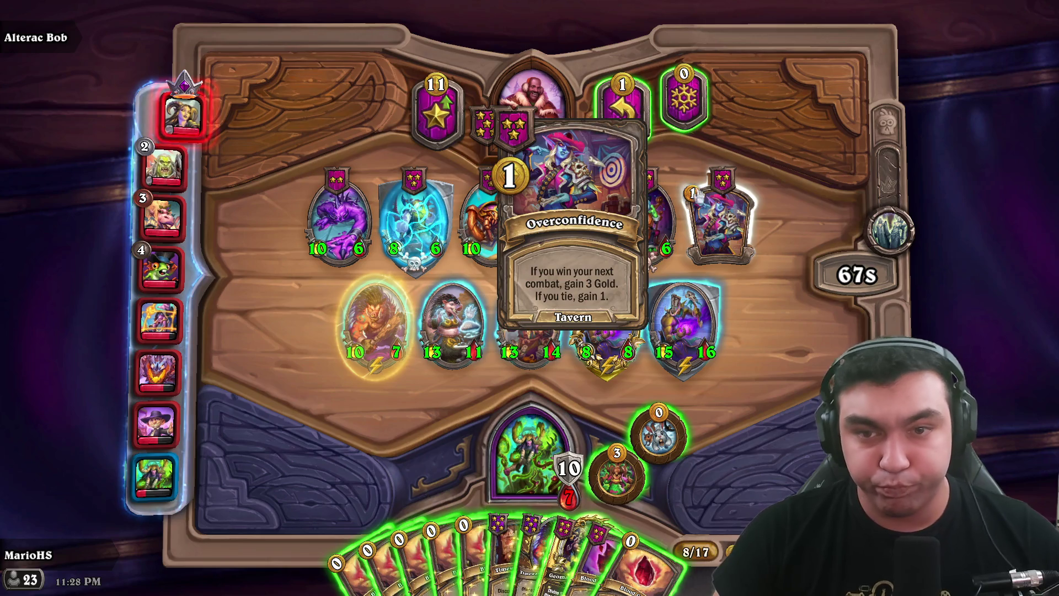
left_click_drag(582, 442, 582, 441)
left_click(622, 110)
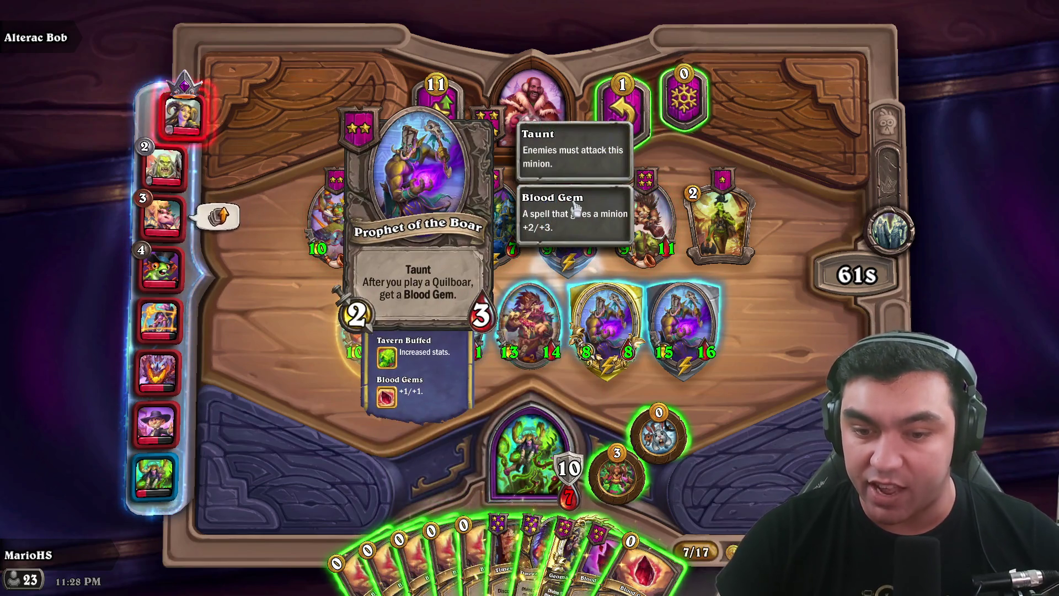
- Play Timewarped Gemsplitter and feed Blood Gems to the new minion up to 11/19
mouse_move(529, 568)
left_mouse_down()
mouse_move(477, 348)
mouse_move(485, 342)
left_mouse_up()
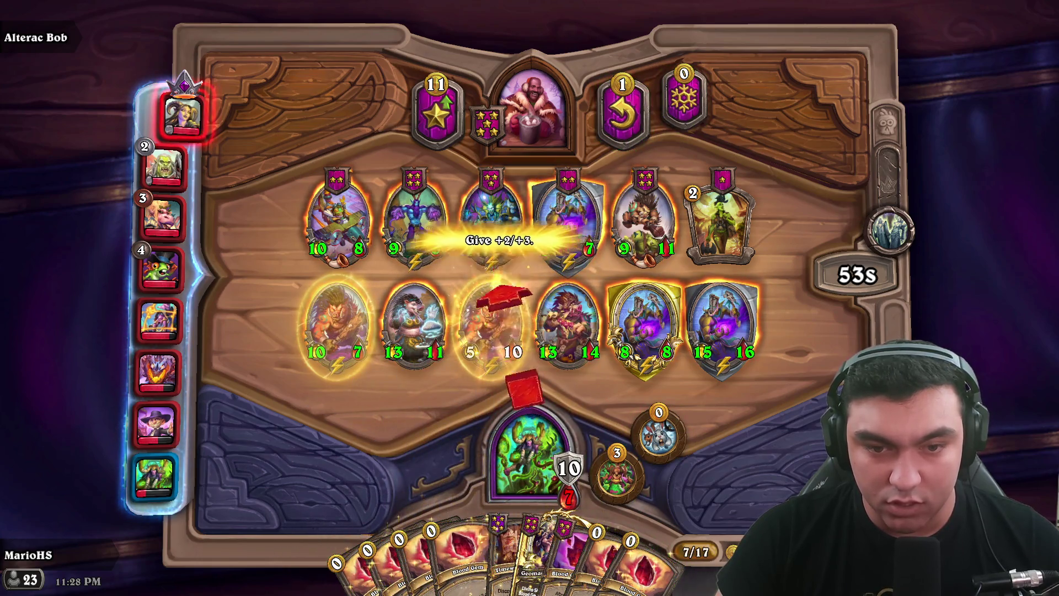
left_click_drag(416, 562, 469, 330)
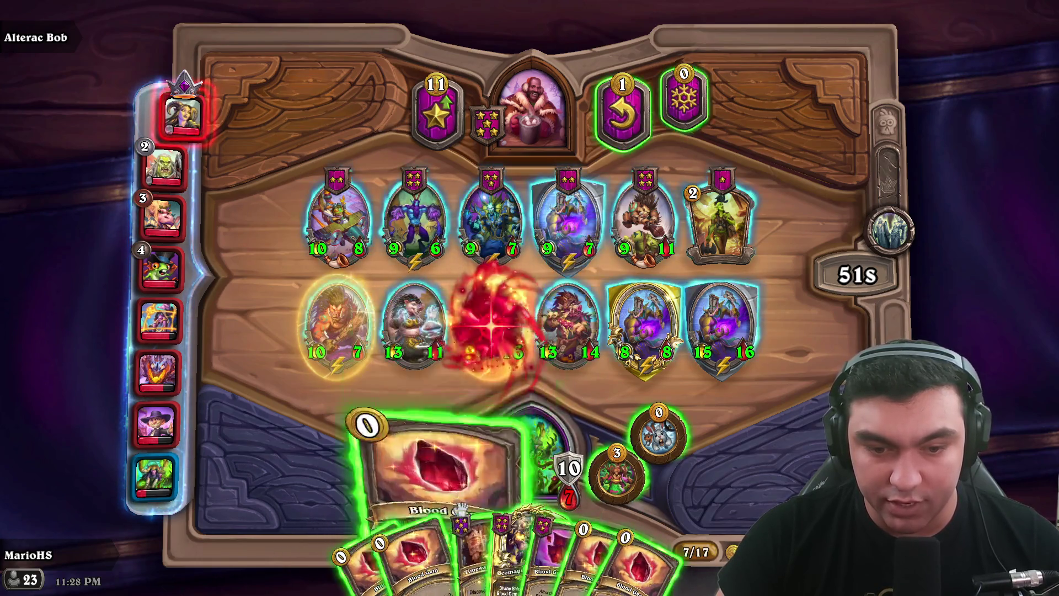
left_click_drag(422, 557, 488, 325)
left_click_drag(422, 557, 476, 290)
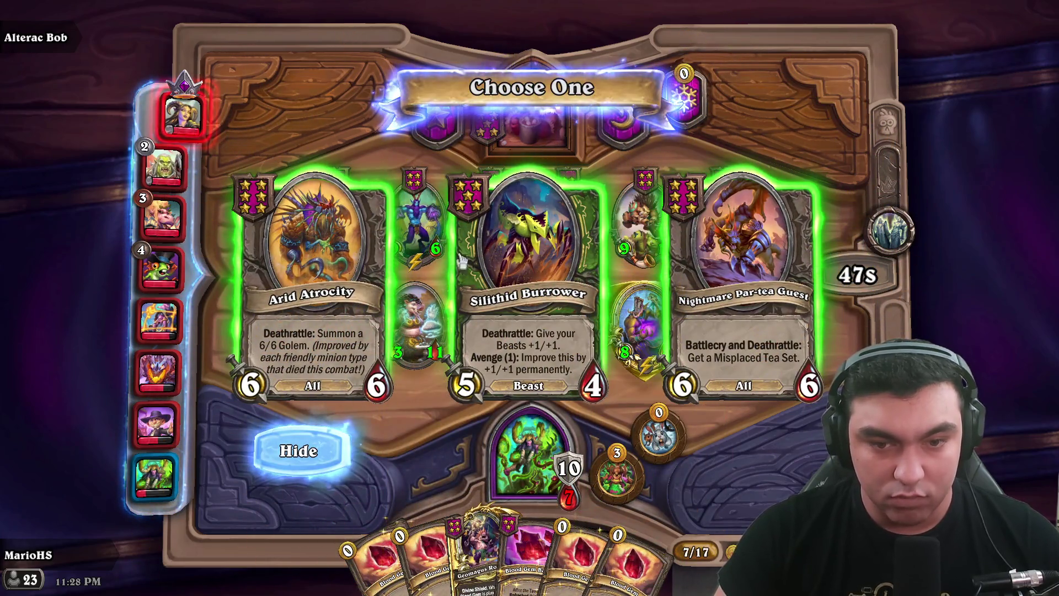
- Pick Nightmare Par-tea Guest, triple Prophet of the Boar into golden, and play both
left_click(738, 276)
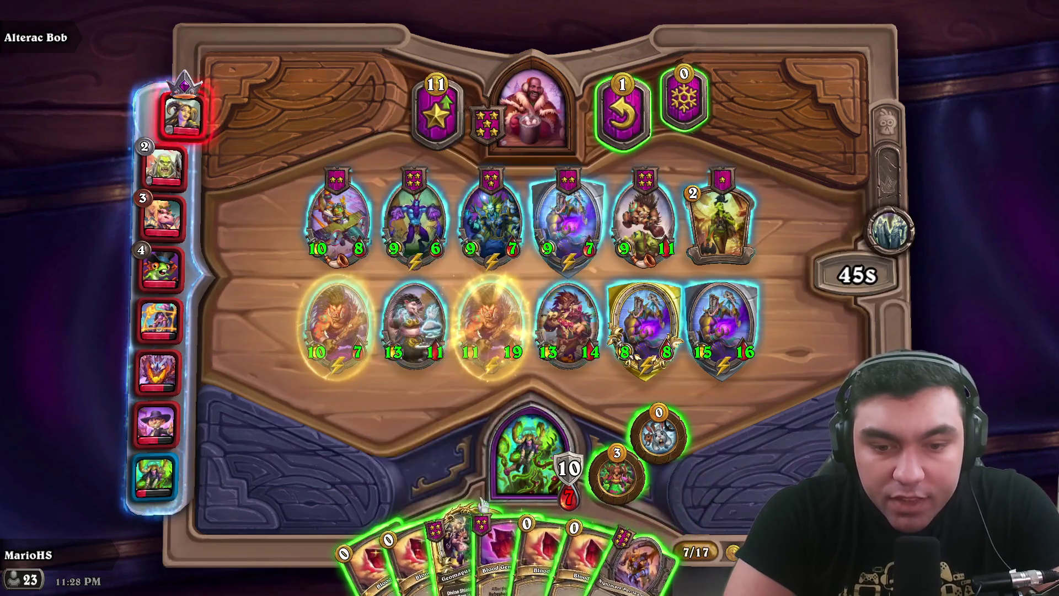
left_click_drag(568, 220, 530, 469)
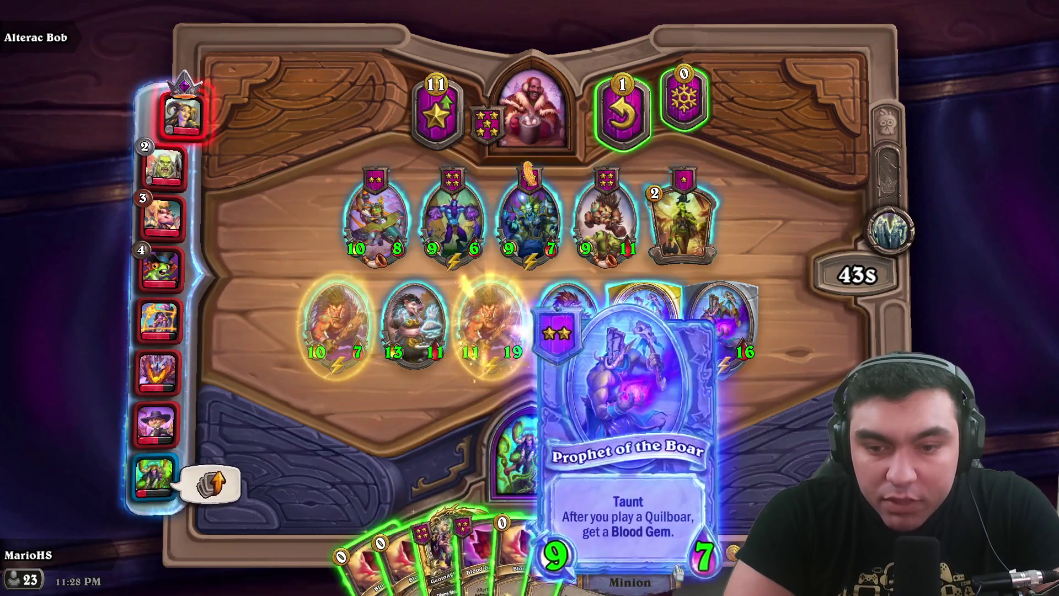
left_click_drag(656, 568, 646, 330)
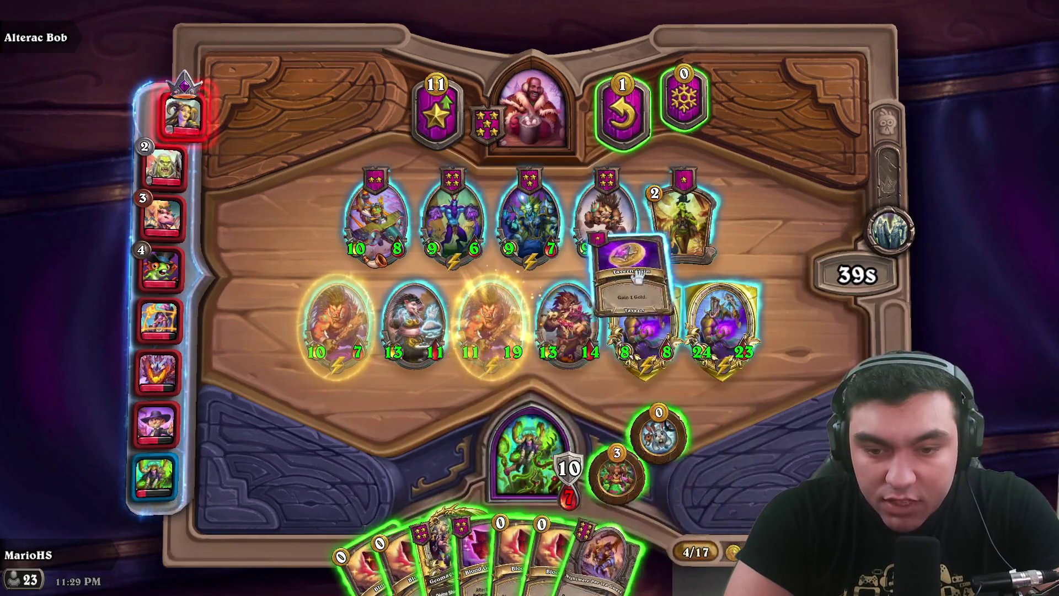
mouse_move(654, 562)
left_mouse_down()
mouse_move(591, 297)
mouse_move(591, 177)
mouse_move(532, 110)
left_mouse_up()
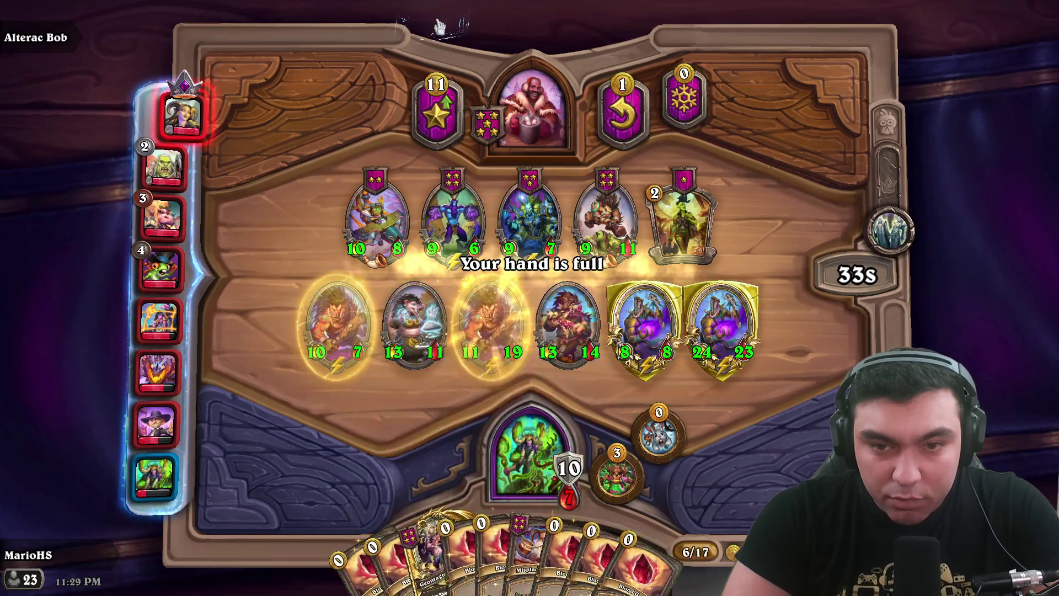
- Buy the 9/11 Bonker and sell the 13/11 and 13/14 minions
left_click_drag(607, 220, 532, 468)
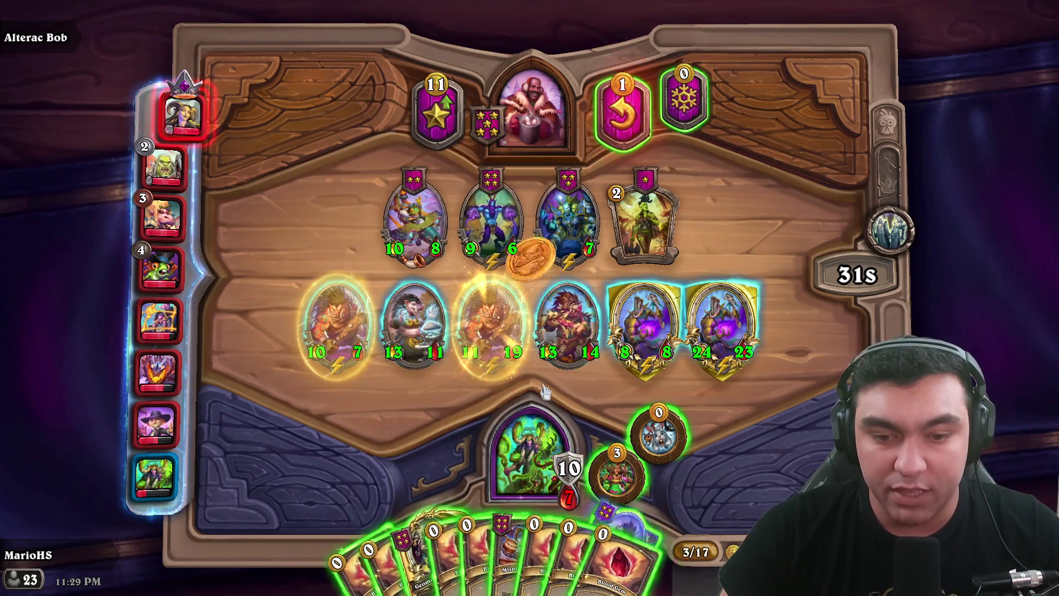
left_click_drag(414, 337, 512, 105)
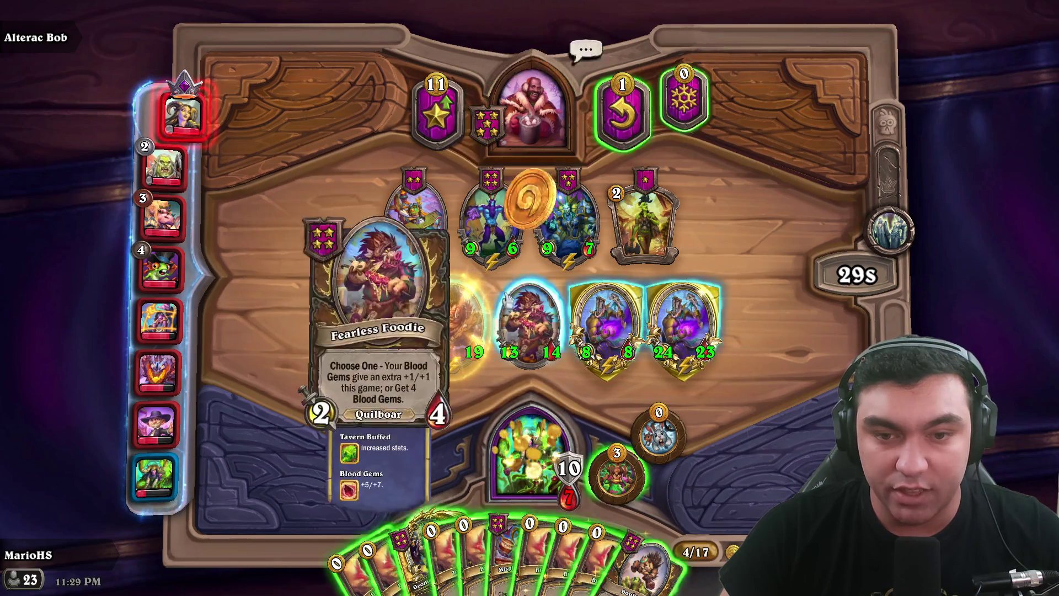
left_click_drag(529, 325, 533, 298)
left_click_drag(565, 132, 556, 127)
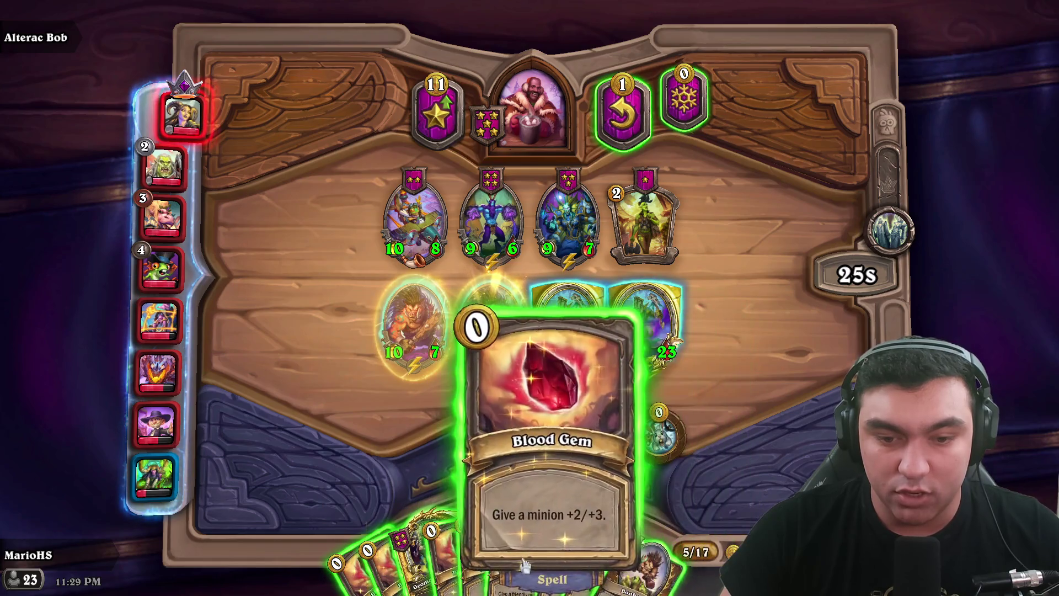
- Play Bonker, cash in the Tavern Coin, and feed Blood Gems to the two front minions
left_click_drag(523, 527, 411, 325)
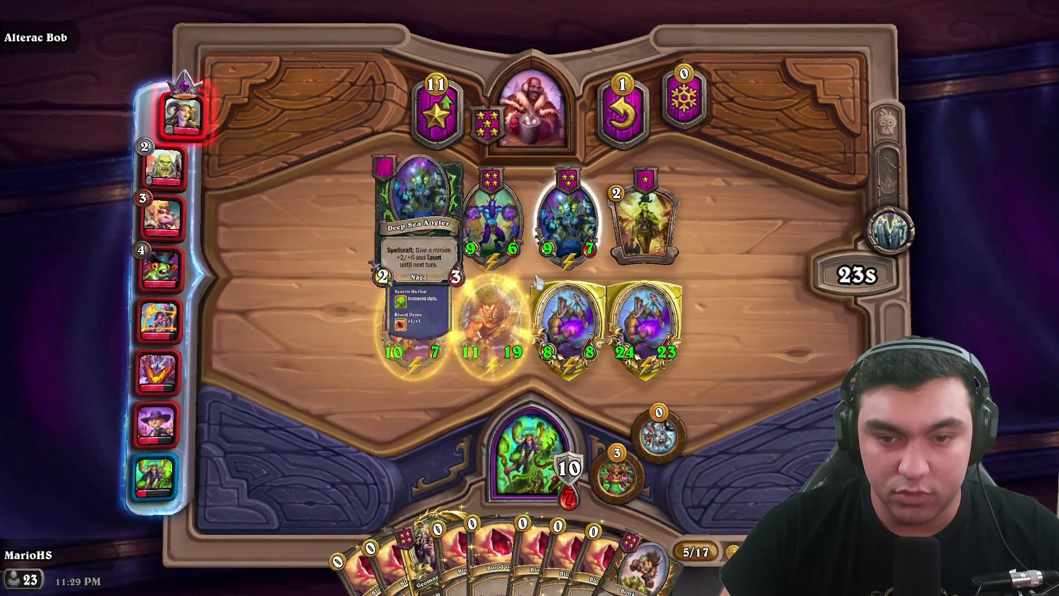
left_click_drag(579, 526, 425, 328)
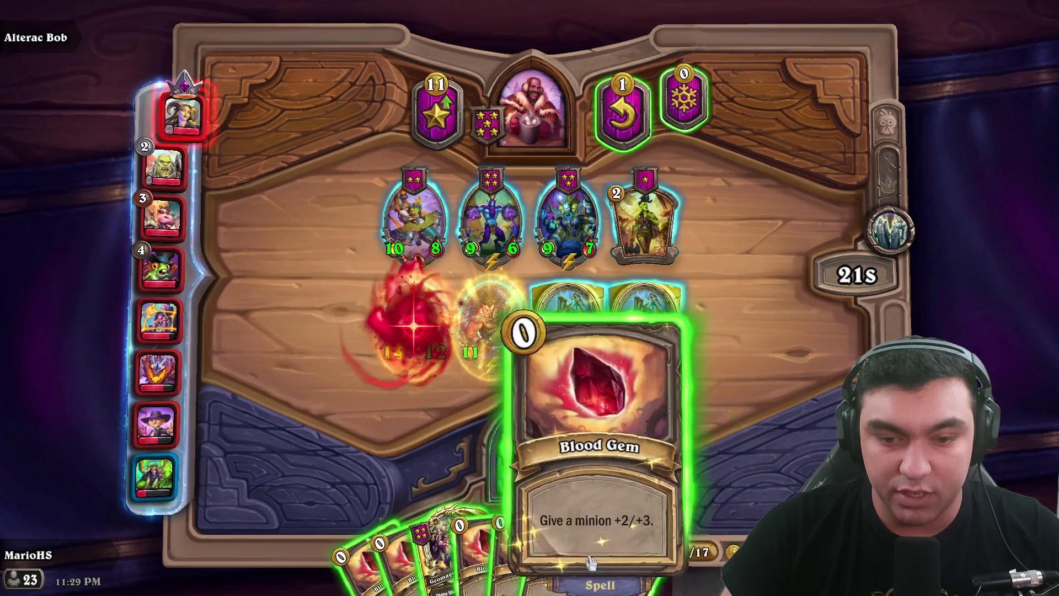
left_click_drag(623, 551, 375, 251)
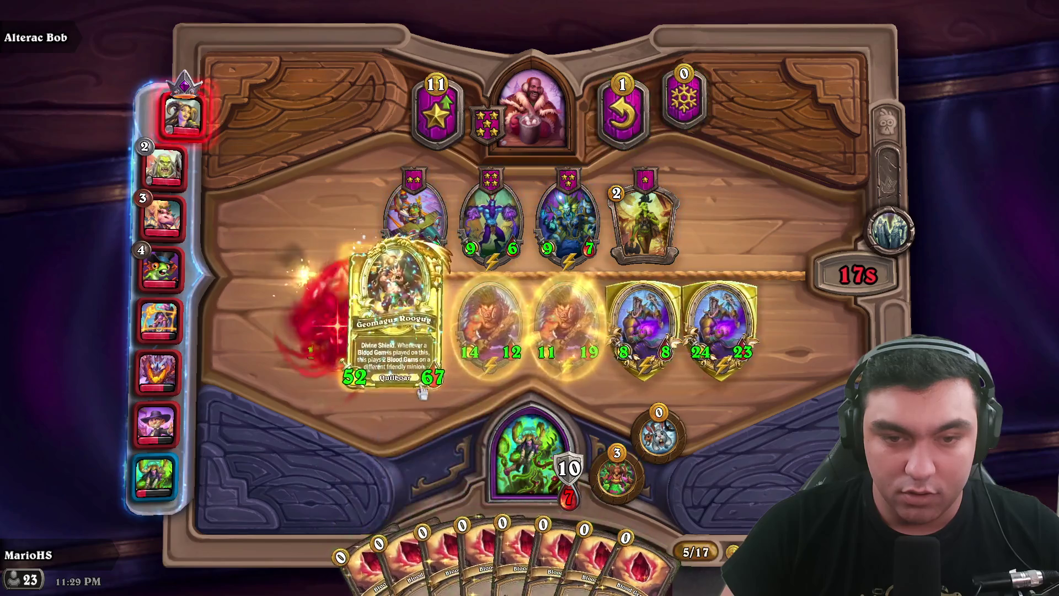
left_click_drag(670, 546, 406, 386)
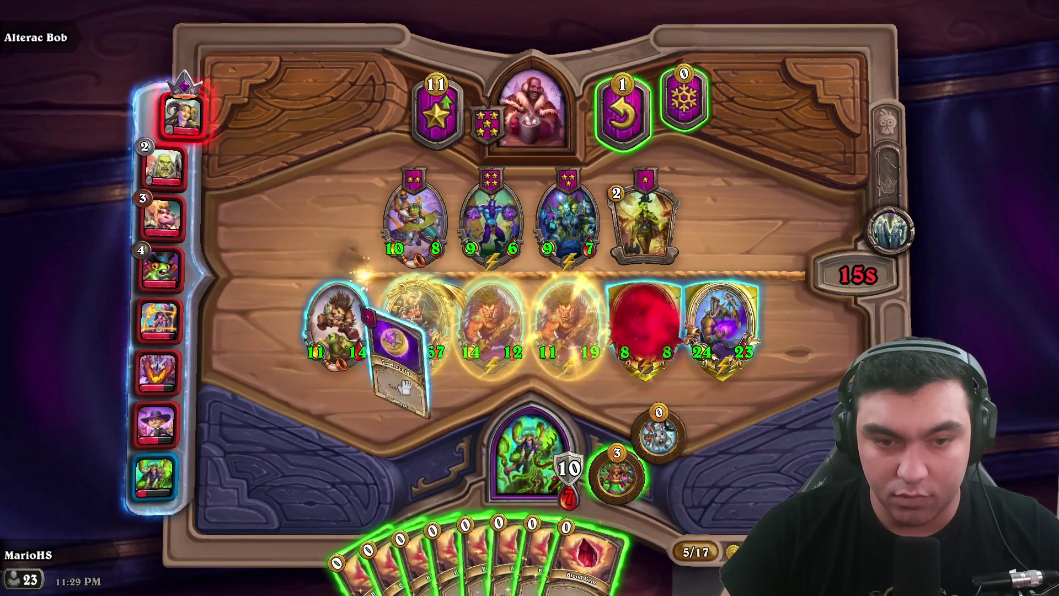
left_click_drag(518, 284, 518, 284)
mouse_move(342, 557)
left_mouse_down()
mouse_move(359, 386)
mouse_move(337, 325)
left_mouse_up()
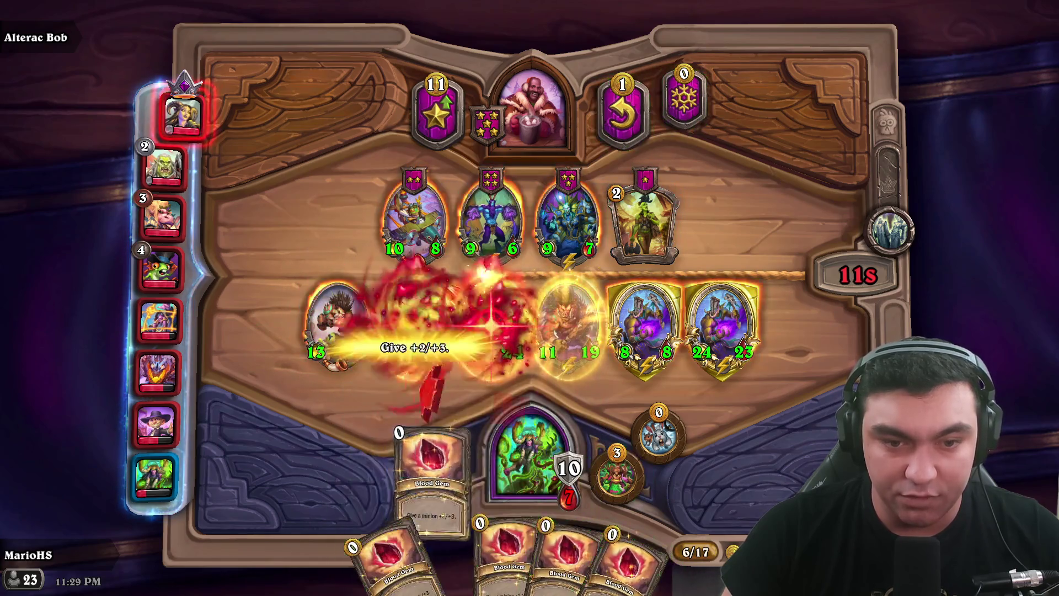
mouse_move(466, 562)
left_mouse_down()
mouse_move(441, 552)
mouse_move(450, 493)
left_mouse_up()
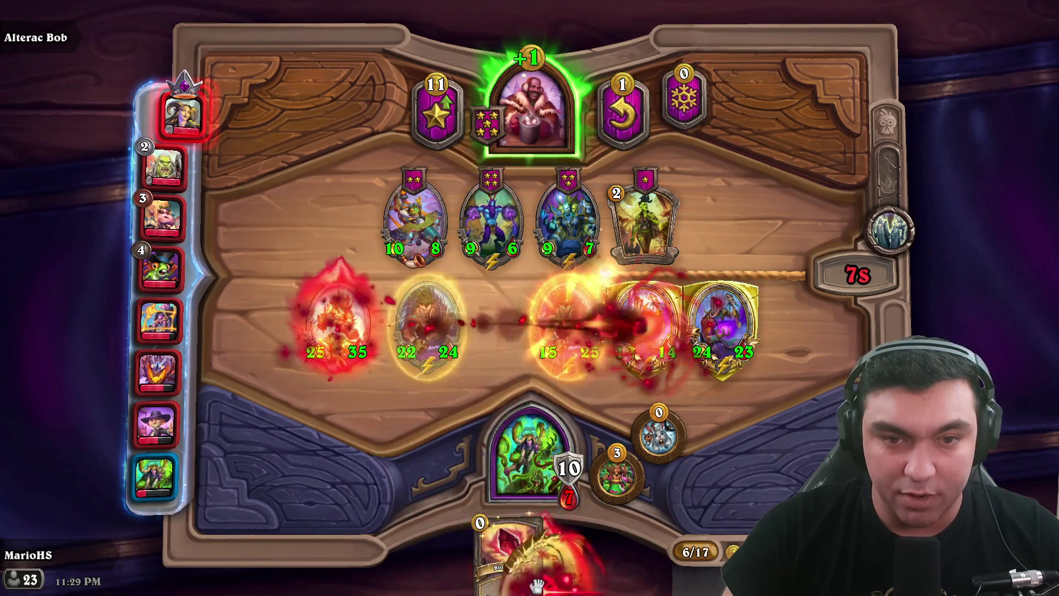
left_click_drag(505, 551, 419, 369)
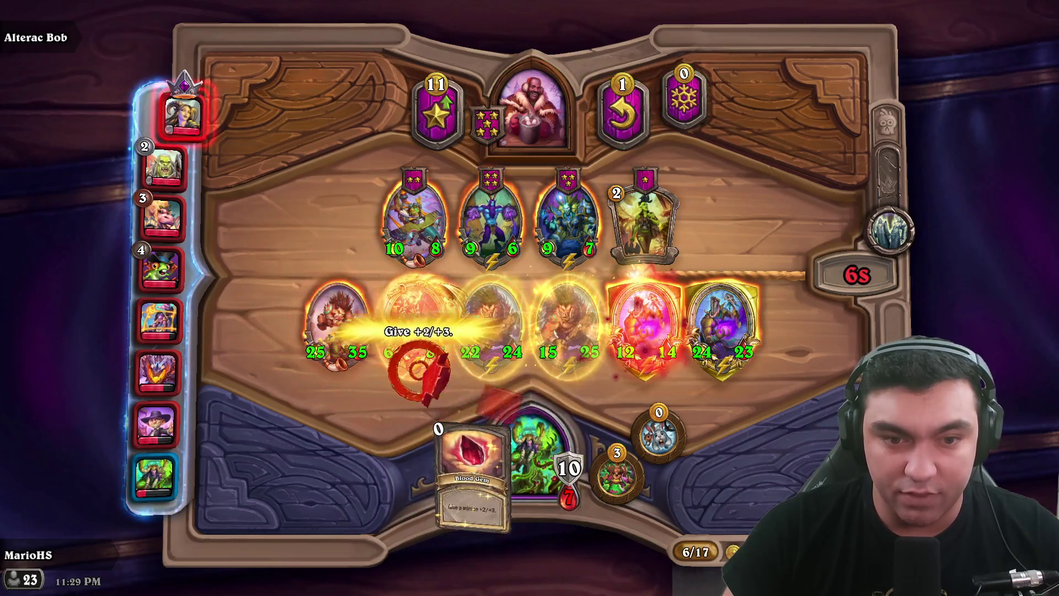
- Use the hero power, reroll three times, and move the 68/91 minion leftmost
left_click(634, 116)
left_click(616, 477)
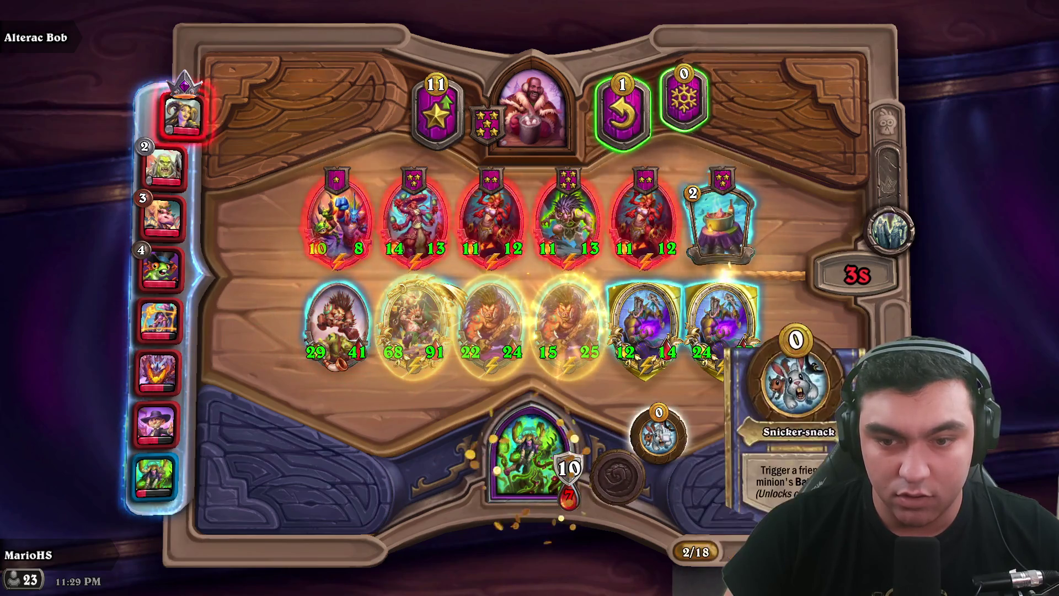
left_click(617, 108)
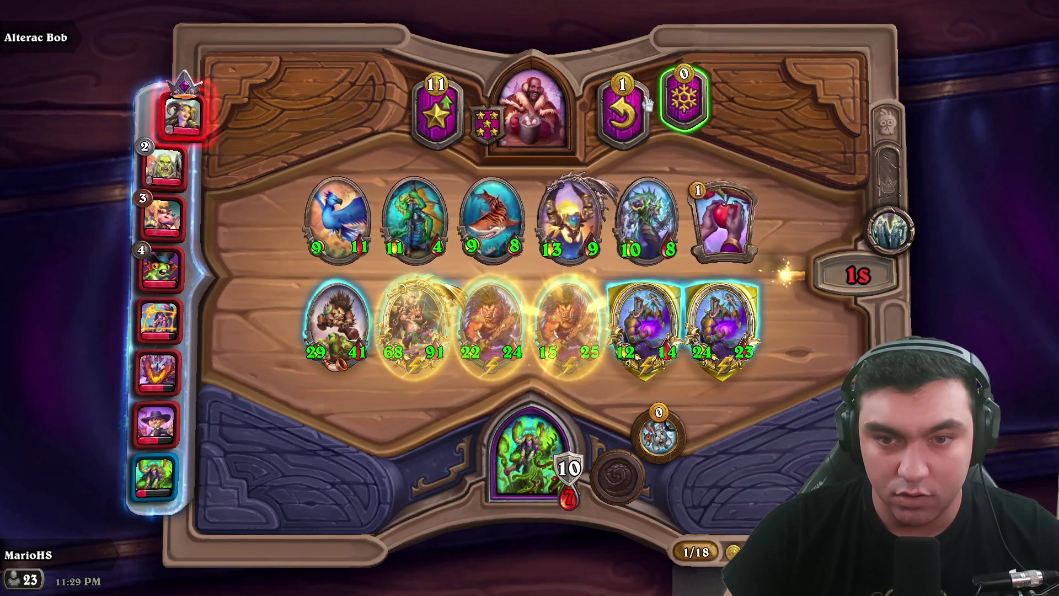
left_click(646, 110)
left_click_drag(416, 333, 355, 337)
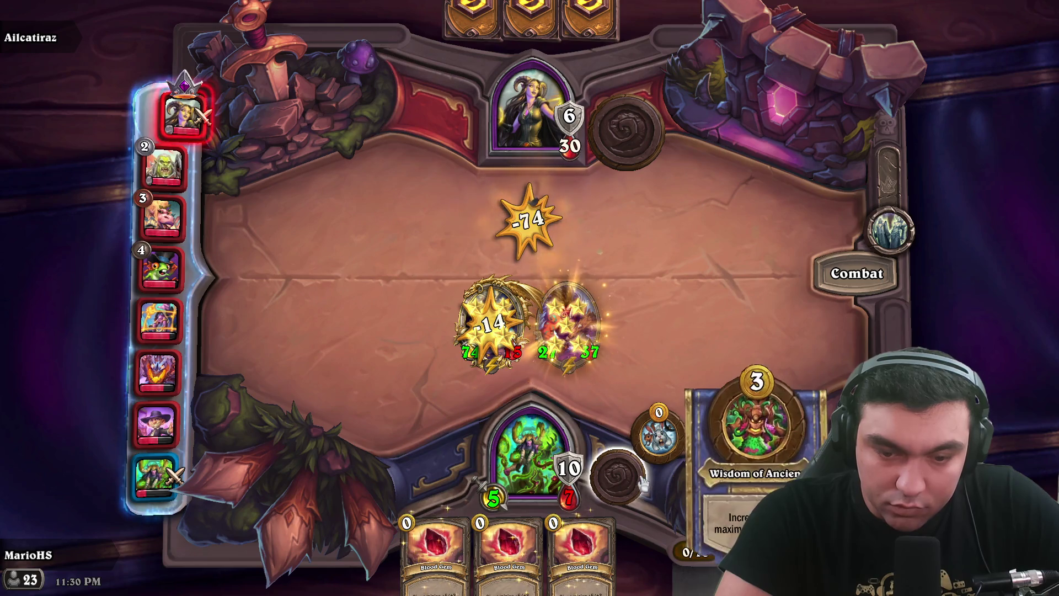
- Let combat play out with the 68/91 minion in front, dealing 14 to the enemy hero
mouse_move(577, 348)
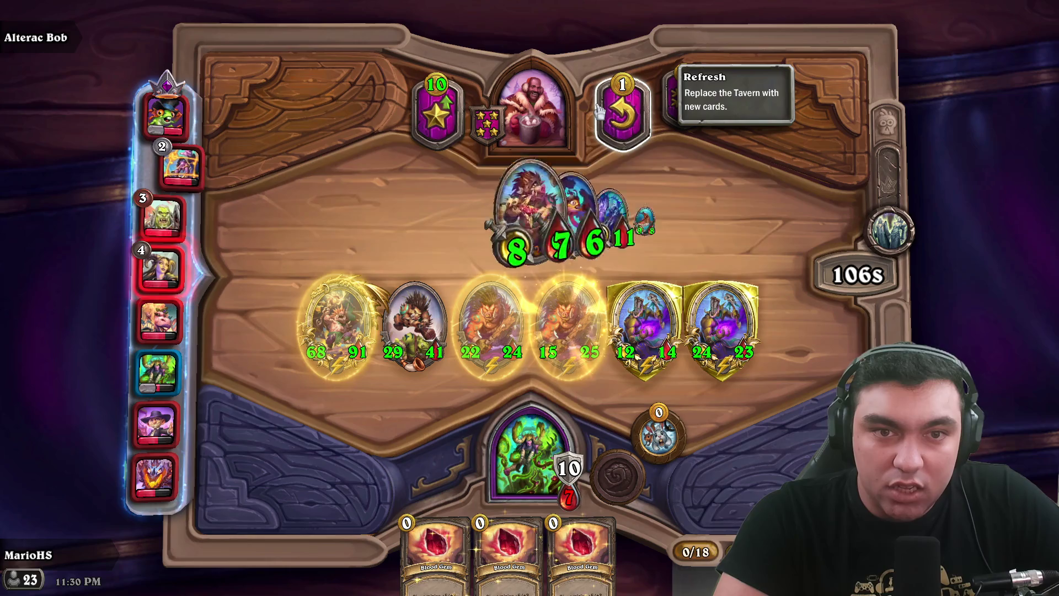
- Upgrade to Tier 6, buy Fearless Foodie, reroll, and move the 29/41 minion to the front
left_click(434, 102)
mouse_move(336, 221)
left_mouse_down()
mouse_move(508, 446)
mouse_move(567, 485)
left_mouse_up()
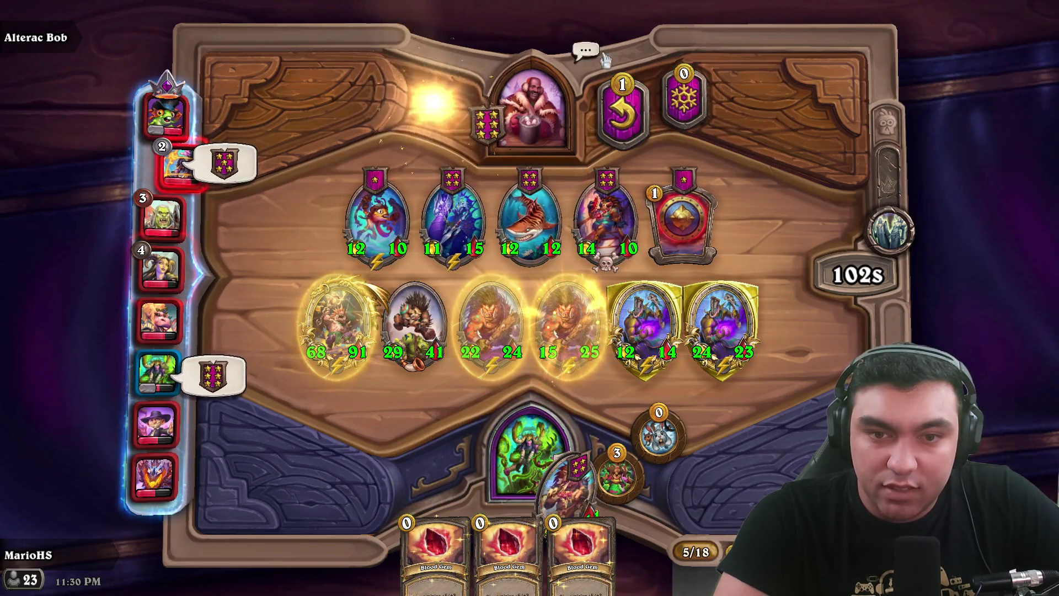
left_click(625, 113)
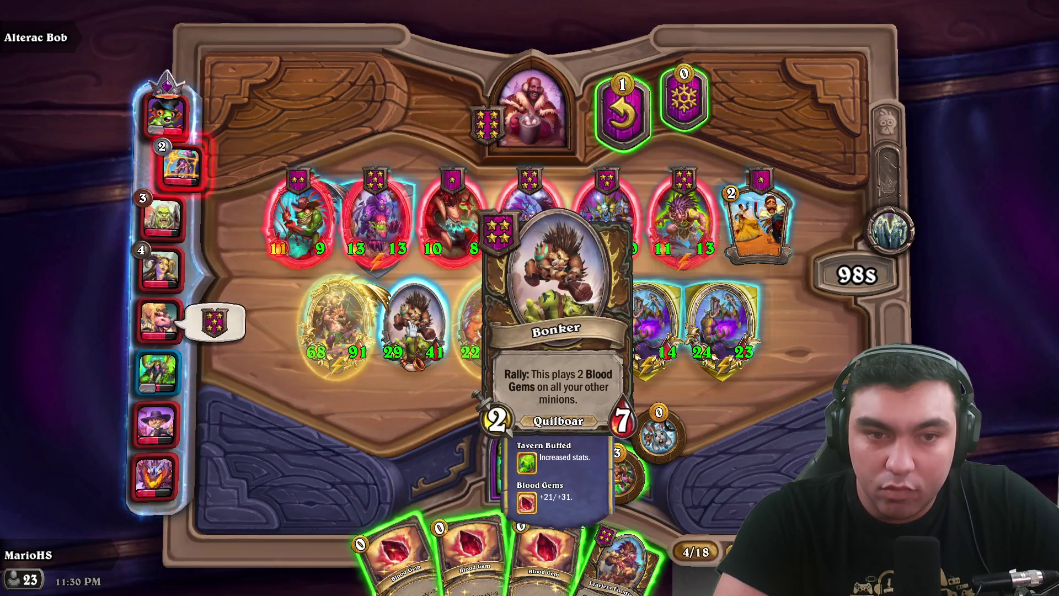
left_click_drag(413, 325, 334, 325)
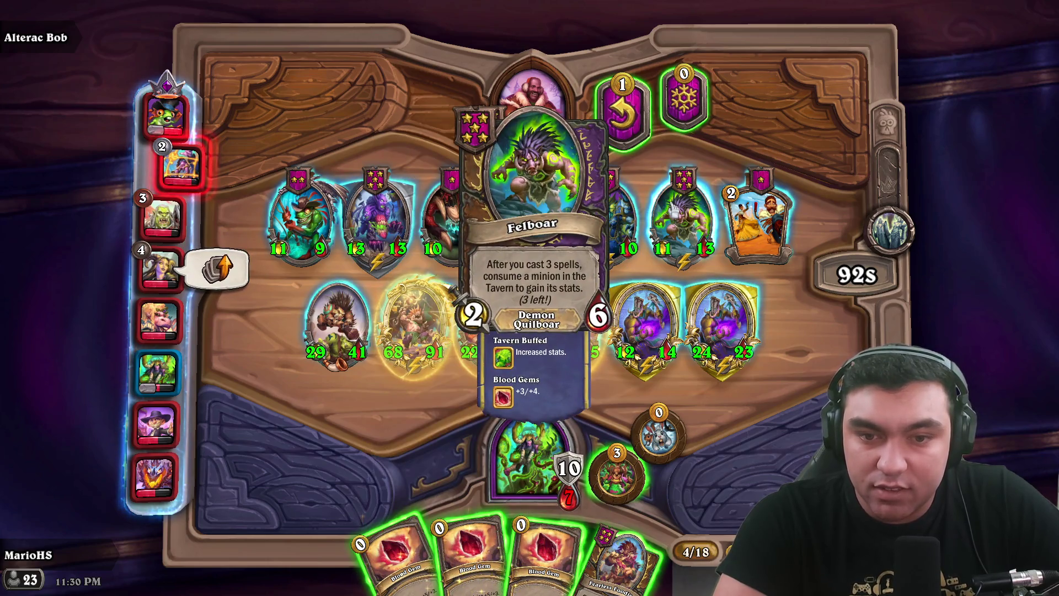
- Buy a minion, take Fill Your Plate, and move the 11/11 next to the 12/14
mouse_move(530, 221)
left_mouse_down()
mouse_move(401, 437)
mouse_move(402, 485)
mouse_move(397, 473)
mouse_move(302, 433)
mouse_move(298, 419)
mouse_move(275, 424)
left_mouse_up()
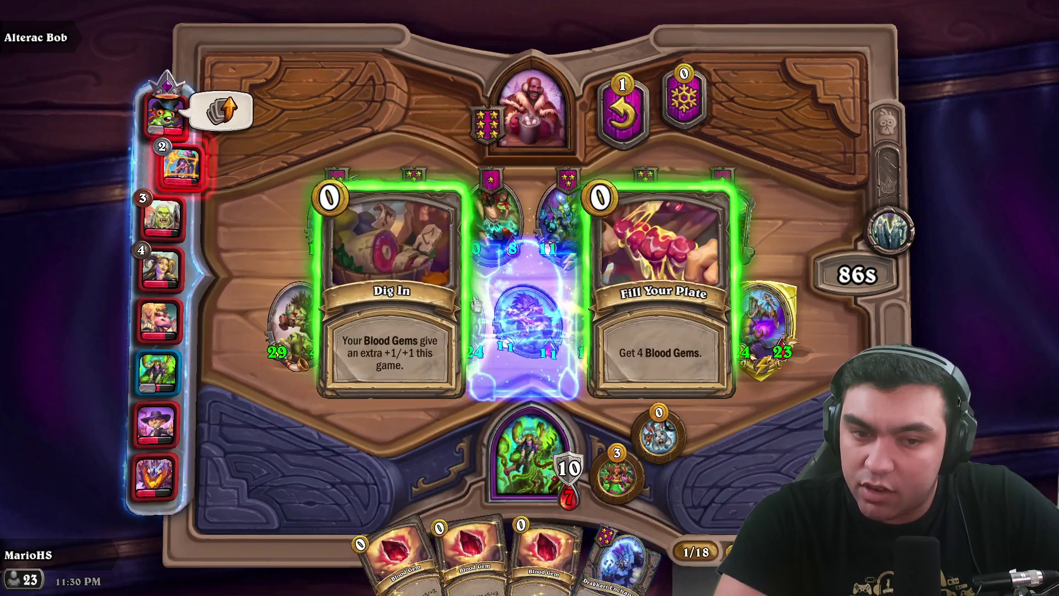
left_click(408, 274)
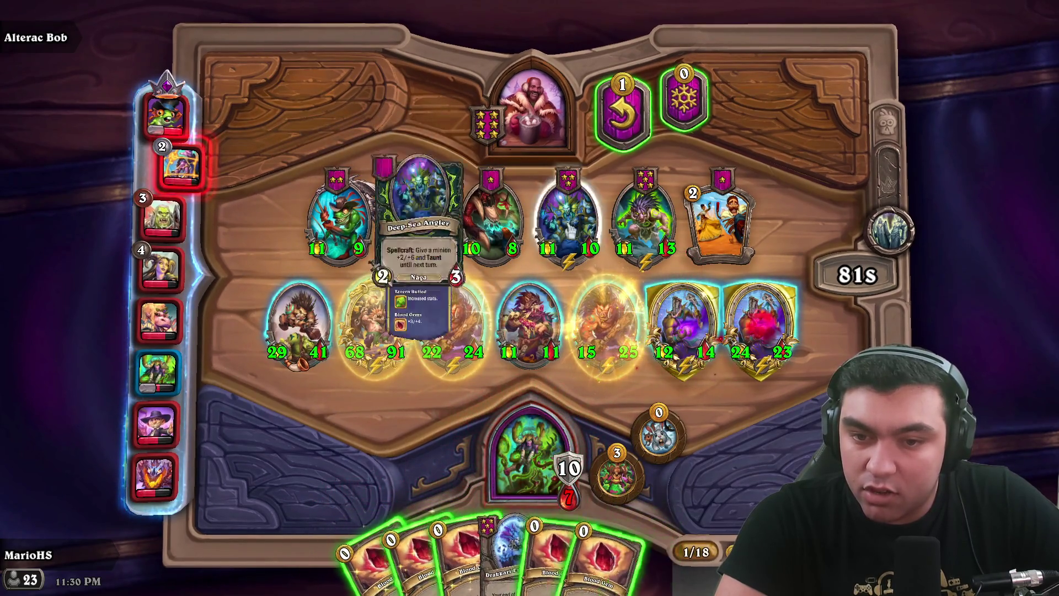
mouse_move(530, 322)
left_mouse_down()
mouse_move(635, 315)
mouse_move(609, 320)
left_mouse_up()
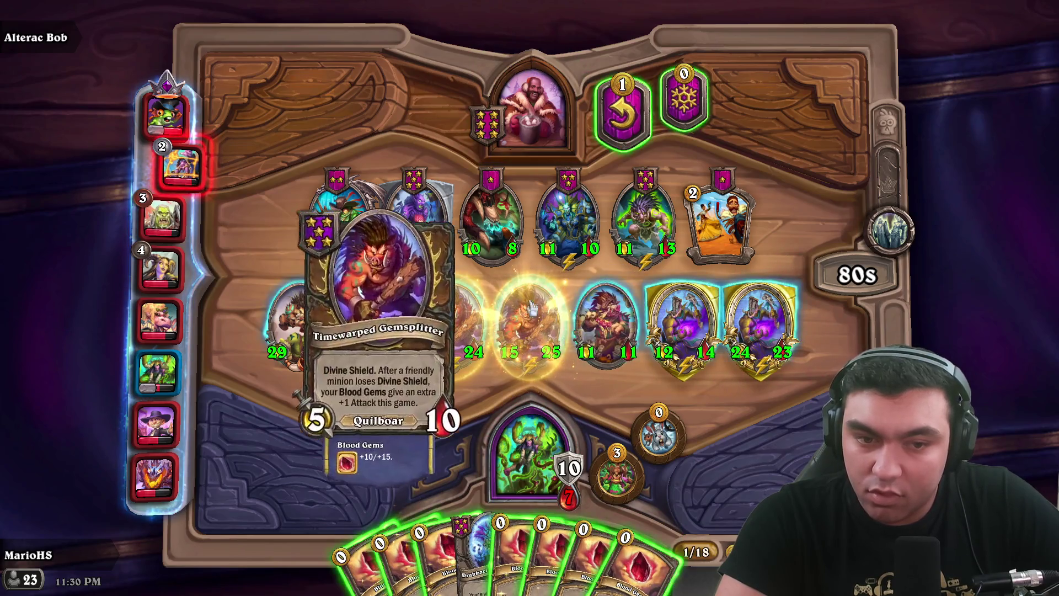
- Play four Blood Gems on the leftmost and rightmost minions, then reroll the tavern
left_click_drag(429, 563, 298, 325)
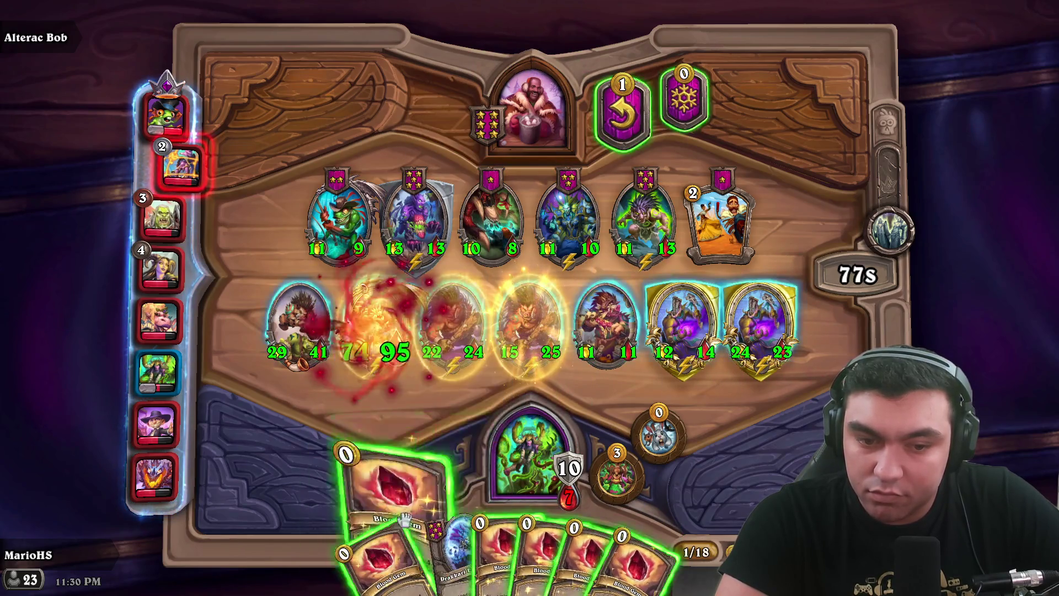
left_click_drag(375, 573, 297, 326)
left_click_drag(530, 557, 761, 325)
mouse_move(480, 551)
left_mouse_down()
mouse_move(298, 325)
mouse_move(761, 325)
left_mouse_up()
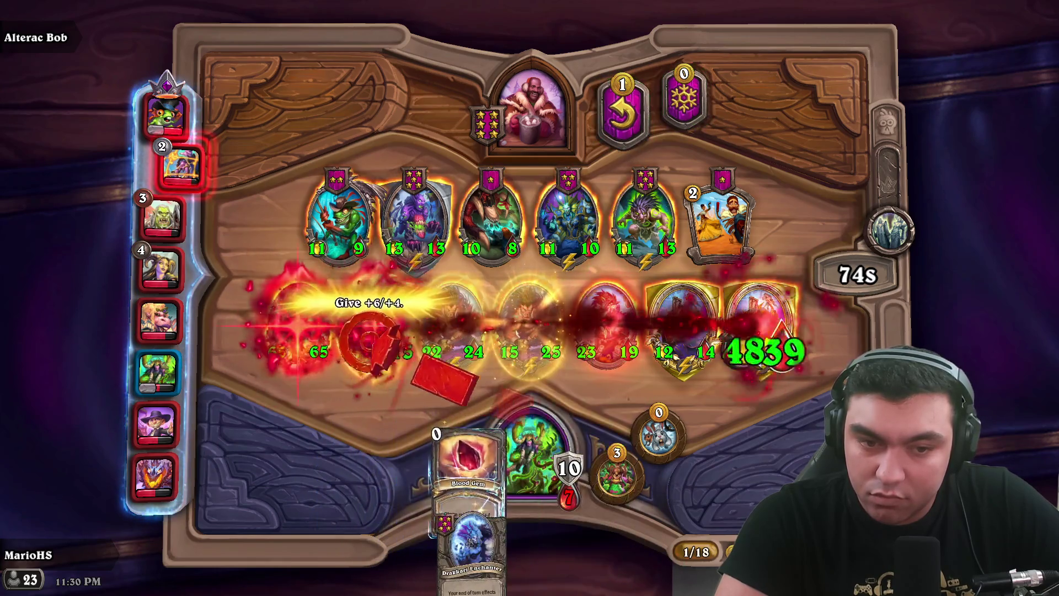
left_click(614, 113)
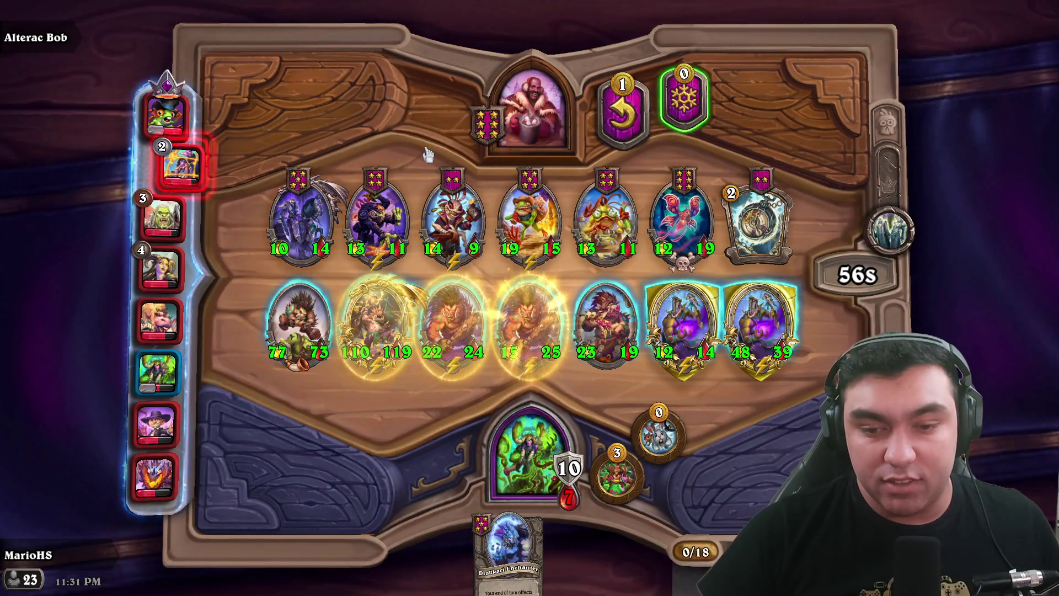
- Read cards while combat resolves, winning and dealing 15 to the enemy hero
mouse_move(158, 373)
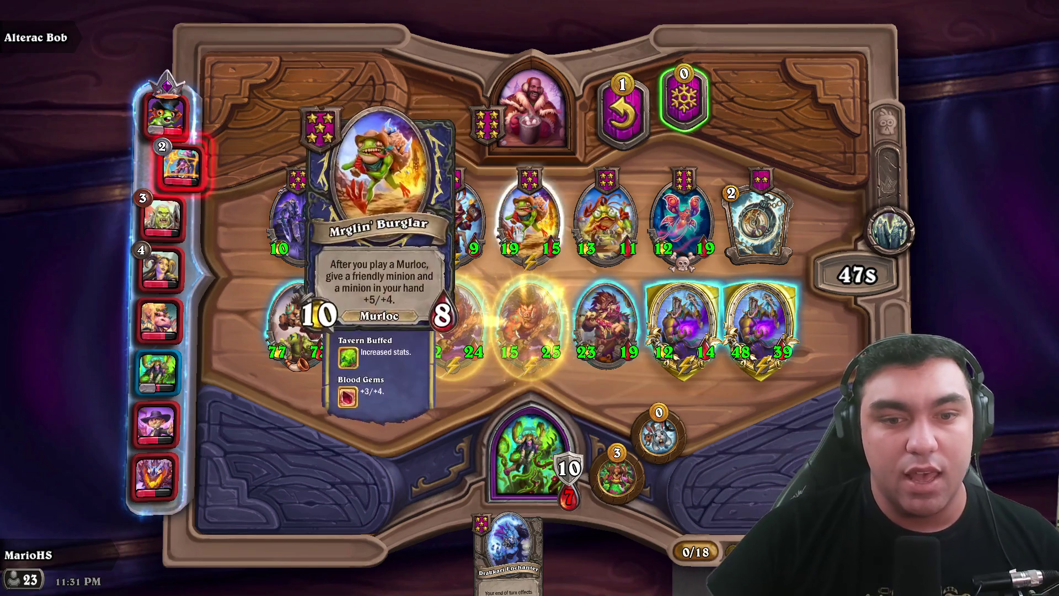
mouse_move(526, 560)
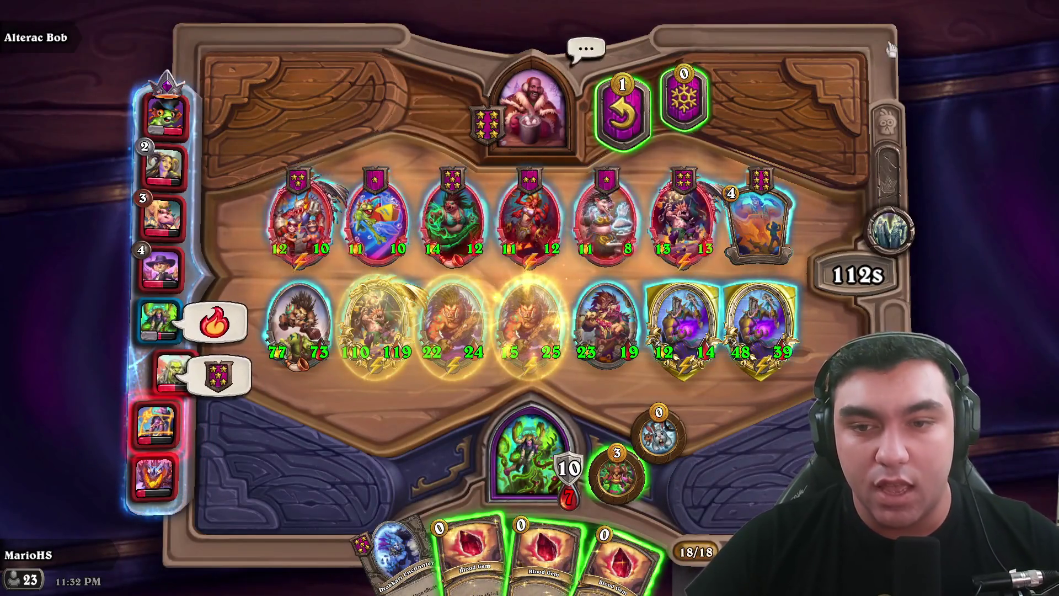
- Buy Razorfen Vineweaver and Geomagus Roogug from the tavern
mouse_move(451, 204)
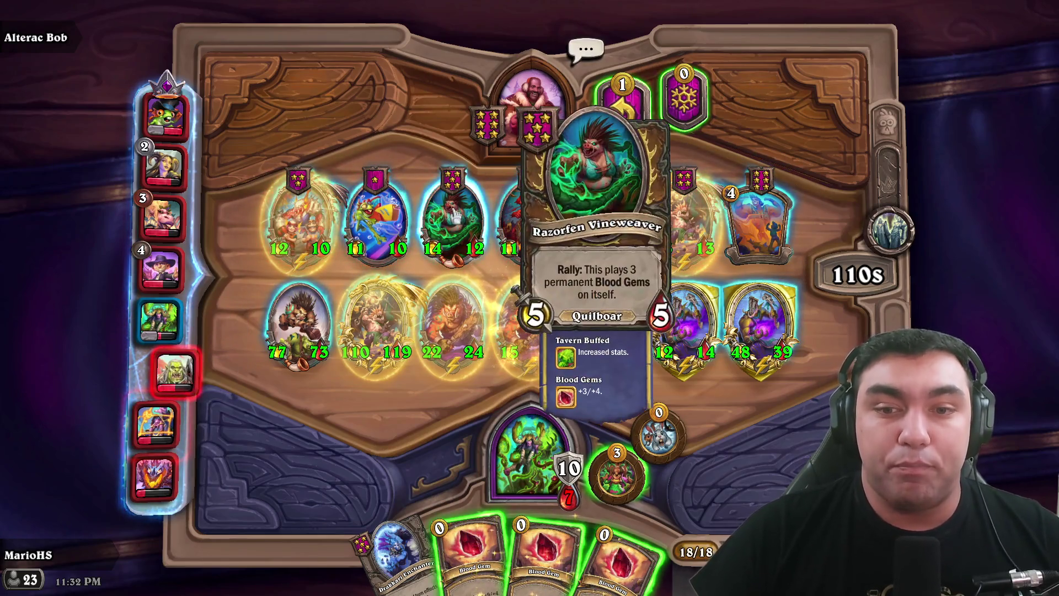
left_click_drag(451, 221, 515, 456)
mouse_move(659, 248)
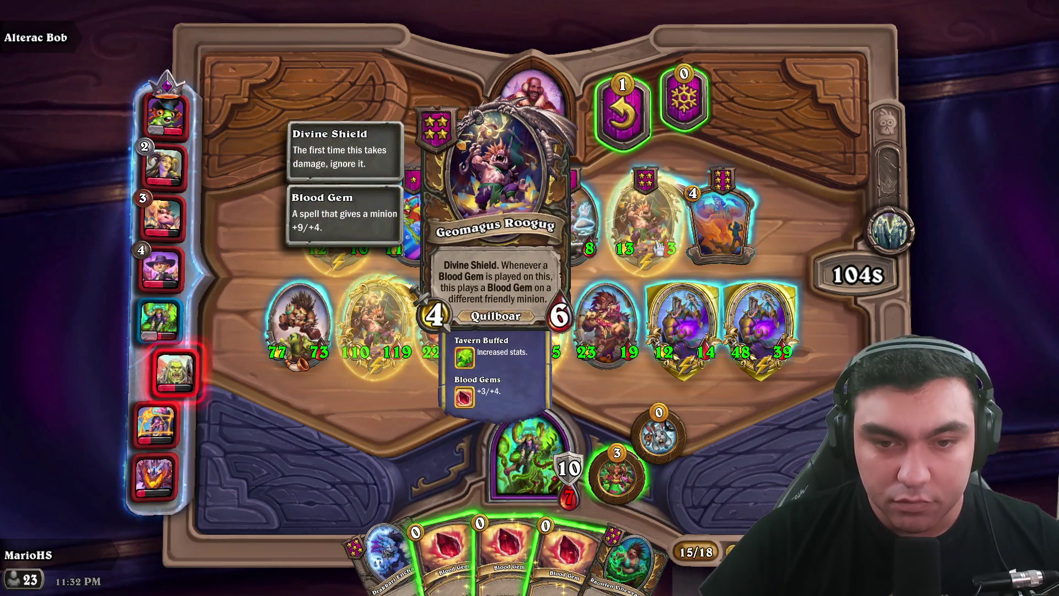
mouse_move(658, 248)
left_mouse_down()
mouse_move(544, 447)
mouse_move(574, 479)
left_mouse_up()
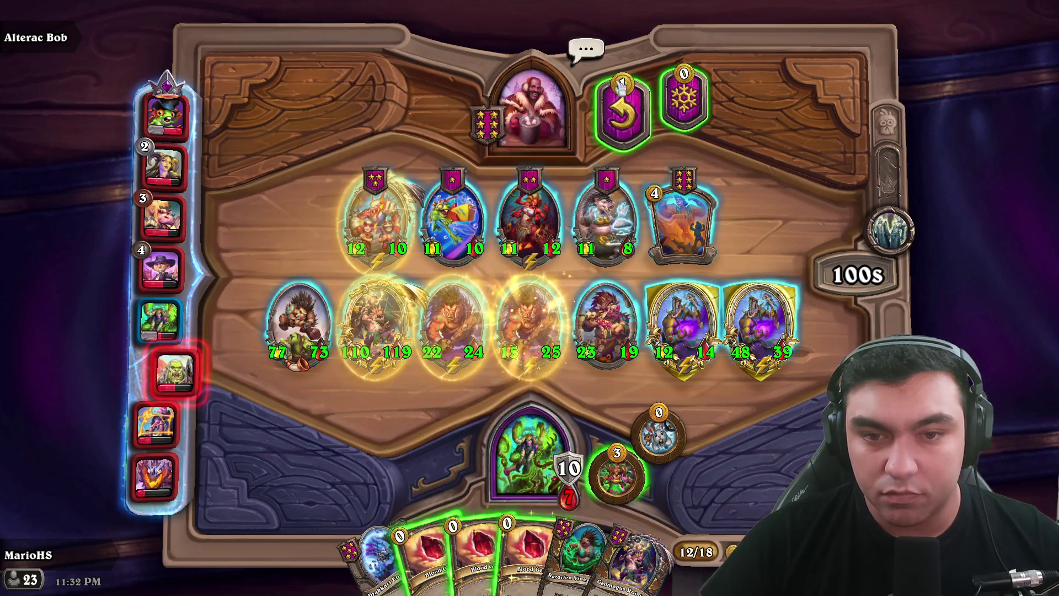
- Reroll the tavern seven times, spending gold down to 3/18
left_click(626, 116)
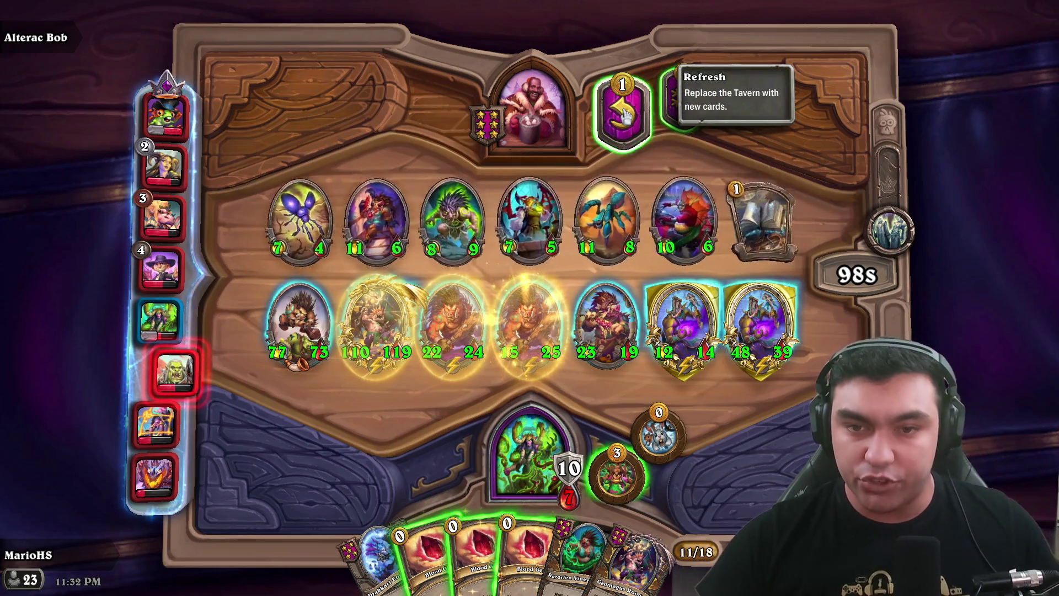
mouse_move(435, 223)
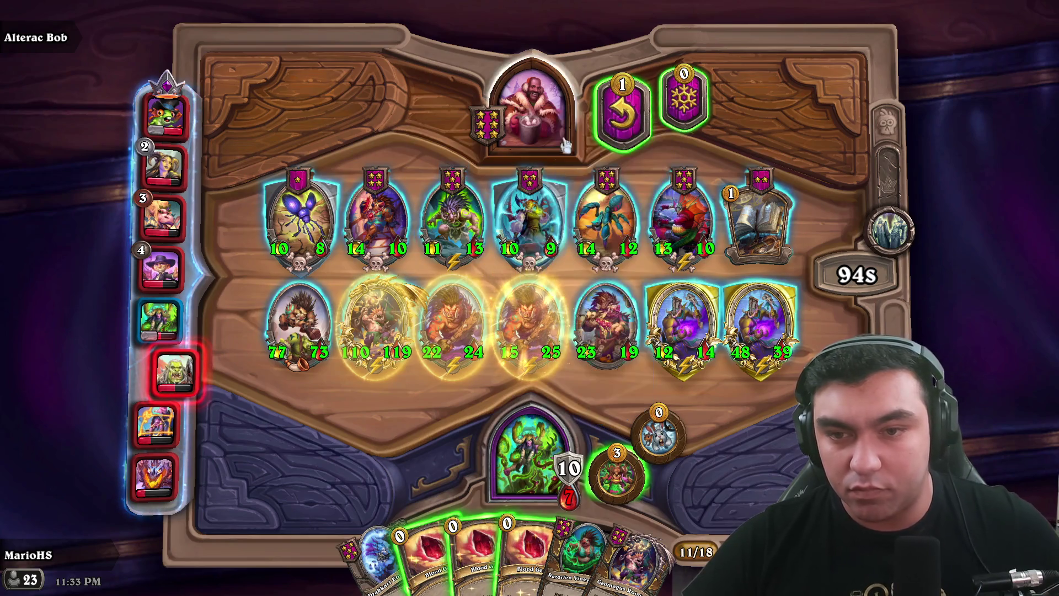
left_click(614, 118)
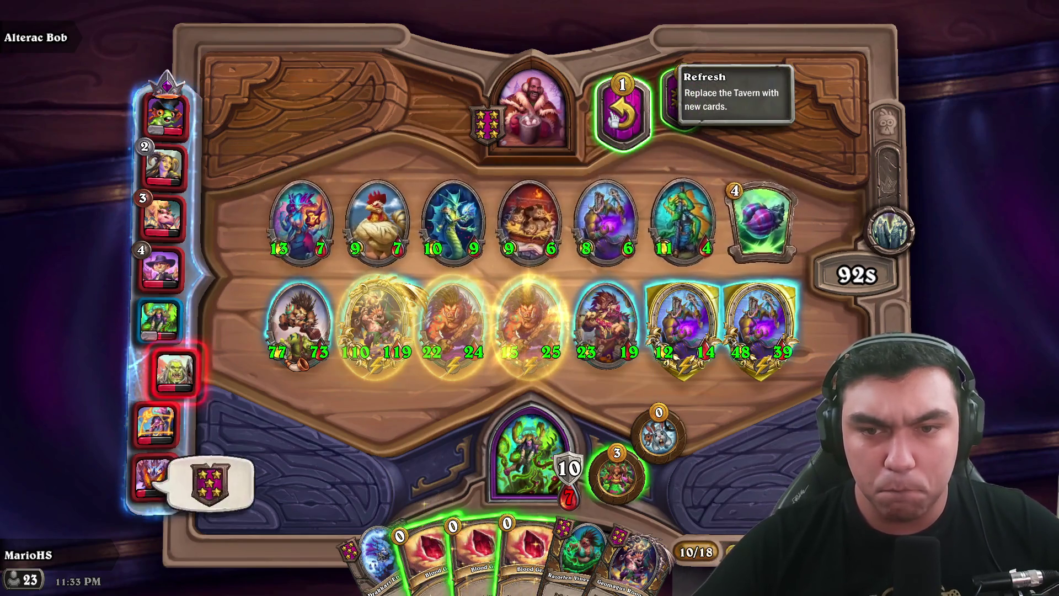
left_click(614, 119)
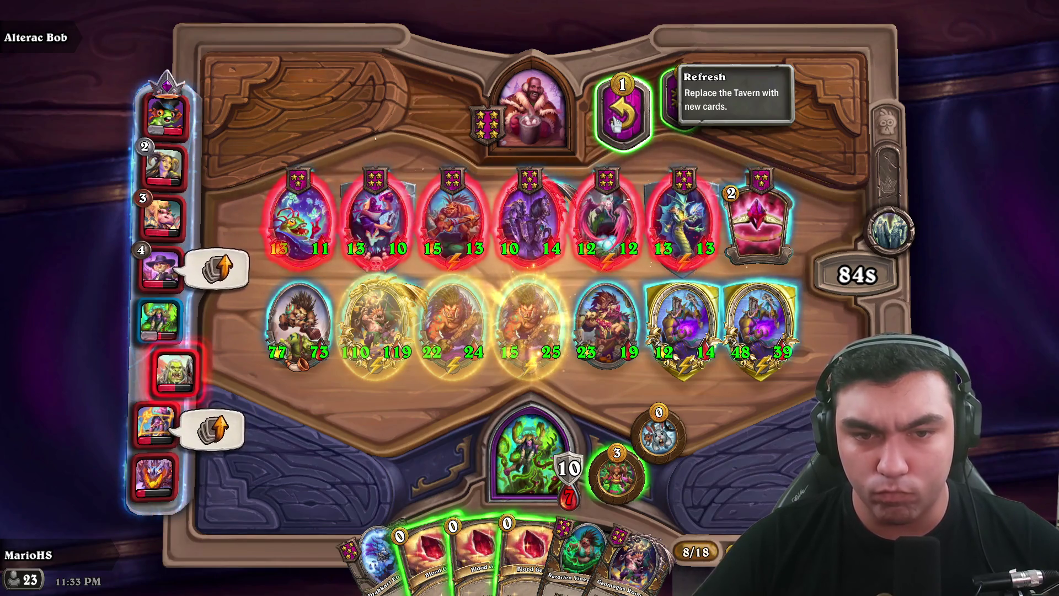
left_click(616, 122)
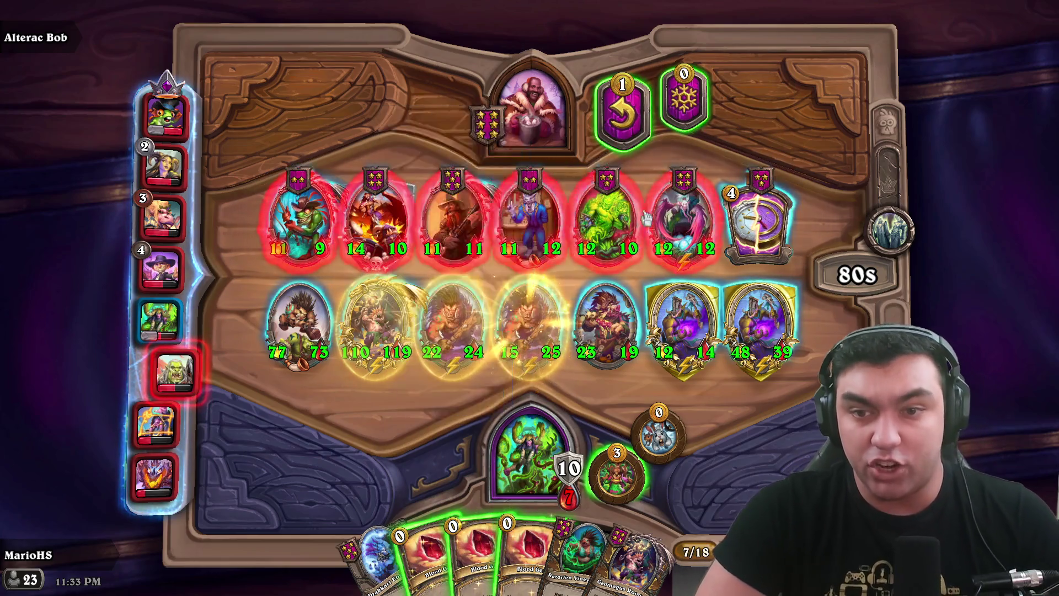
left_click(628, 118)
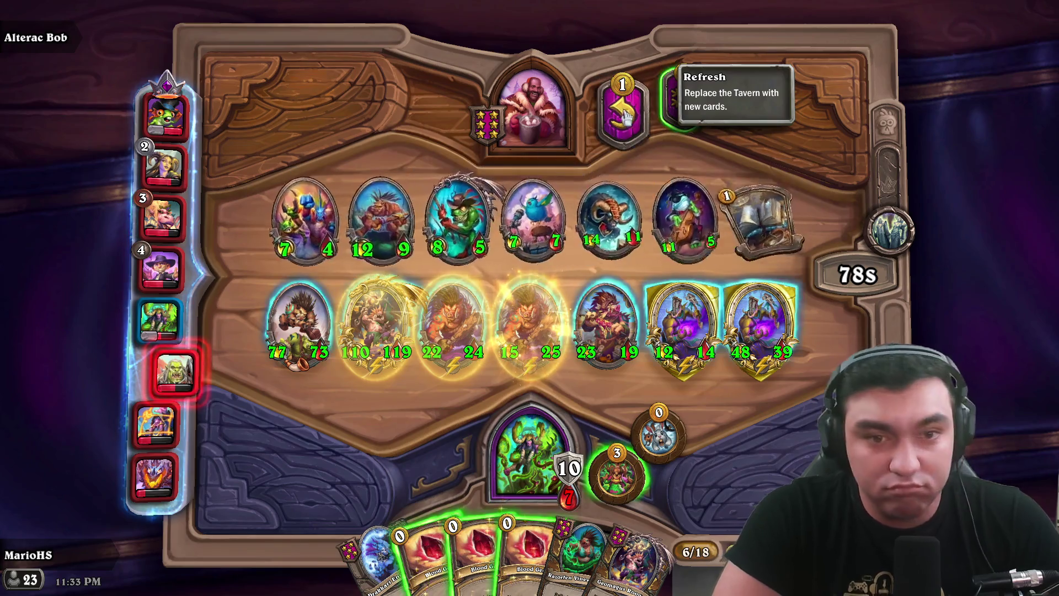
left_click(606, 121)
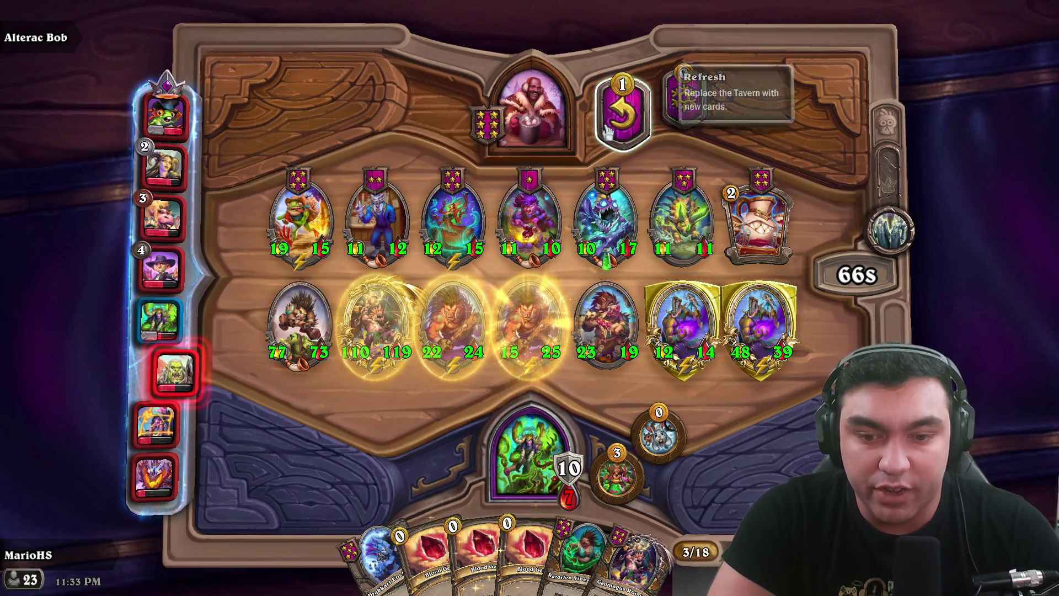
left_click(605, 134)
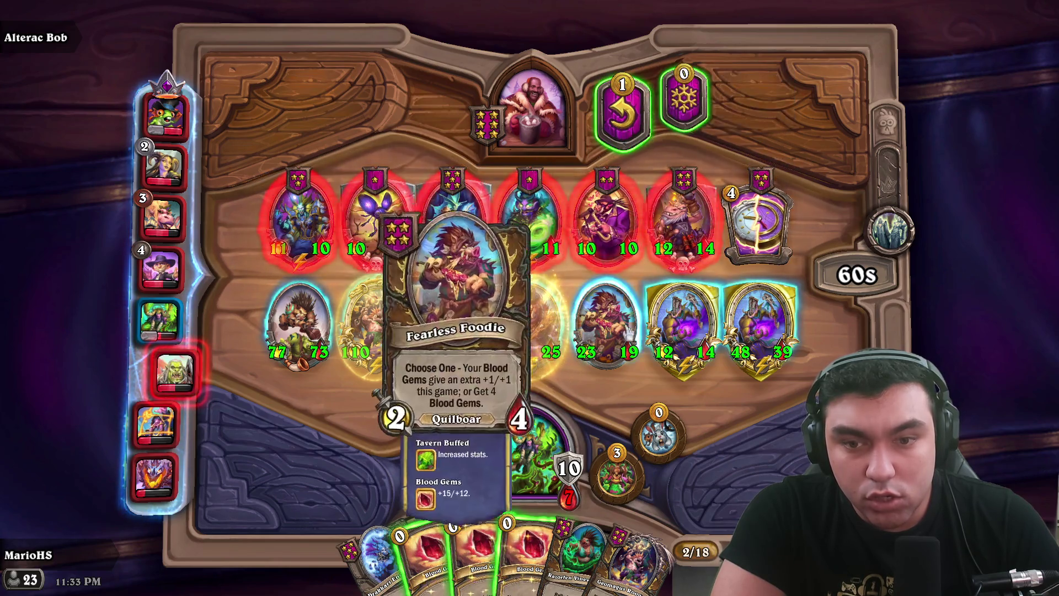
- Sell the 23/19 minion and buy the tavern's 10/10 minion
left_click_drag(606, 326, 530, 110)
mouse_move(607, 221)
left_mouse_down()
mouse_move(529, 436)
mouse_move(607, 496)
mouse_move(599, 325)
mouse_move(496, 110)
left_mouse_up()
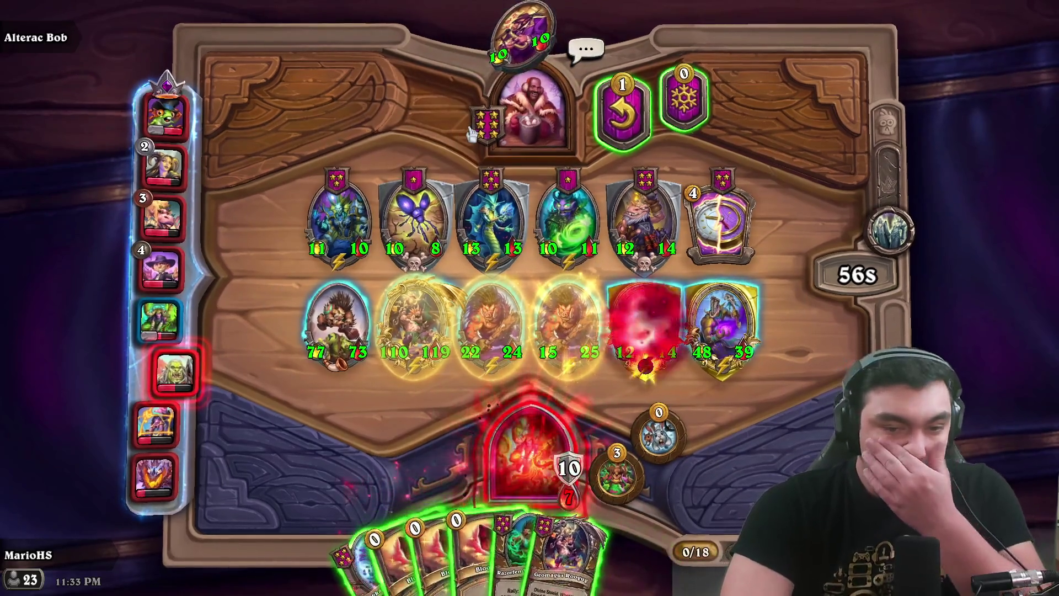
mouse_move(490, 348)
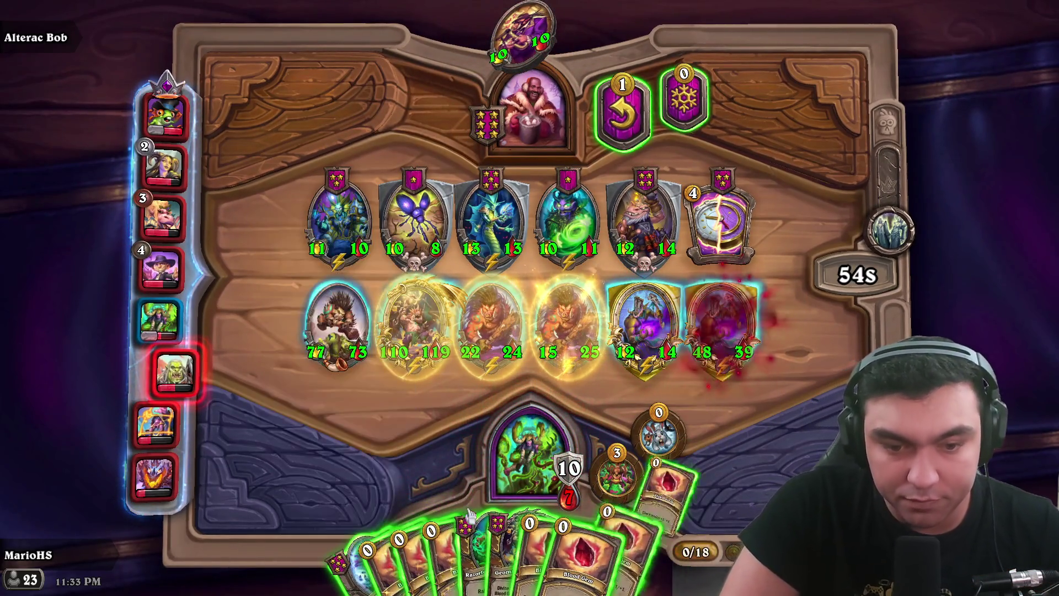
mouse_move(483, 193)
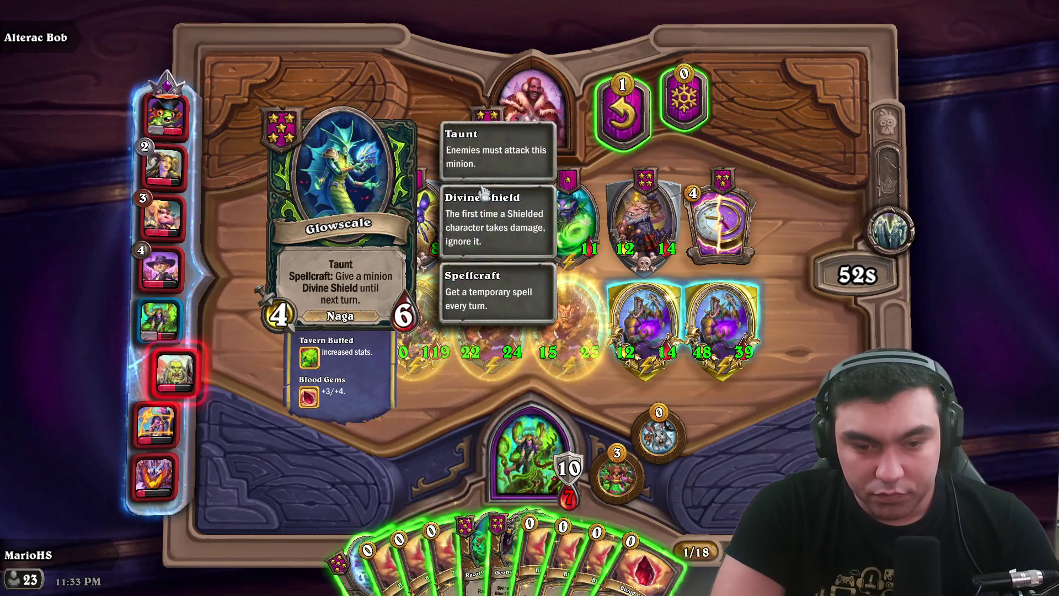
- Reroll the tavern three times, freeze it, and play Drakkari Enchanter onto the board
left_click(624, 137)
left_click(624, 137)
left_click(624, 137)
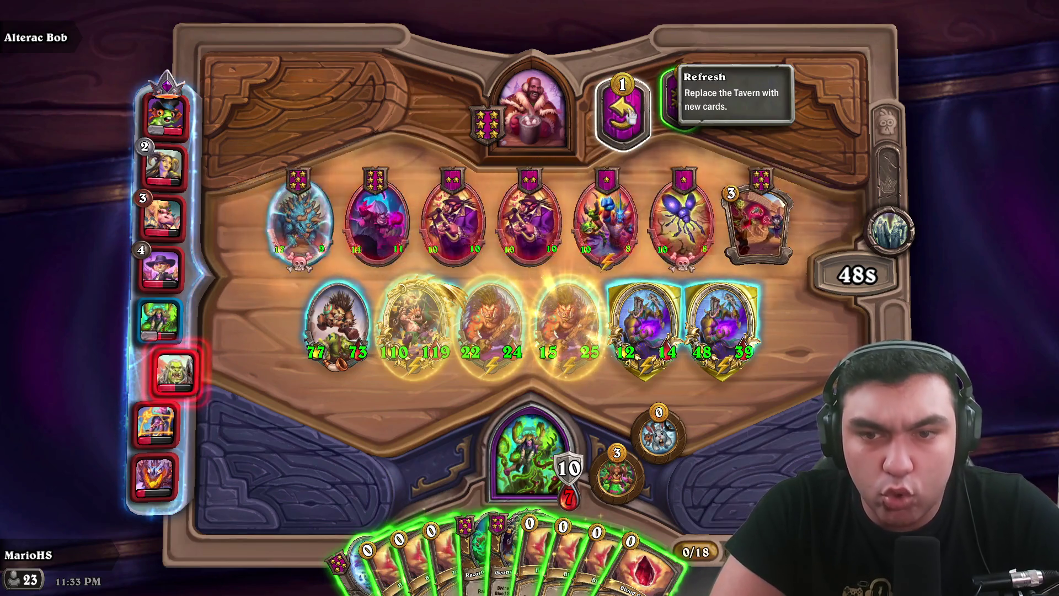
left_click(684, 110)
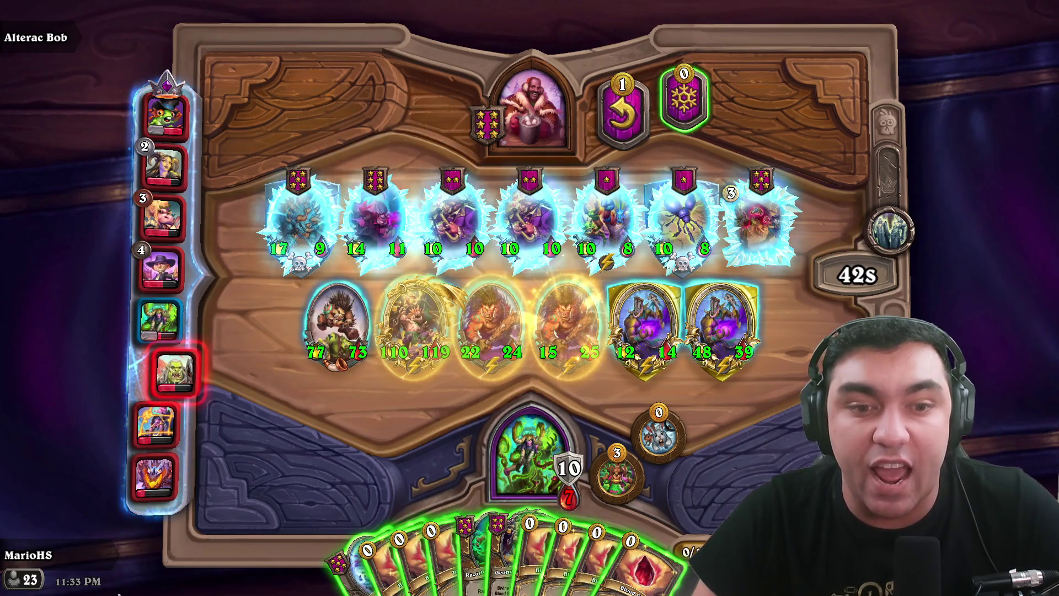
mouse_move(334, 590)
left_mouse_down()
mouse_move(607, 338)
mouse_move(624, 343)
mouse_move(327, 548)
mouse_move(329, 560)
left_mouse_up()
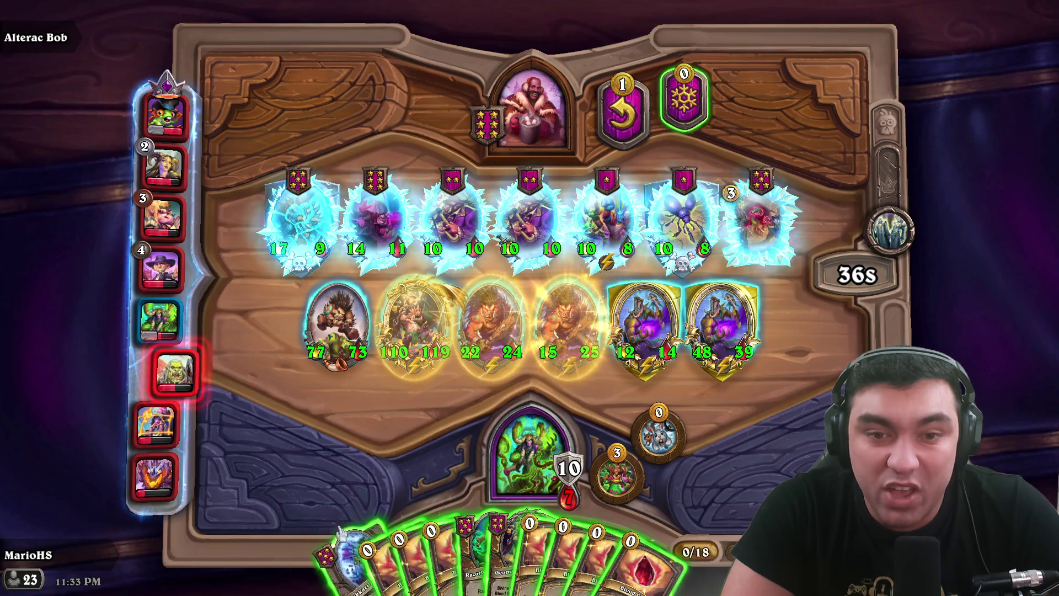
- Apply seven Blood Gems from hand, mostly onto the 110/119 third minion, growing it to 209/174
mouse_move(479, 296)
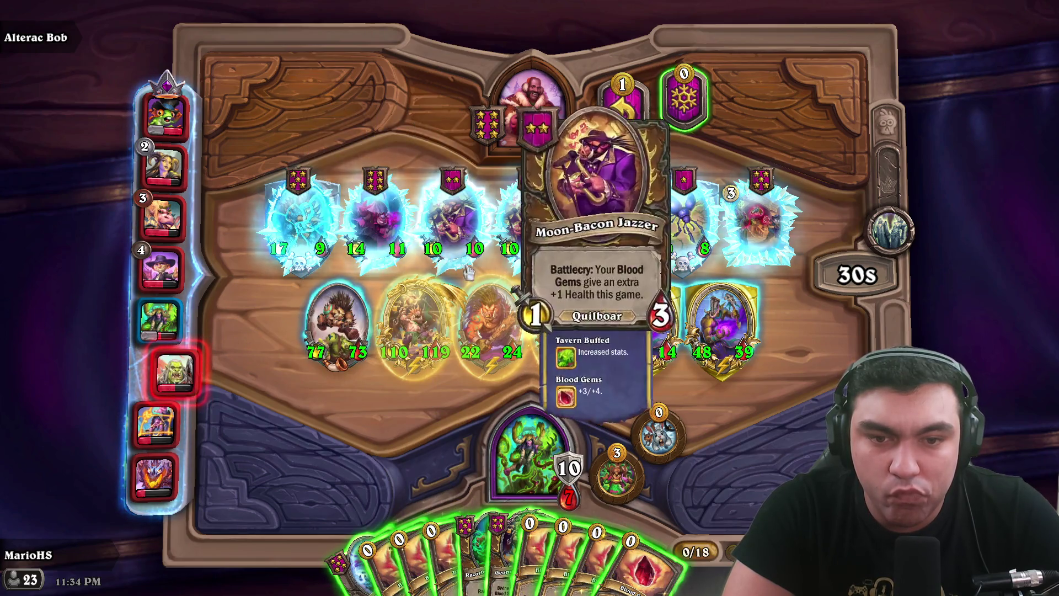
mouse_move(546, 229)
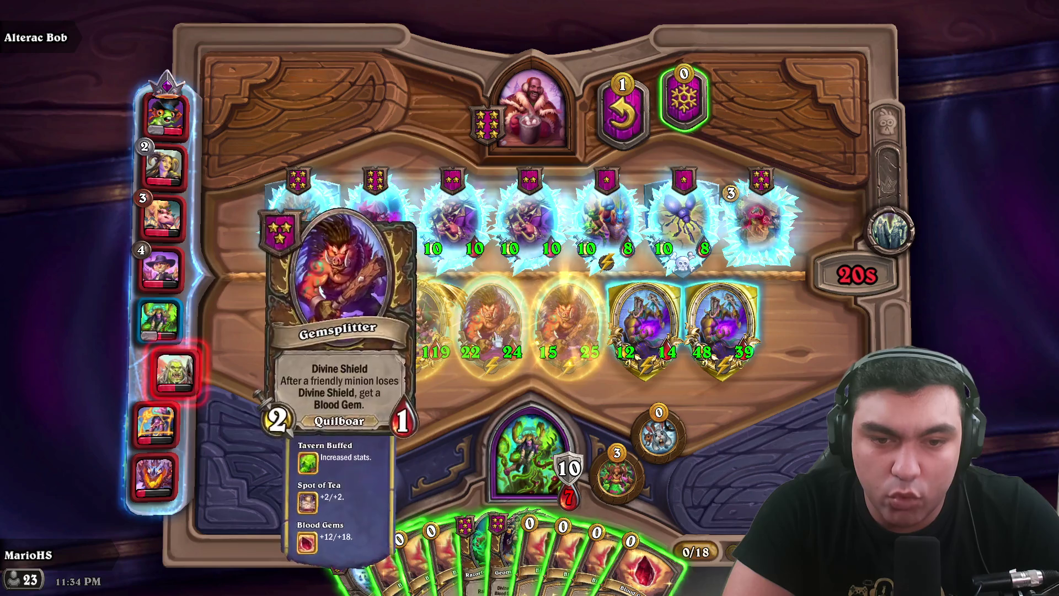
left_click_drag(399, 568, 414, 336)
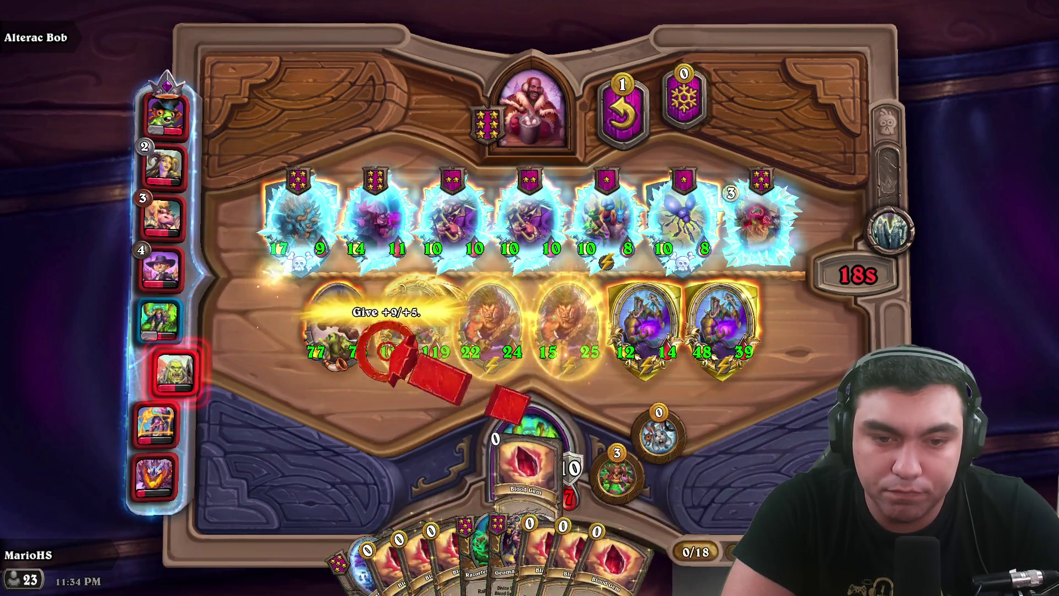
left_click_drag(386, 571, 410, 350)
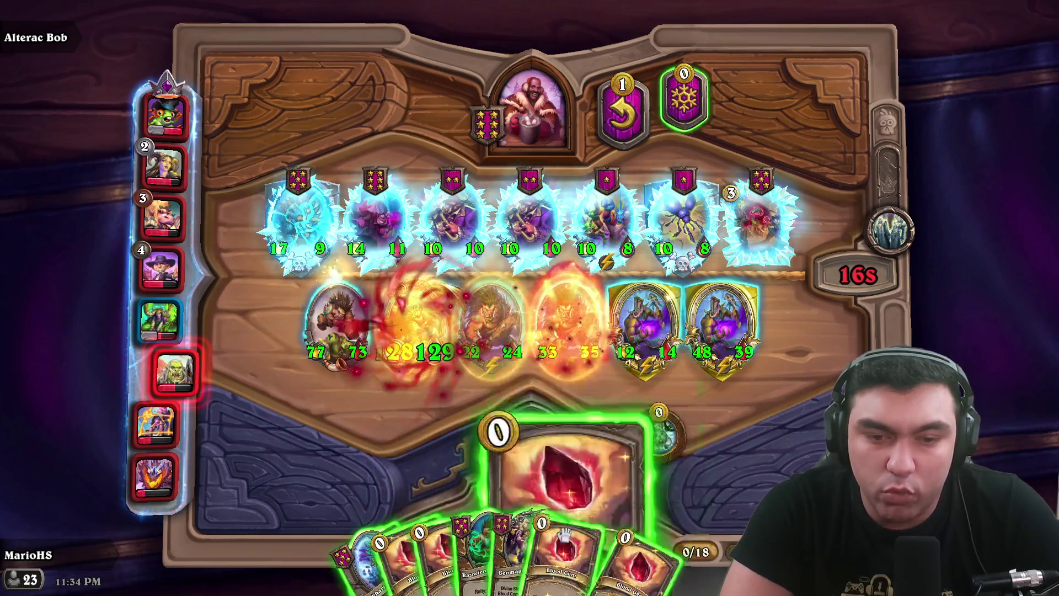
left_click_drag(513, 557, 414, 336)
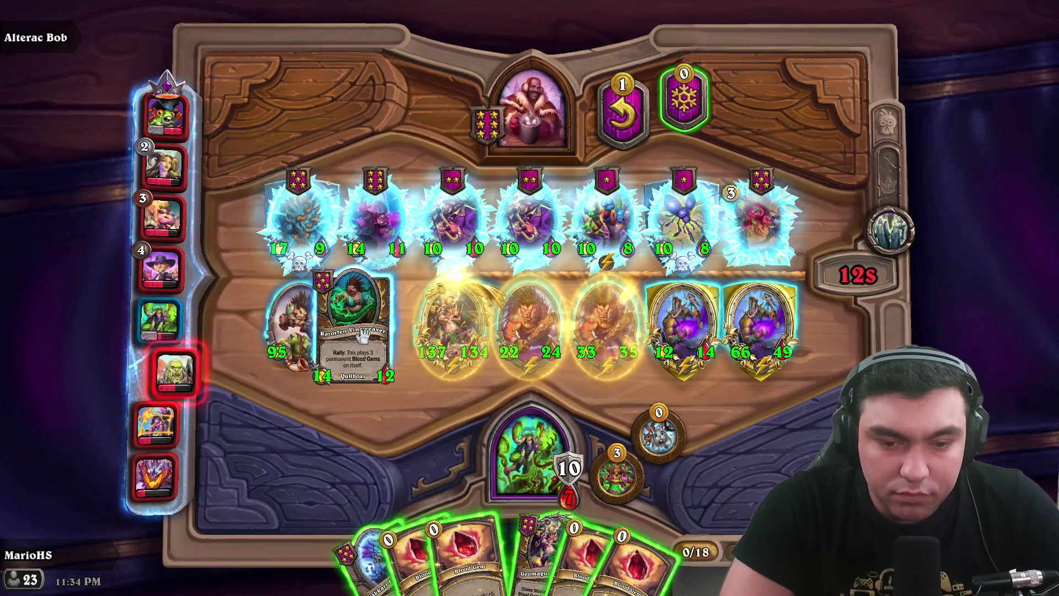
left_click(530, 556)
mouse_move(519, 556)
left_mouse_down()
mouse_move(520, 449)
mouse_move(761, 331)
mouse_move(532, 449)
mouse_move(453, 326)
left_mouse_up()
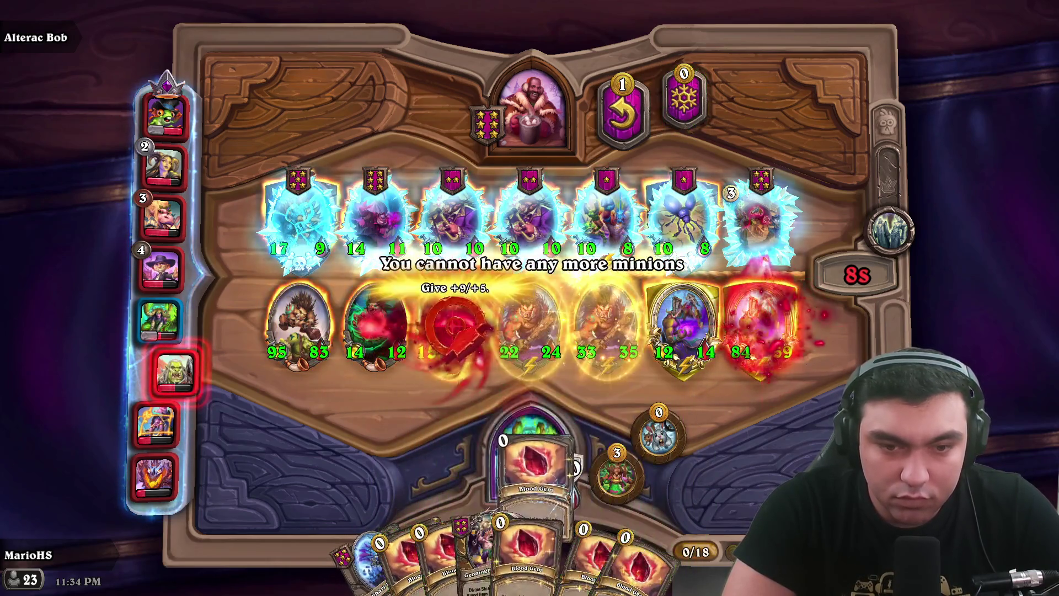
left_click_drag(530, 557, 447, 326)
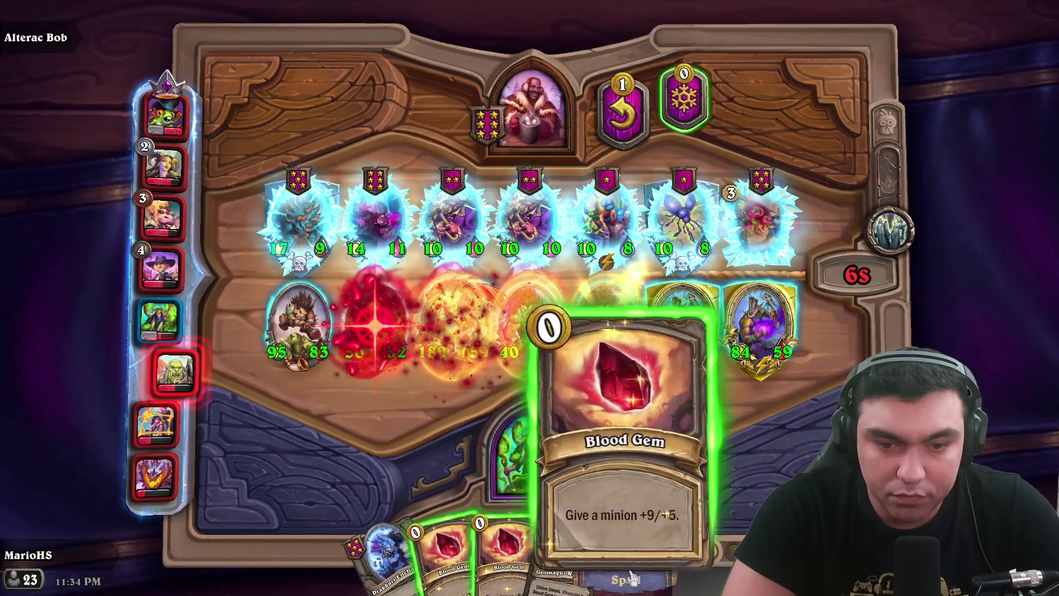
left_click_drag(633, 577, 471, 371)
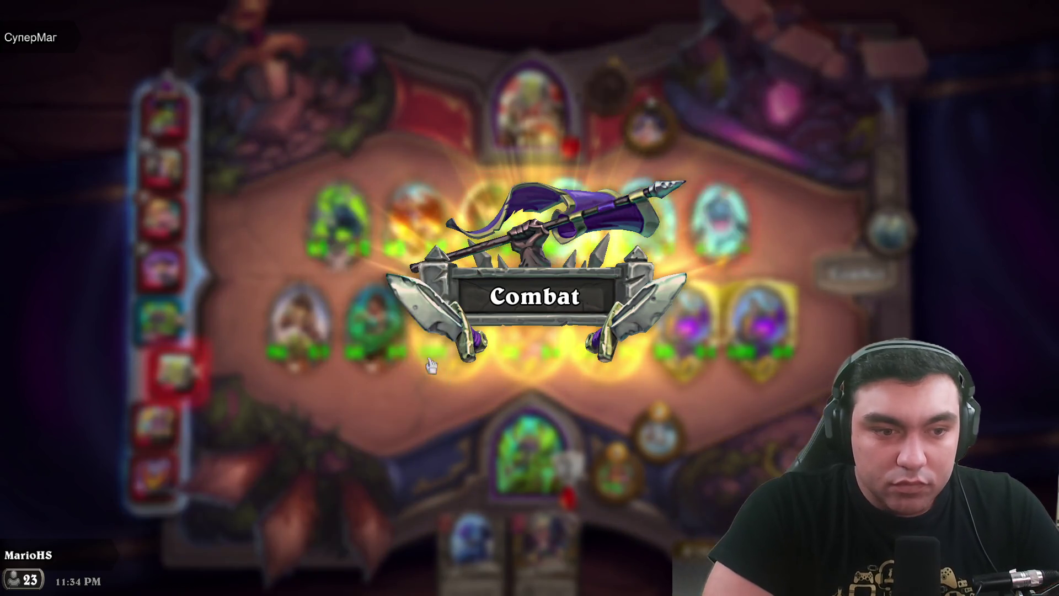
- Watch combat hit the enemy hero for 15 until the 18-gold recruit turn begins
mouse_move(156, 329)
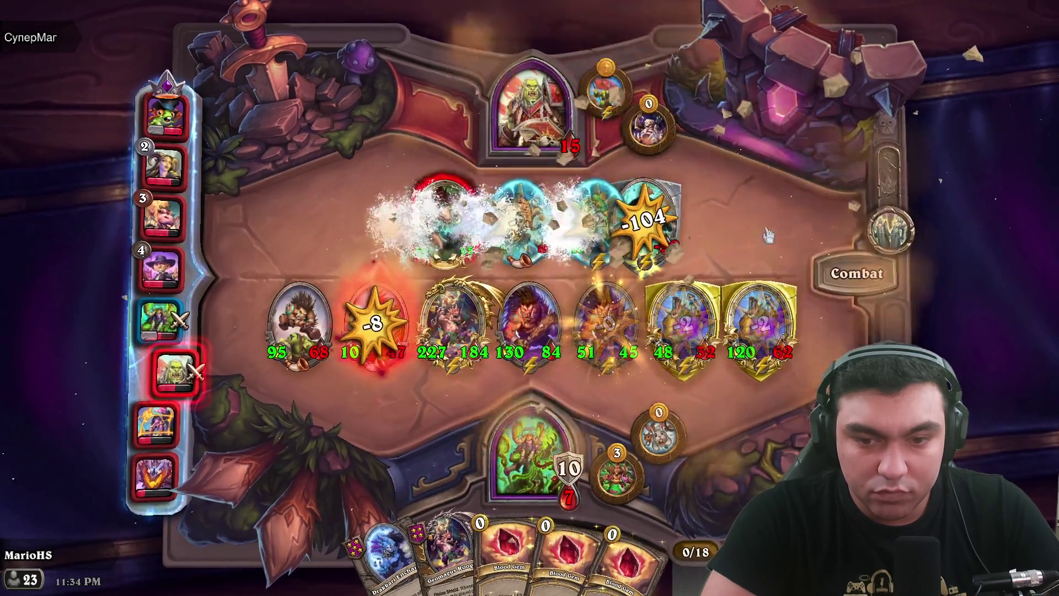
mouse_move(554, 568)
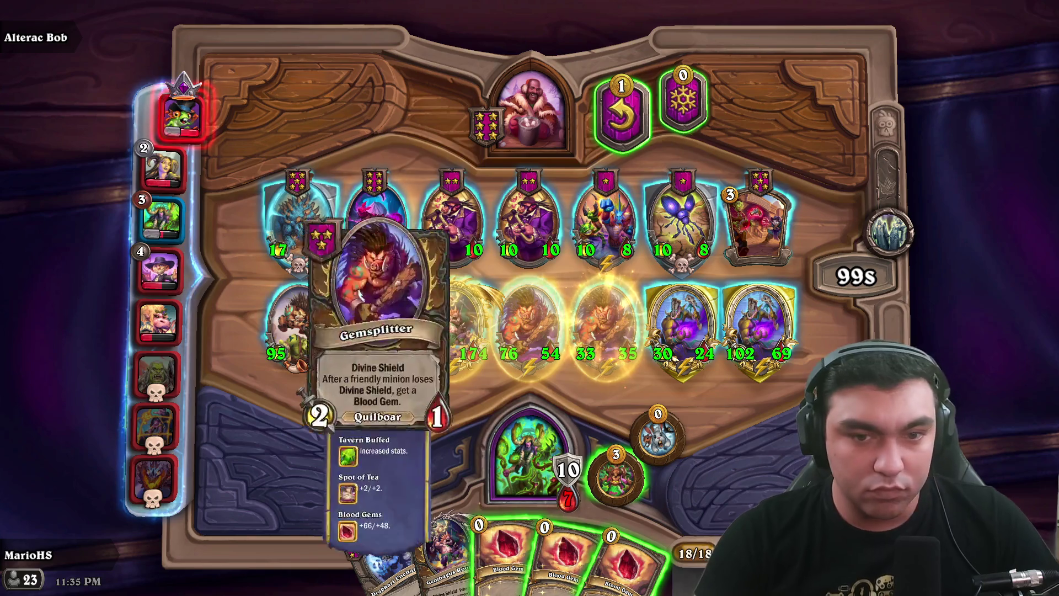
- Buy Moon-Bacon Jazzer and move the 76/54 minion to a new board position
mouse_move(605, 220)
left_click_drag(458, 220, 529, 551)
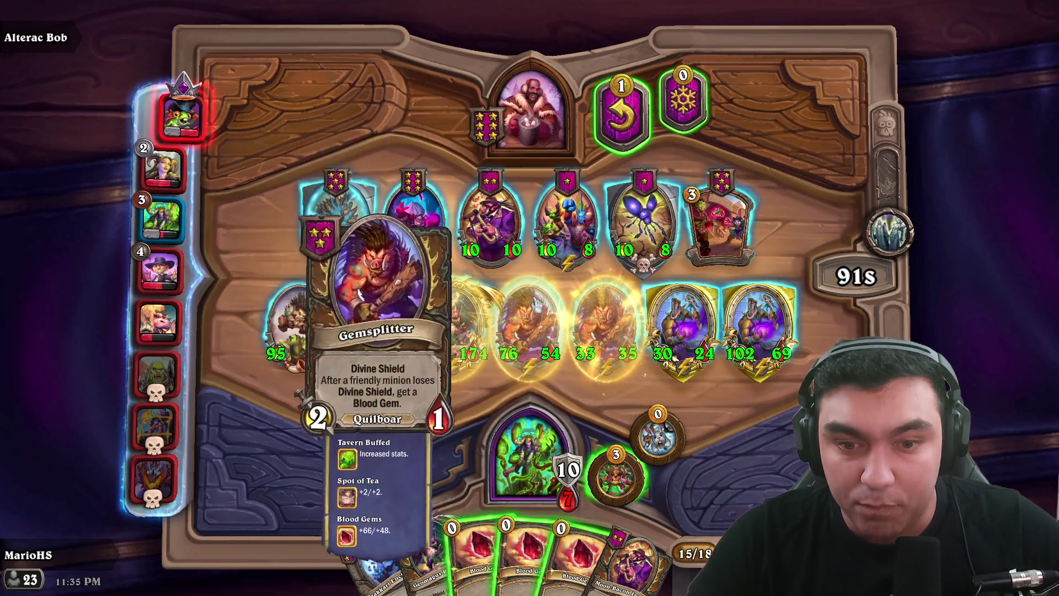
left_click_drag(531, 322, 538, 314)
left_click_drag(530, 355, 600, 319)
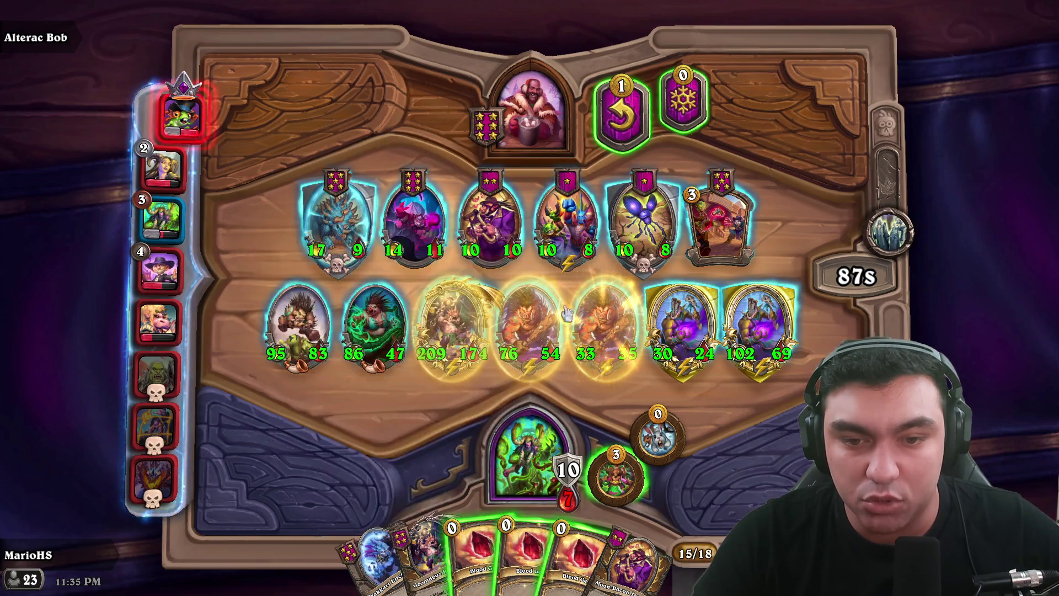
- Sell the 30/24 minion, play Moon-Bacon Jazzer, and buy the 10/10 minion
left_click_drag(681, 326, 529, 99)
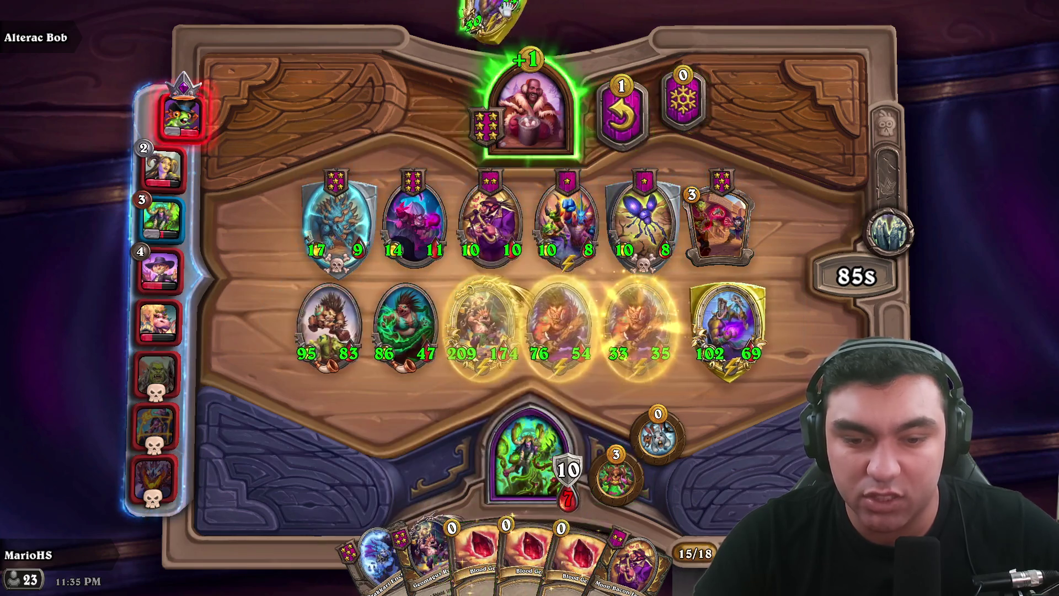
mouse_move(629, 568)
left_mouse_down()
mouse_move(629, 469)
mouse_move(559, 240)
mouse_move(551, 309)
left_mouse_up()
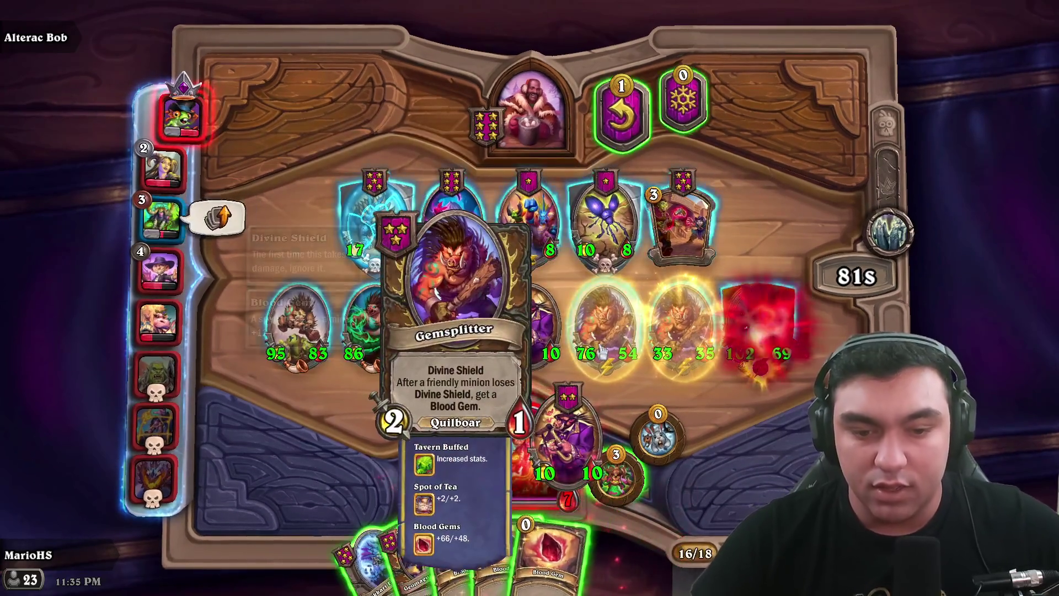
left_click_drag(579, 552, 452, 325)
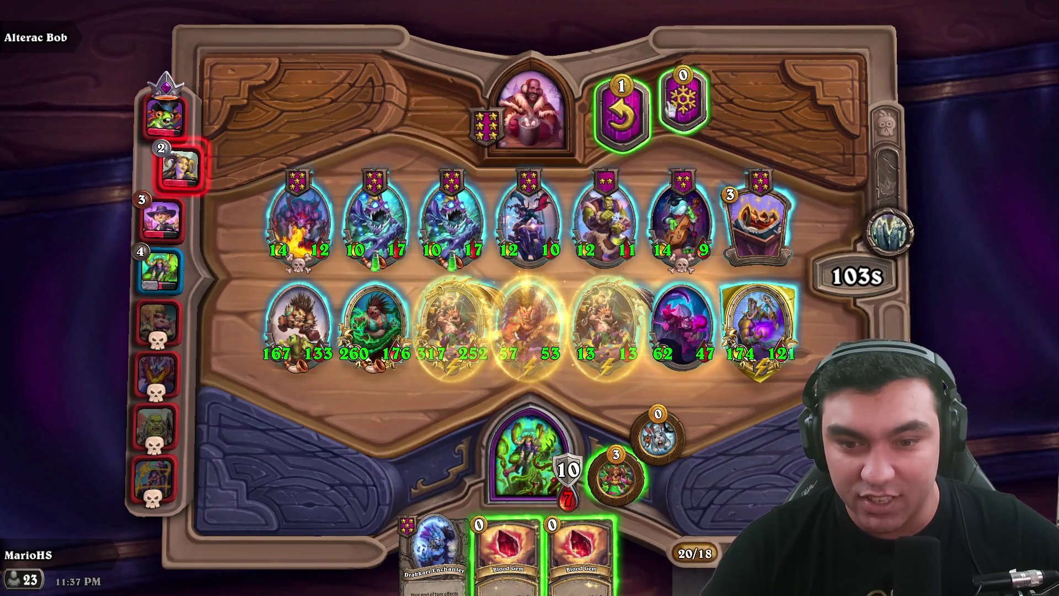
- Reroll the tavern twice looking for better minions
mouse_move(758, 220)
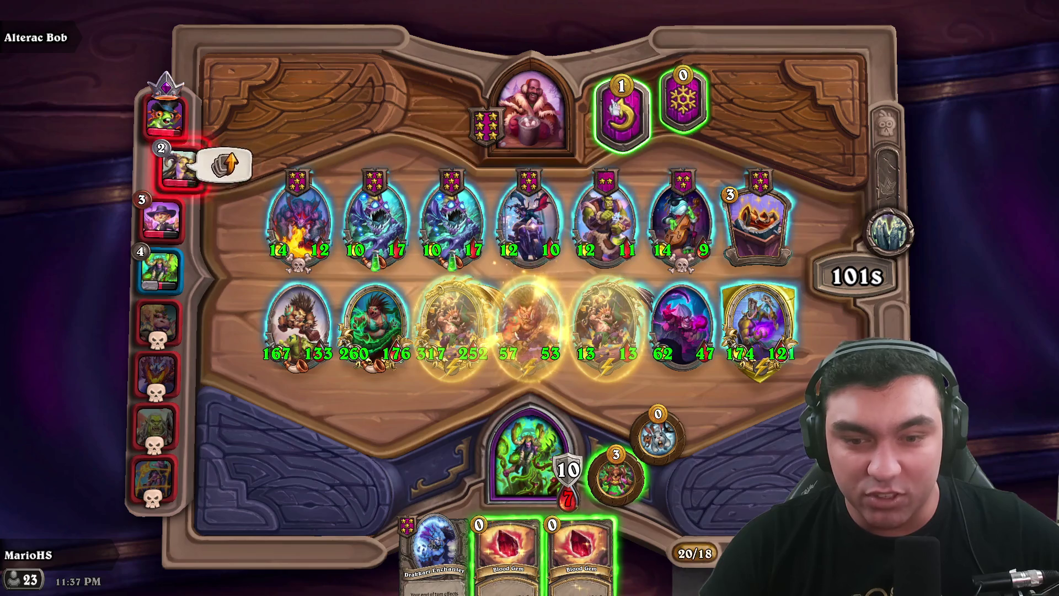
left_click(628, 113)
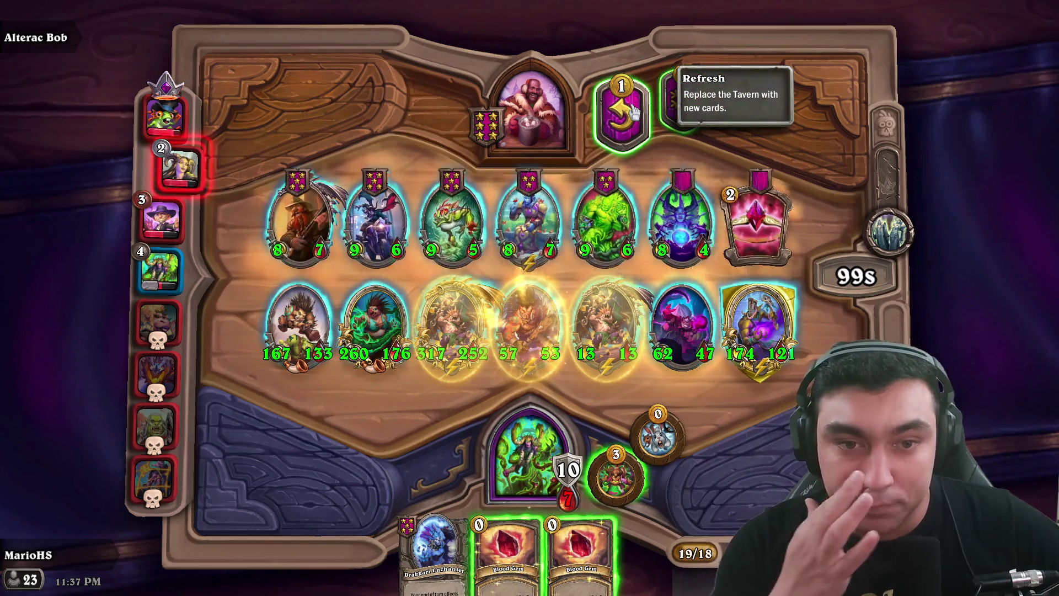
mouse_move(473, 229)
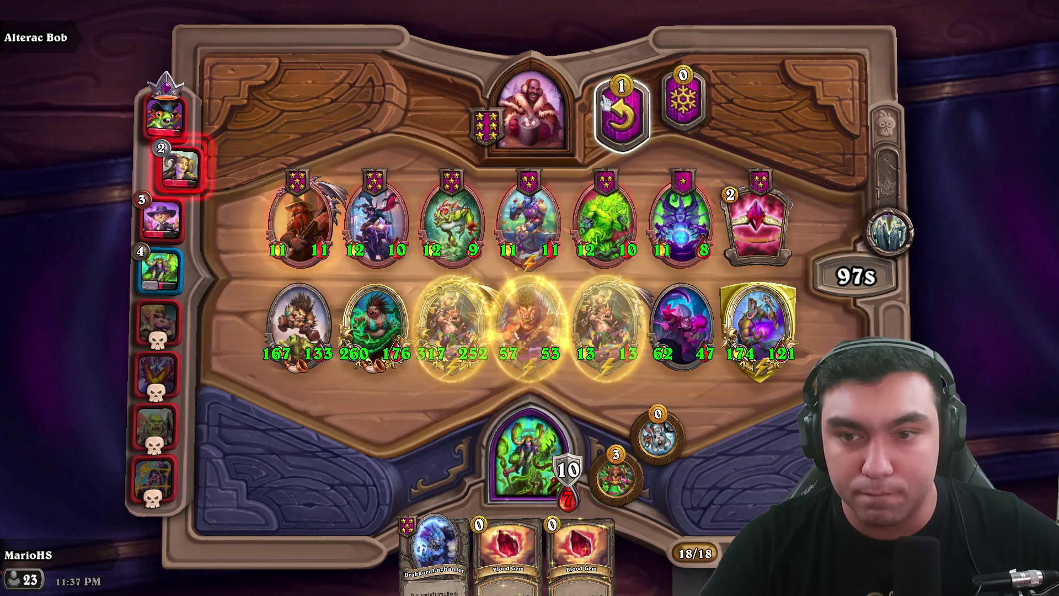
left_click(623, 108)
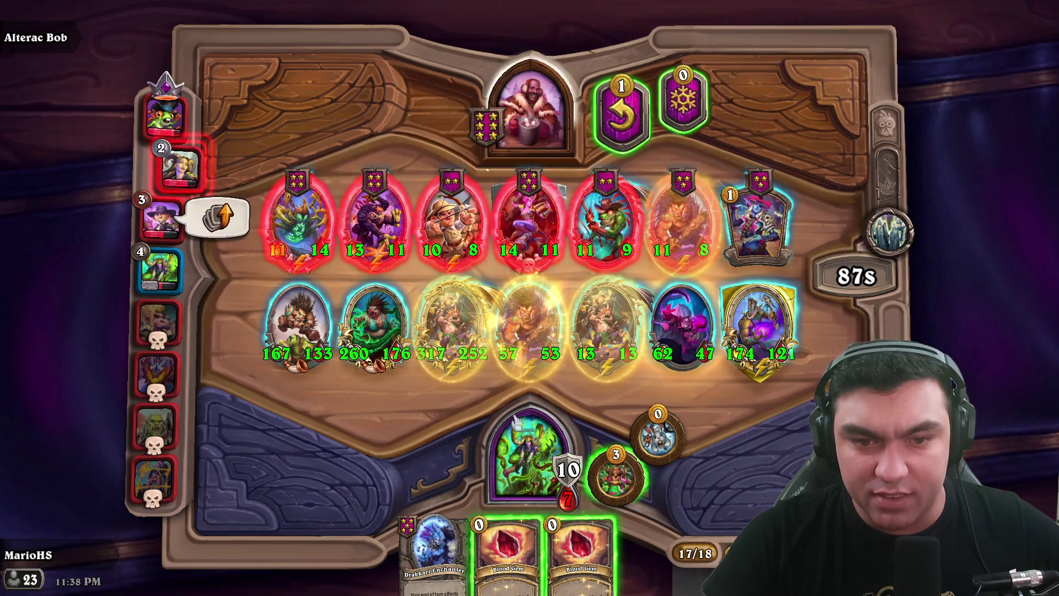
- Buy the Overconfidence spell, reroll once more, and buy Needling Crone
mouse_move(370, 224)
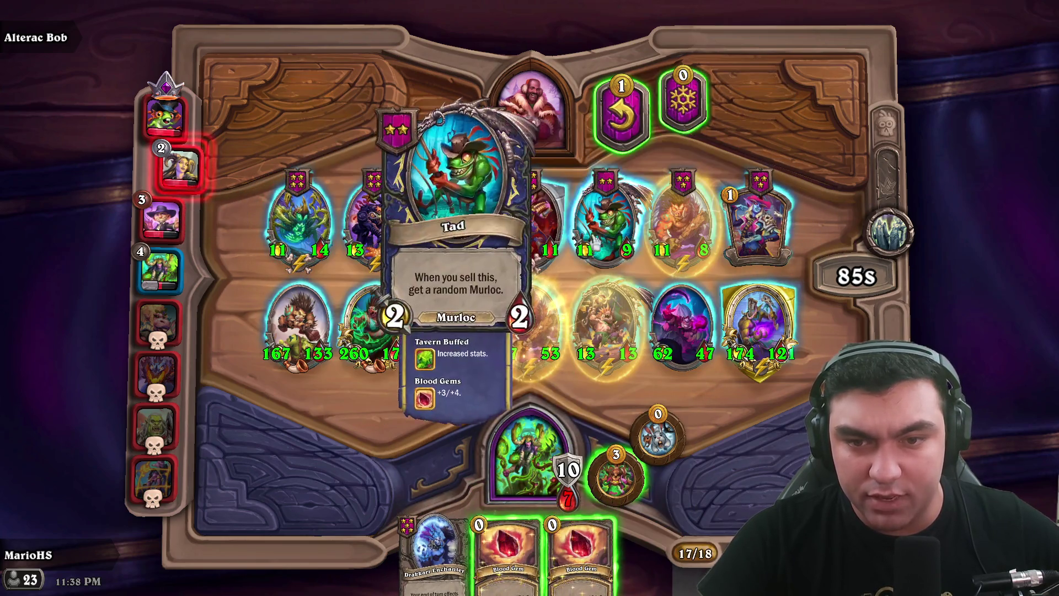
mouse_move(782, 229)
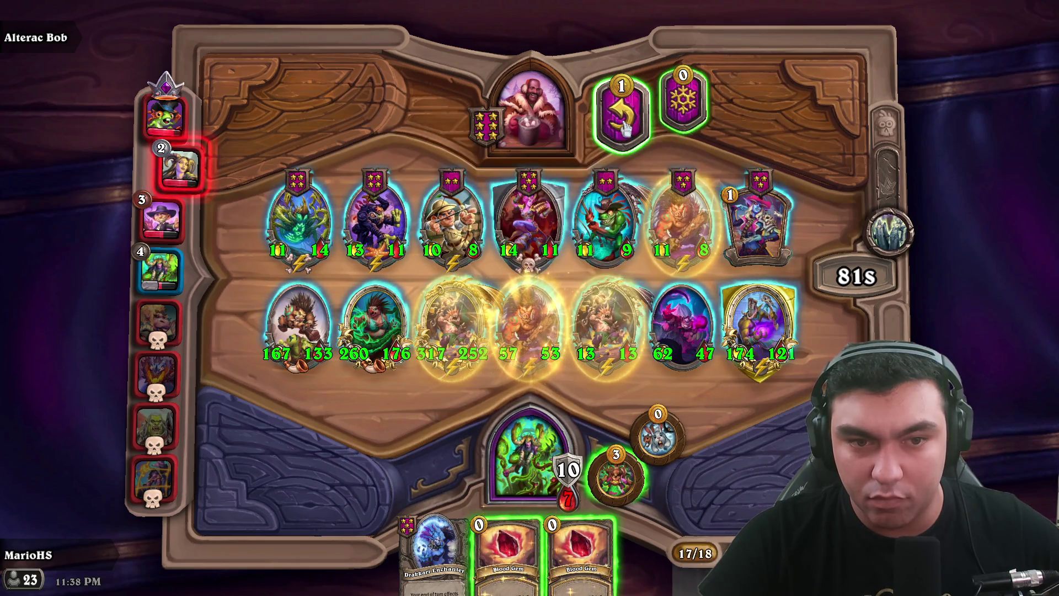
mouse_move(761, 220)
left_mouse_down()
mouse_move(628, 265)
mouse_move(529, 512)
left_mouse_up()
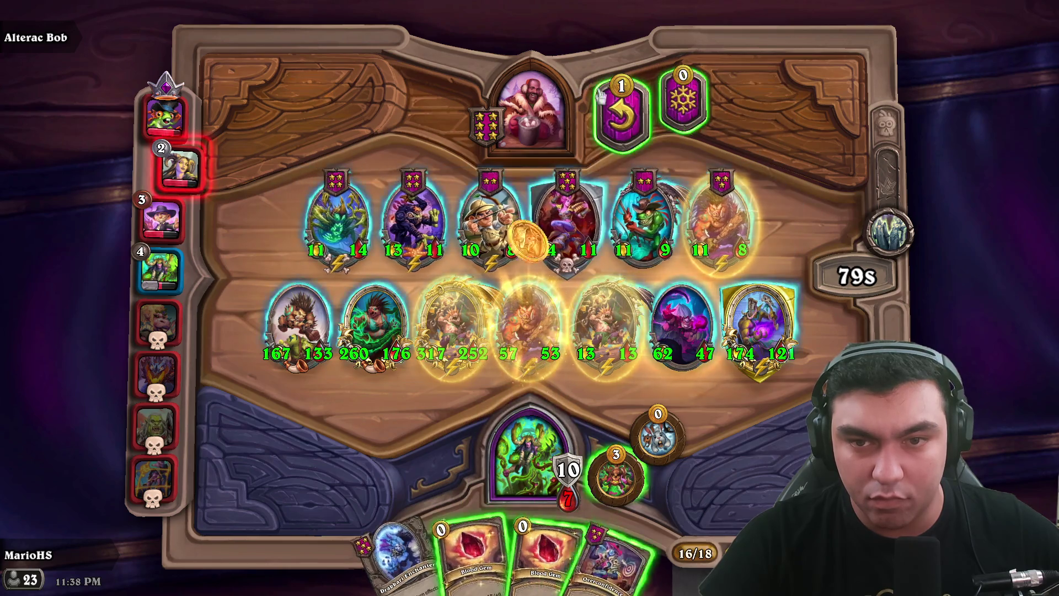
left_click(623, 132)
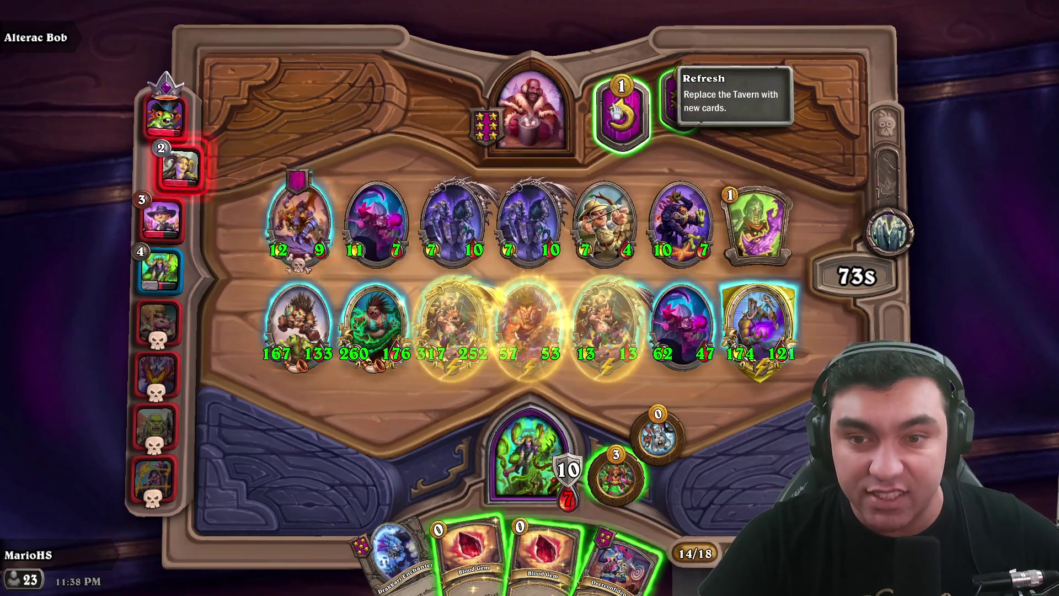
left_click_drag(382, 223, 518, 474)
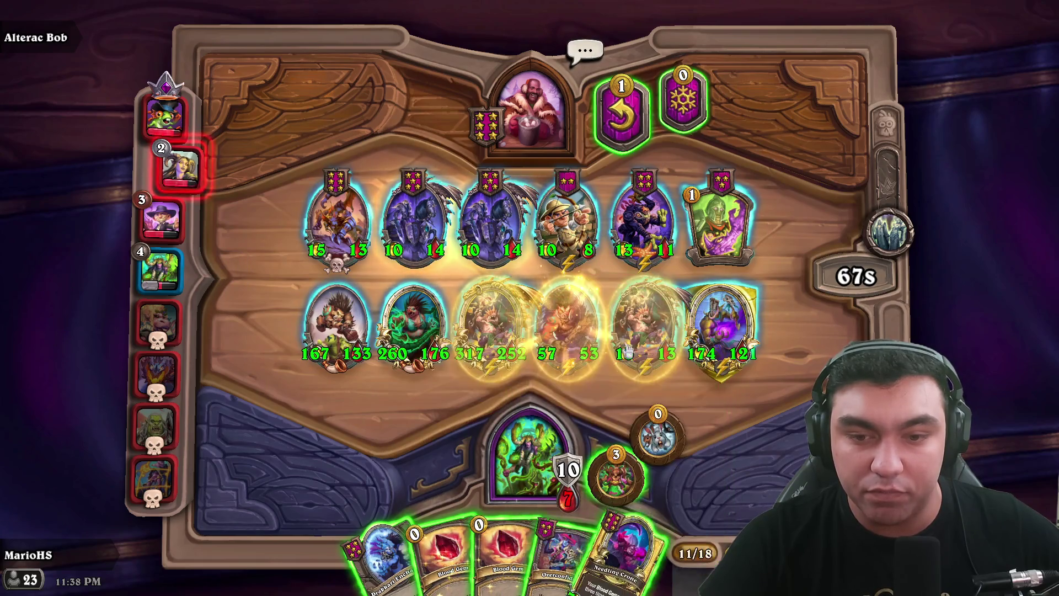
- Reroll once, cast Overconfidence, then buy and cast Chef's Choice
left_click(618, 122)
left_click_drag(563, 556, 518, 53)
left_click_drag(794, 215, 689, 419)
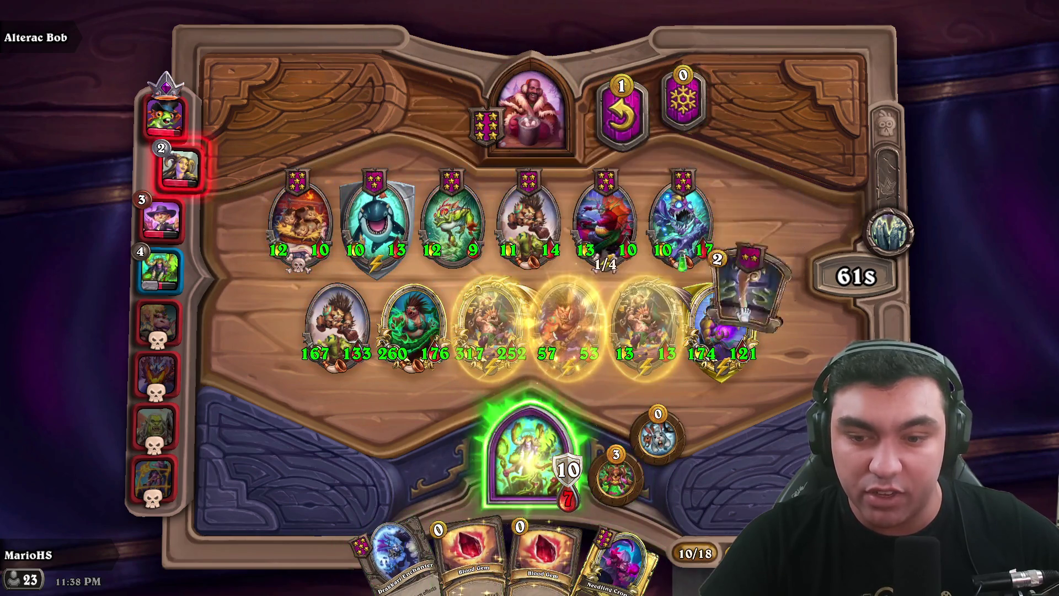
left_click_drag(623, 497, 537, 199)
- Play and sell Tusked Camper, play Bonker, then buy and cast Planar Telescope
mouse_move(717, 535)
left_mouse_down()
mouse_move(508, 308)
mouse_move(521, 325)
left_mouse_up()
left_click_drag(521, 325, 546, 40)
left_click_drag(568, 221, 529, 524)
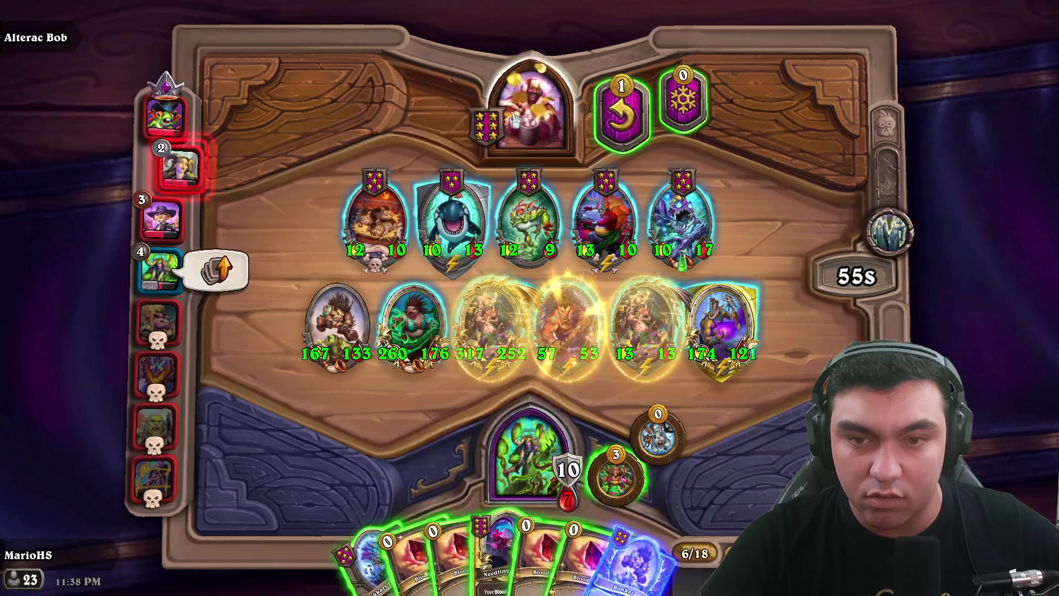
left_click_drag(640, 557, 551, 342)
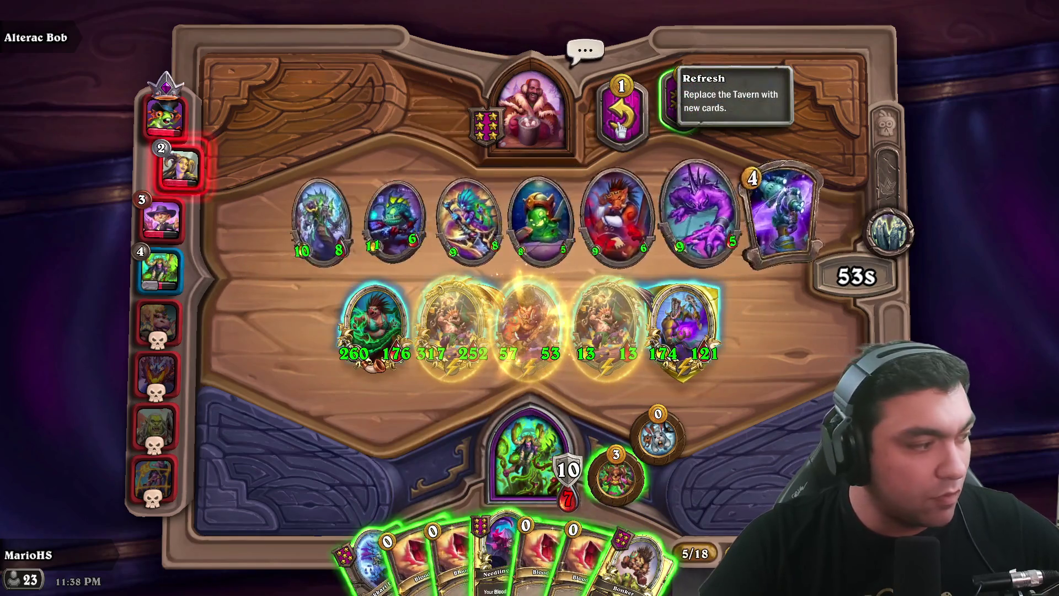
mouse_move(789, 220)
left_mouse_down()
mouse_move(606, 457)
mouse_move(634, 480)
left_mouse_up()
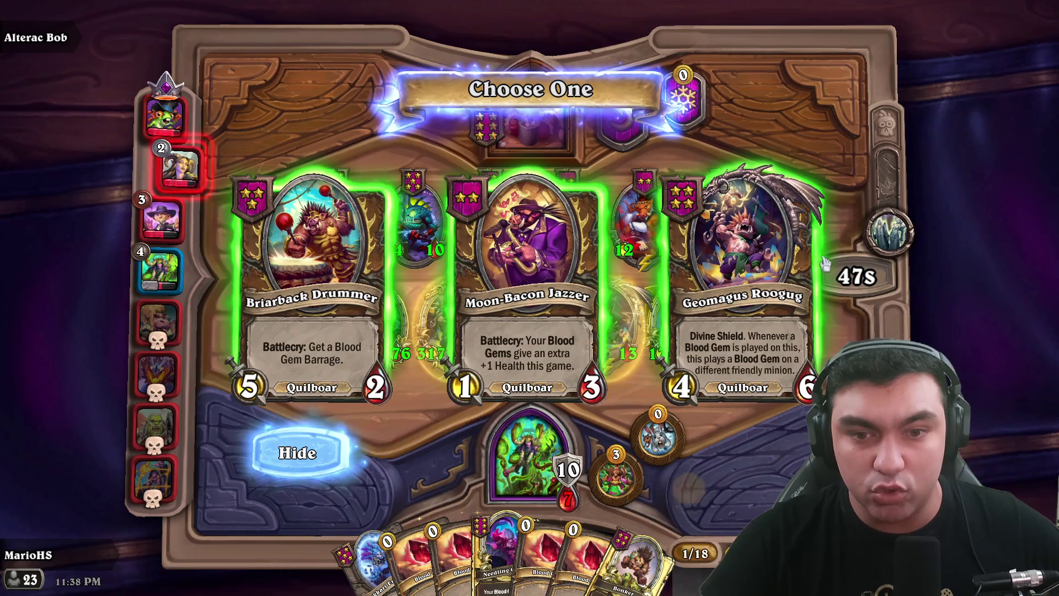
- Pick Geomagus Roogug from the Telescope choices, play it, reroll, and add Bonker at 178/147
left_click(303, 453)
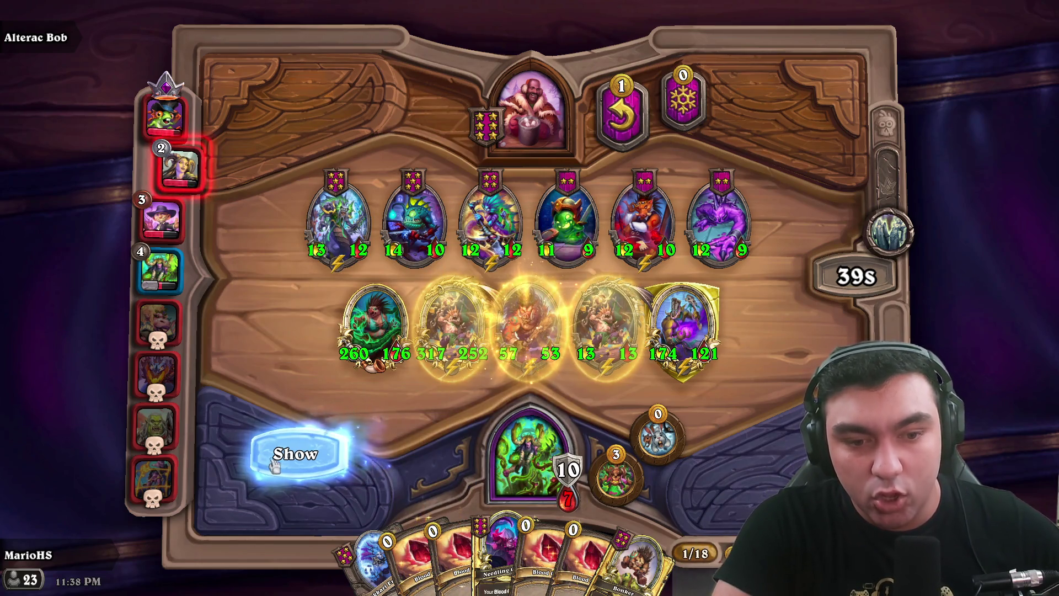
left_click(298, 452)
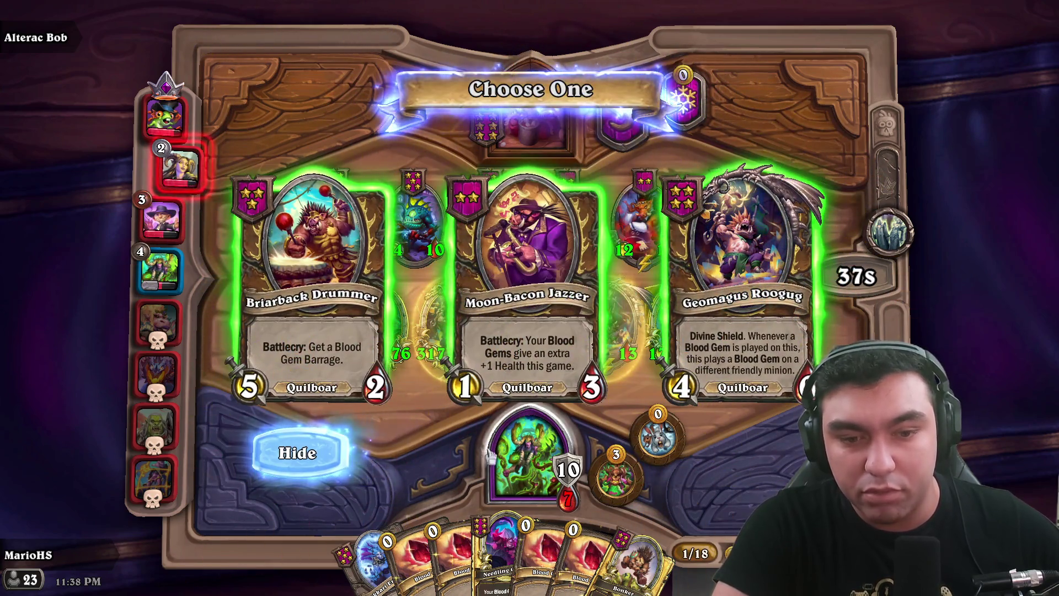
left_click(683, 251)
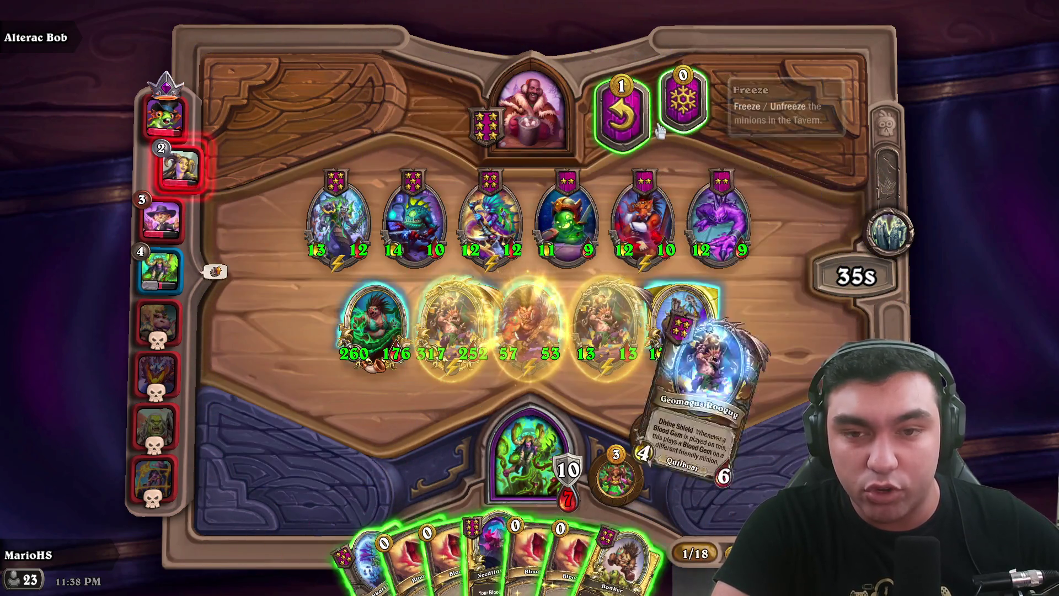
left_click_drag(634, 557, 505, 353)
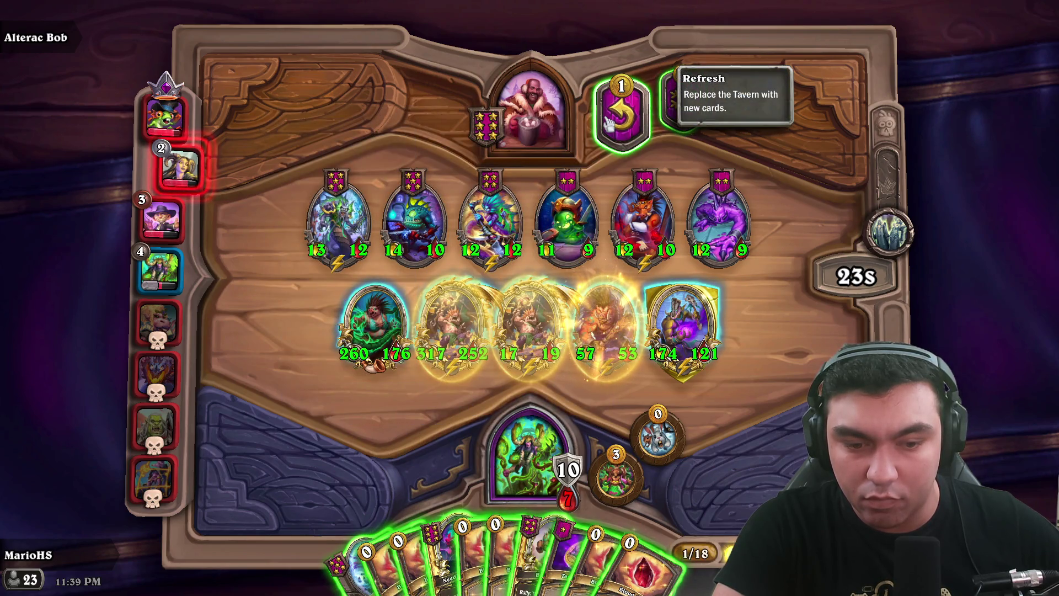
left_click(610, 125)
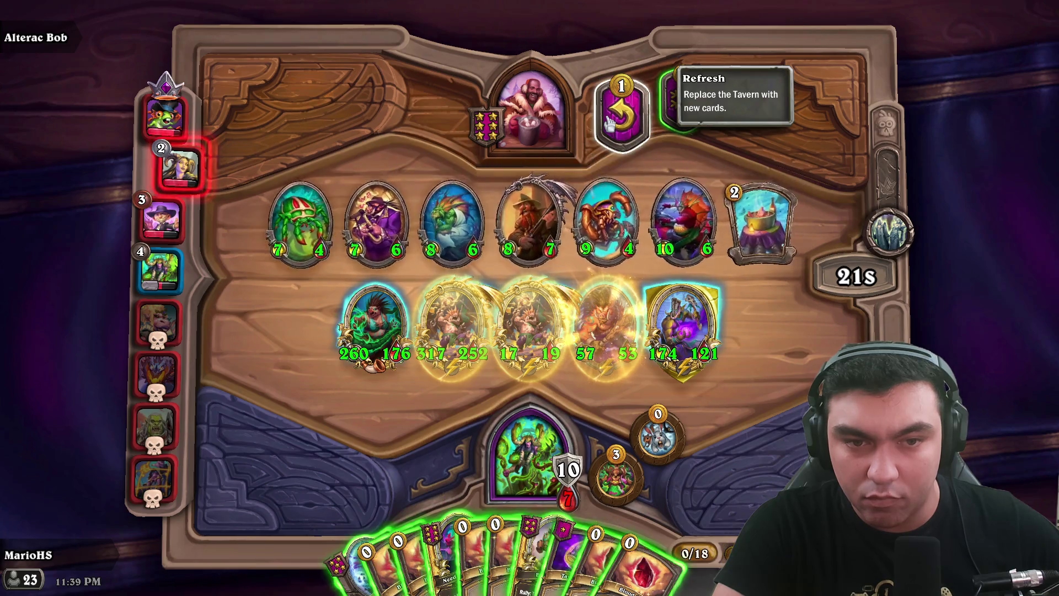
mouse_move(529, 557)
left_mouse_down()
mouse_move(606, 339)
mouse_move(381, 345)
mouse_move(502, 469)
mouse_move(343, 354)
mouse_move(380, 331)
left_mouse_up()
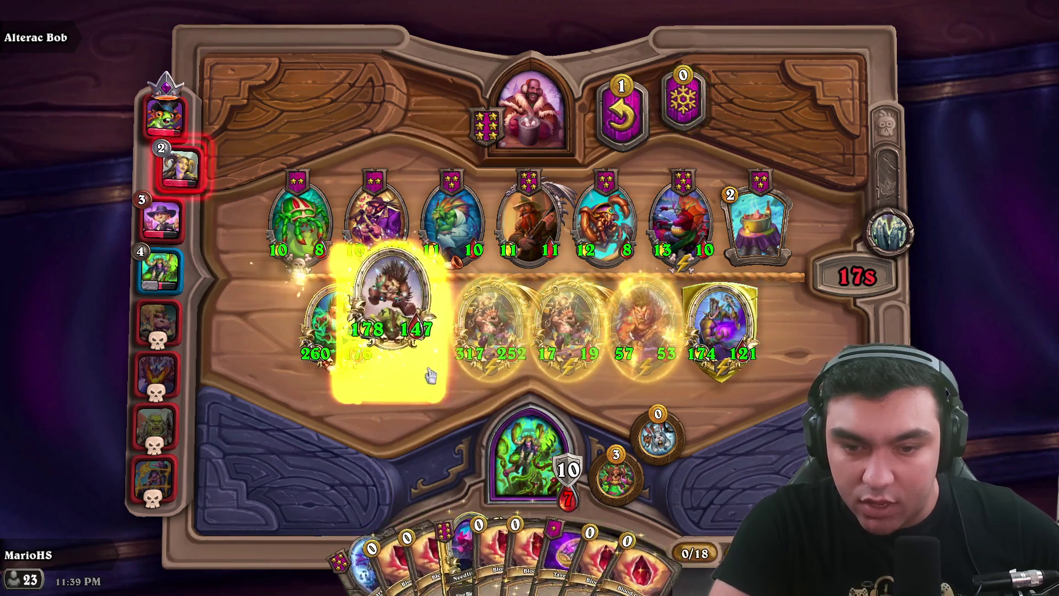